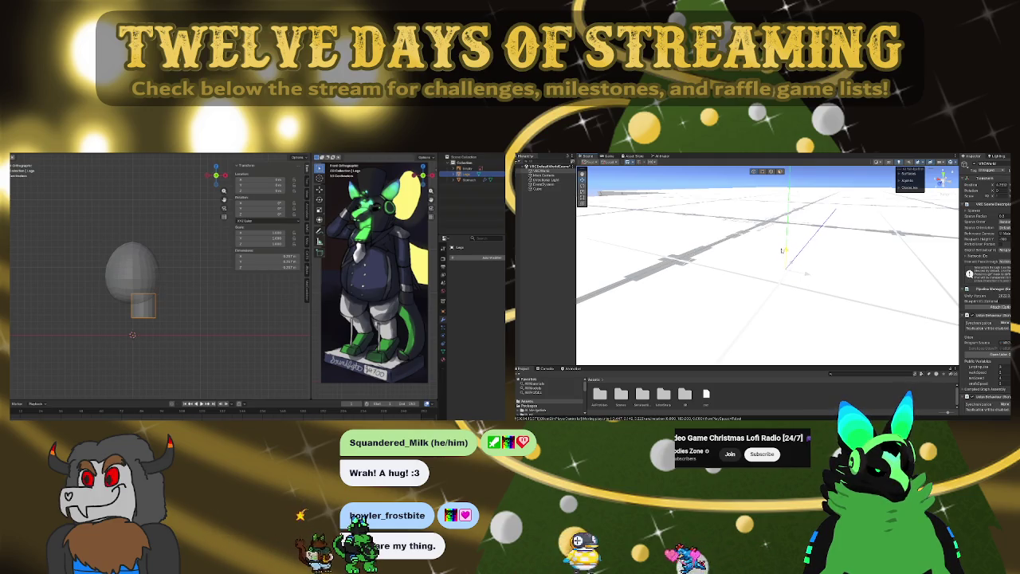
# - Orbit and zoom in on the egg envelope and cube, then bring up the quit prompt with Ctrl+Q
pyautogui.moveTo(821, 249); pyautogui.dragTo(757, 225, button='right')
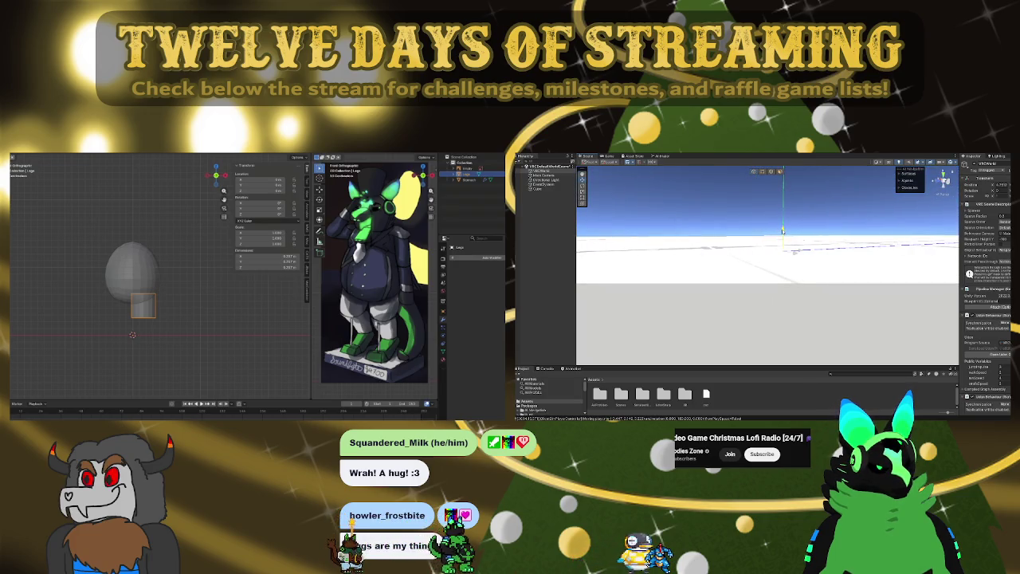
pyautogui.moveTo(756, 225); pyautogui.dragTo(848, 158, button='right')
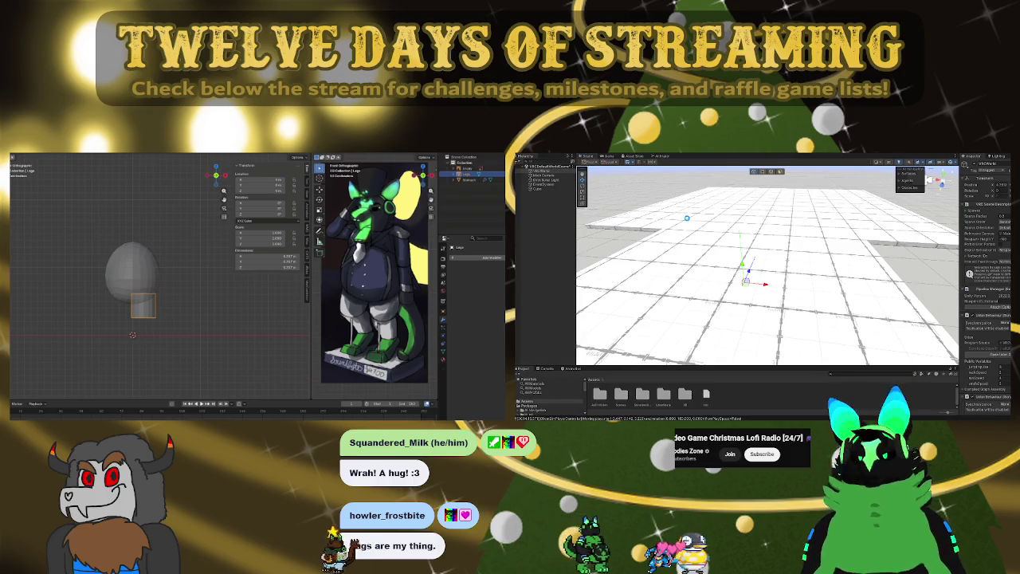
pyautogui.scroll(1, 168, 288)
pyautogui.scroll(2, 168, 288)
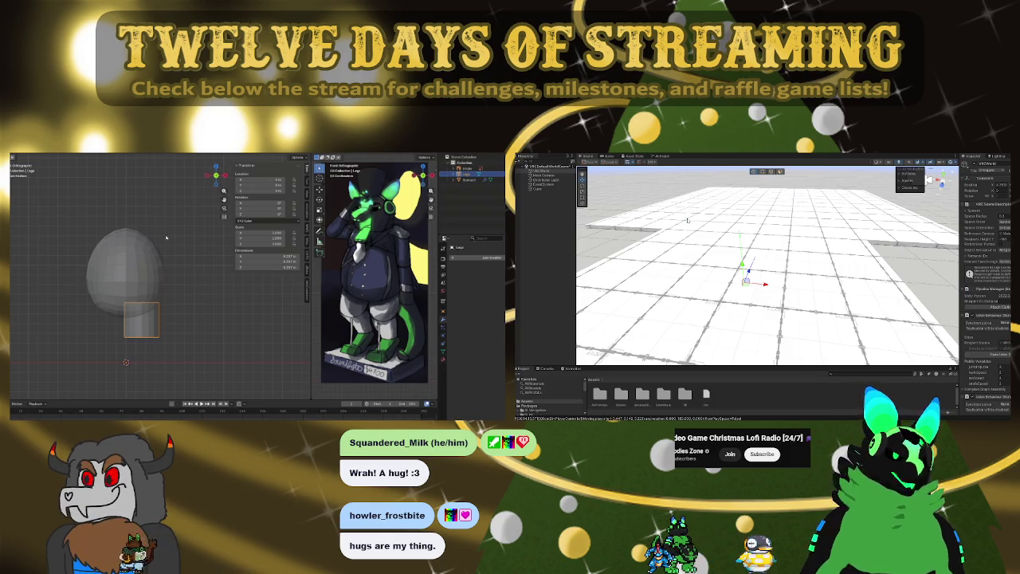
pyautogui.hotkey('ctrl', 'q')
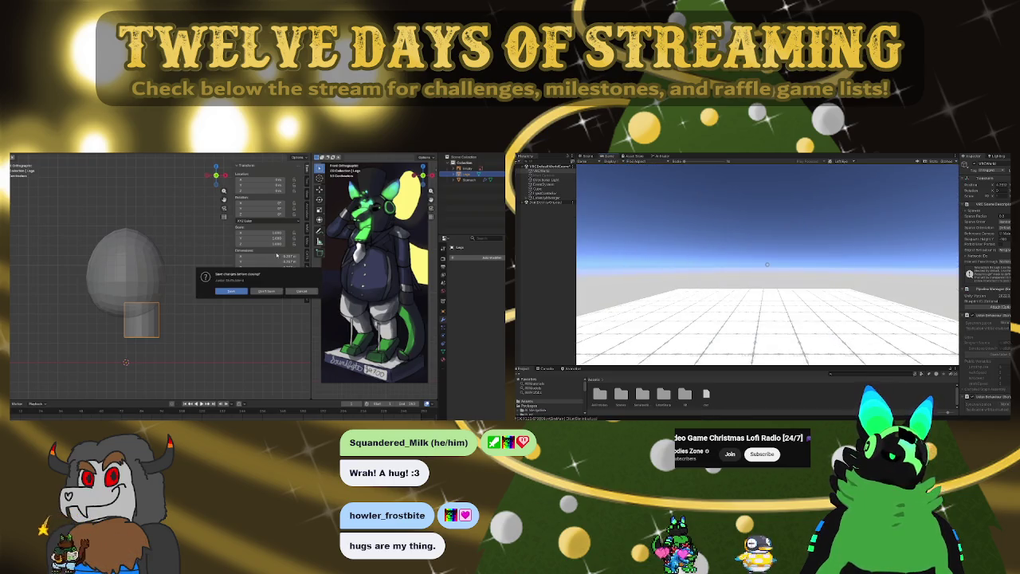
# - Cancel the quit prompt and enter Edit Mode on the Stomach egg object
pyautogui.click(289, 290)
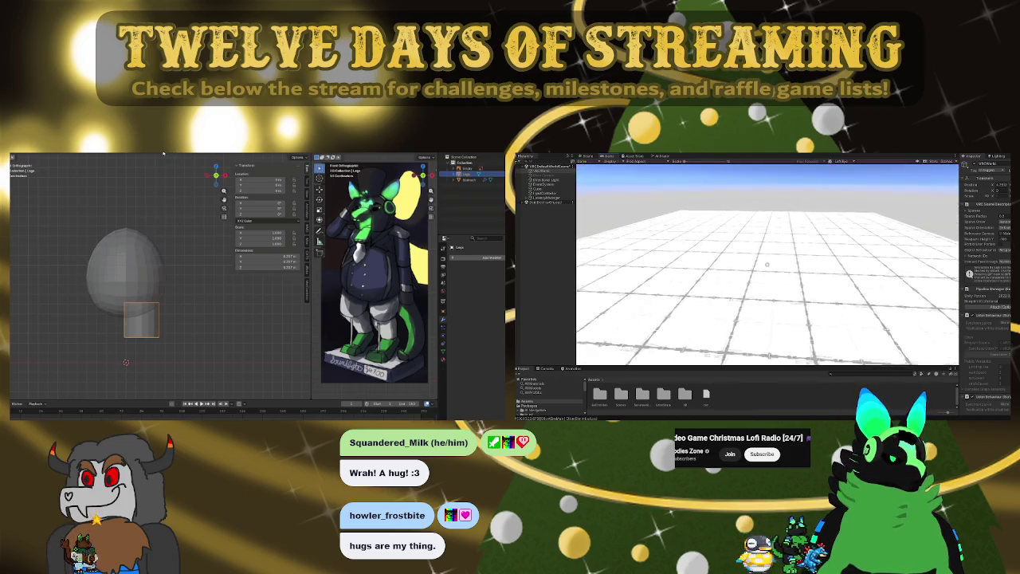
pyautogui.click(150, 289)
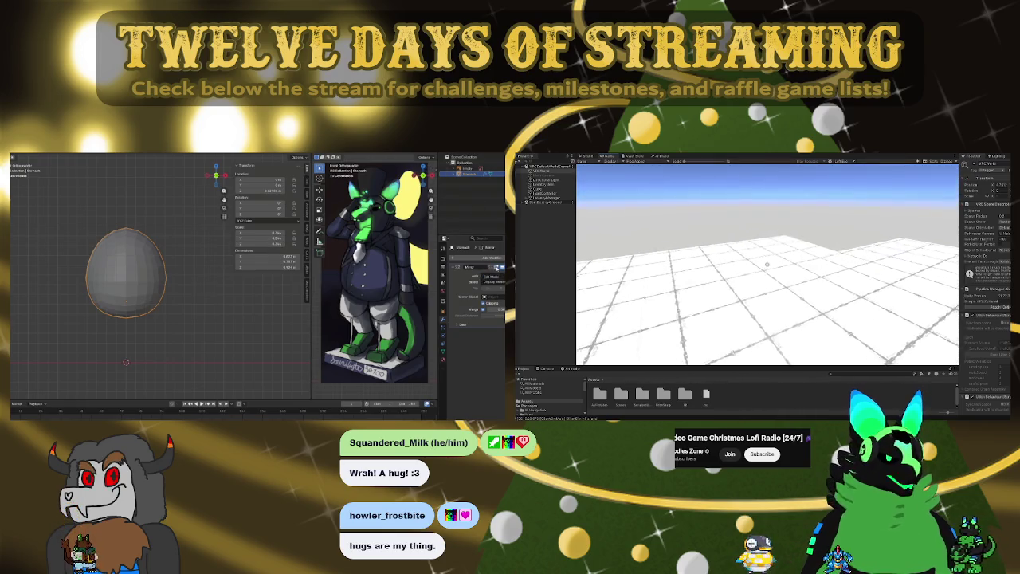
pyautogui.press('Tab')
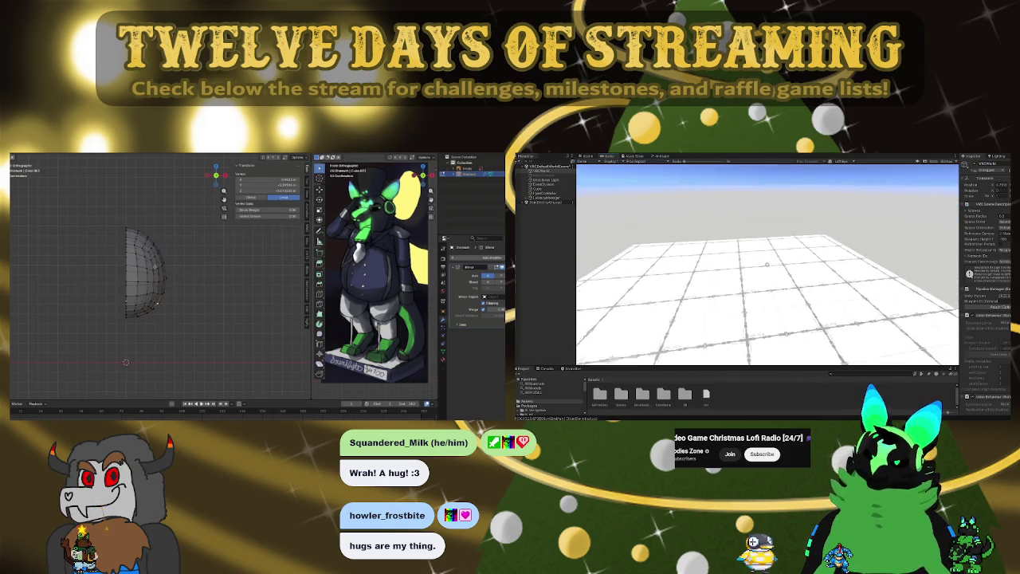
# - Add a cylinder to the envelope mesh and start moving it to the right
pyautogui.press('Escape')
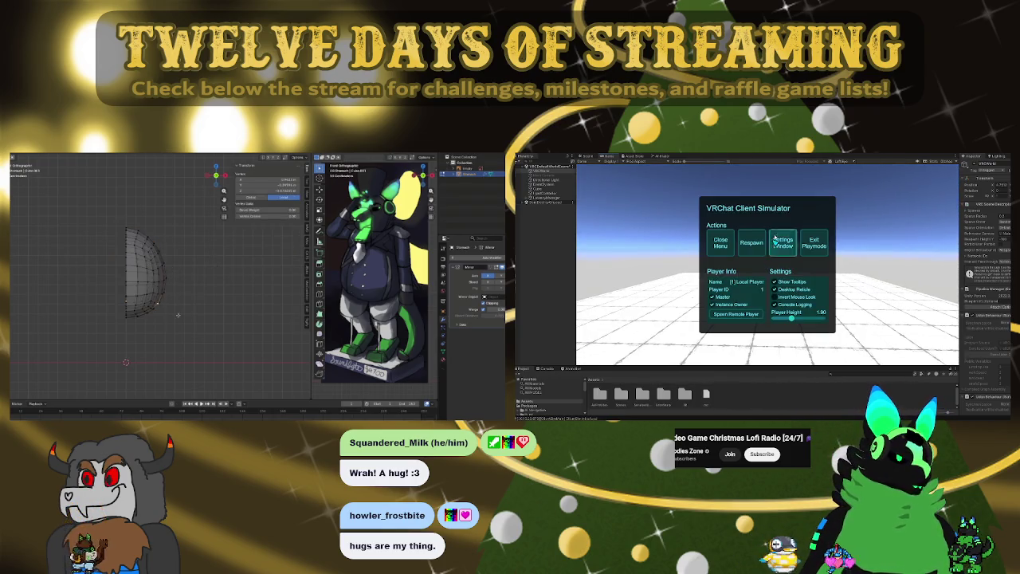
pyautogui.hotkey('shift', 'a')
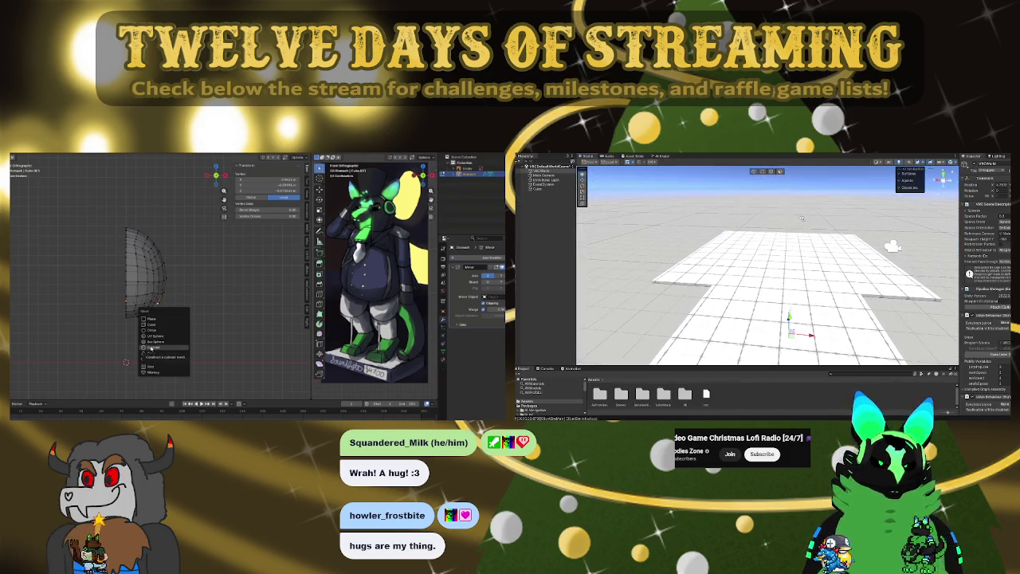
pyautogui.click(149, 347)
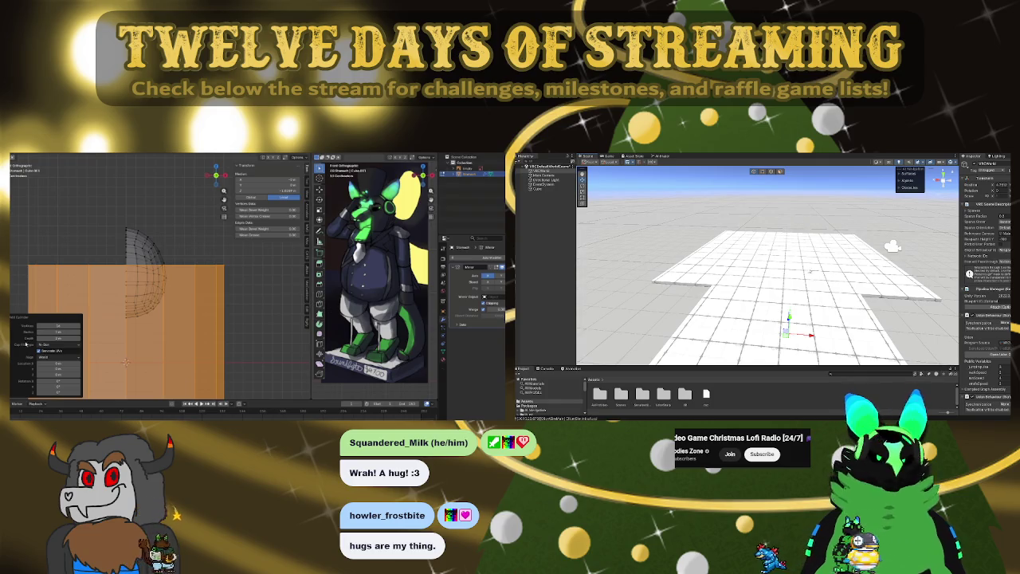
pyautogui.moveTo(809, 272); pyautogui.dragTo(720, 245, button='right')
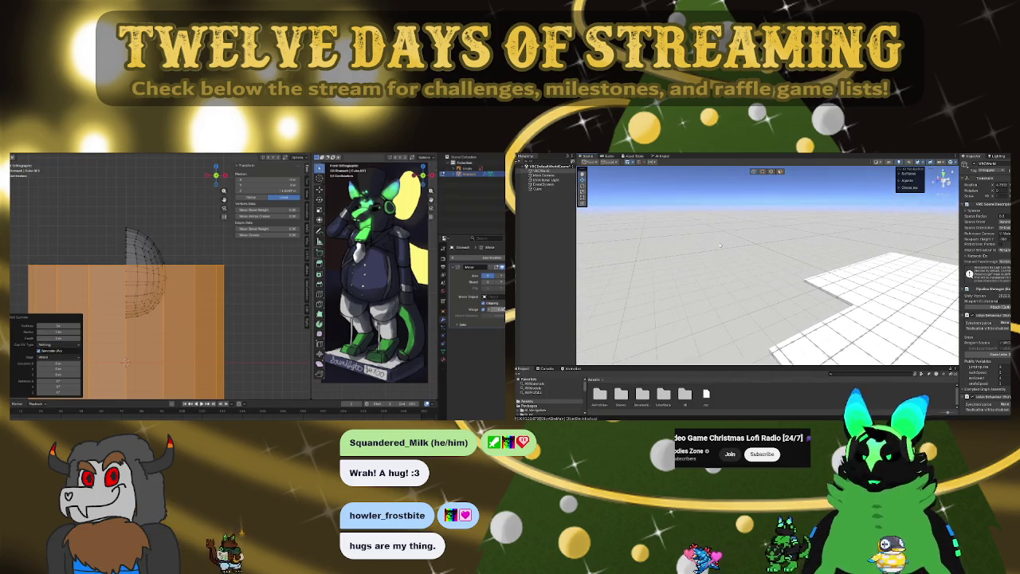
pyautogui.press('f')
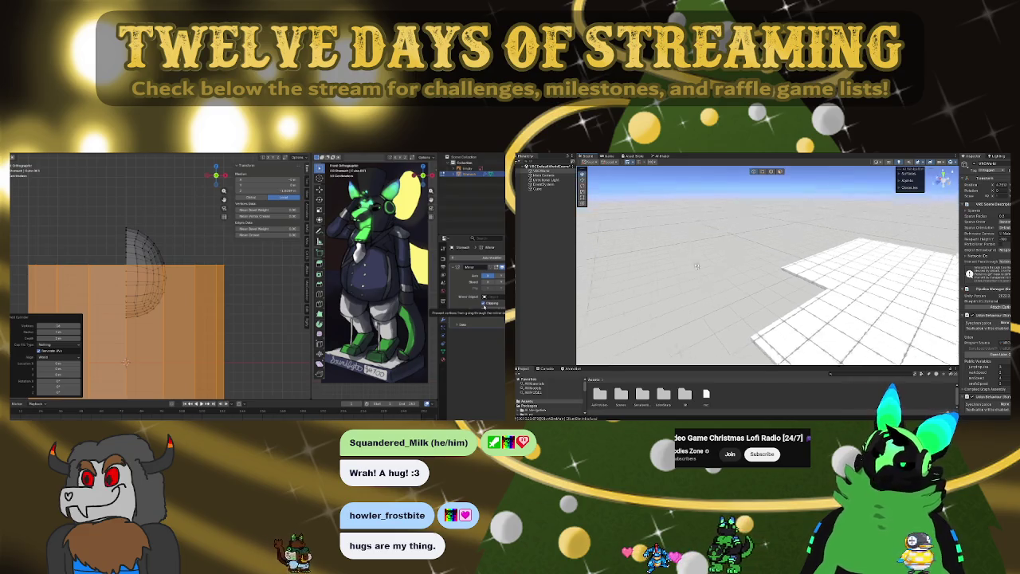
pyautogui.moveTo(786, 273)
pyautogui.mouseDown(button='right')
pyautogui.moveTo(680, 297)
pyautogui.moveTo(761, 187)
pyautogui.mouseUp(button='right')
pyautogui.press('g')
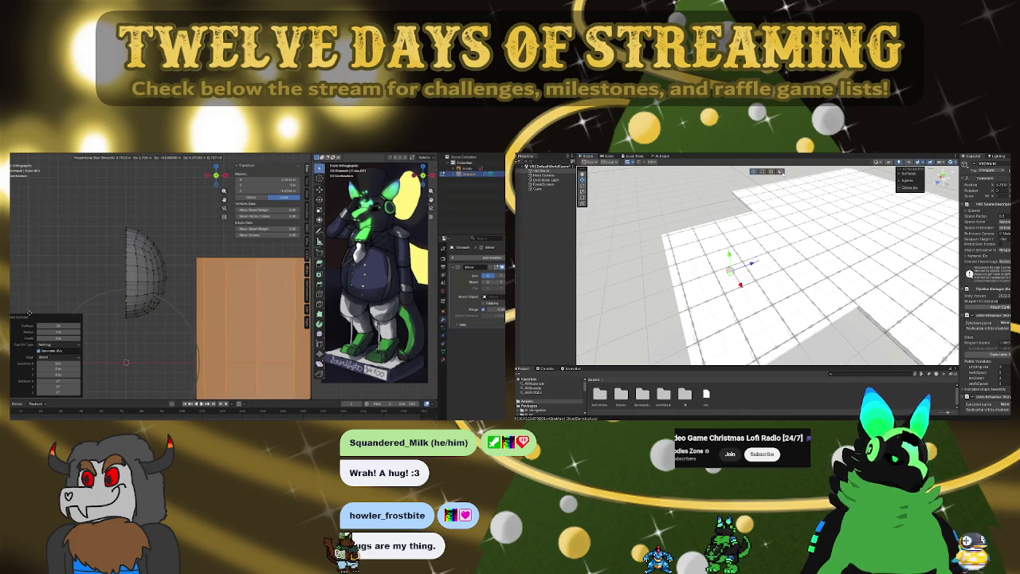
# - In orthographic side view, scale the cylinder down into a small block below the egg
pyautogui.click(729, 270)
pyautogui.moveTo(729, 271)
pyautogui.mouseDown(button='right')
pyautogui.moveTo(748, 302)
pyautogui.moveTo(857, 189)
pyautogui.mouseUp(button='right')
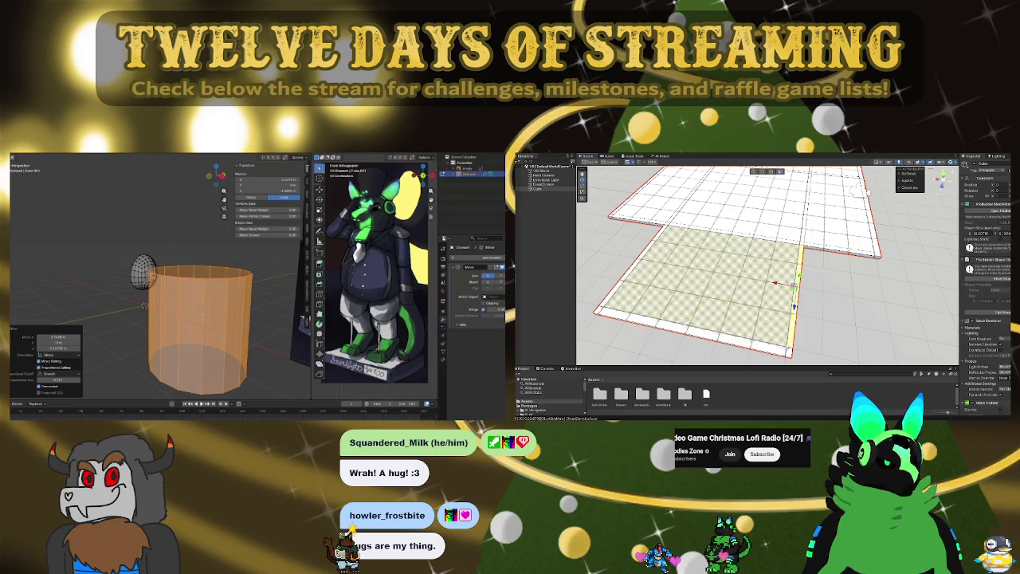
pyautogui.click(693, 336)
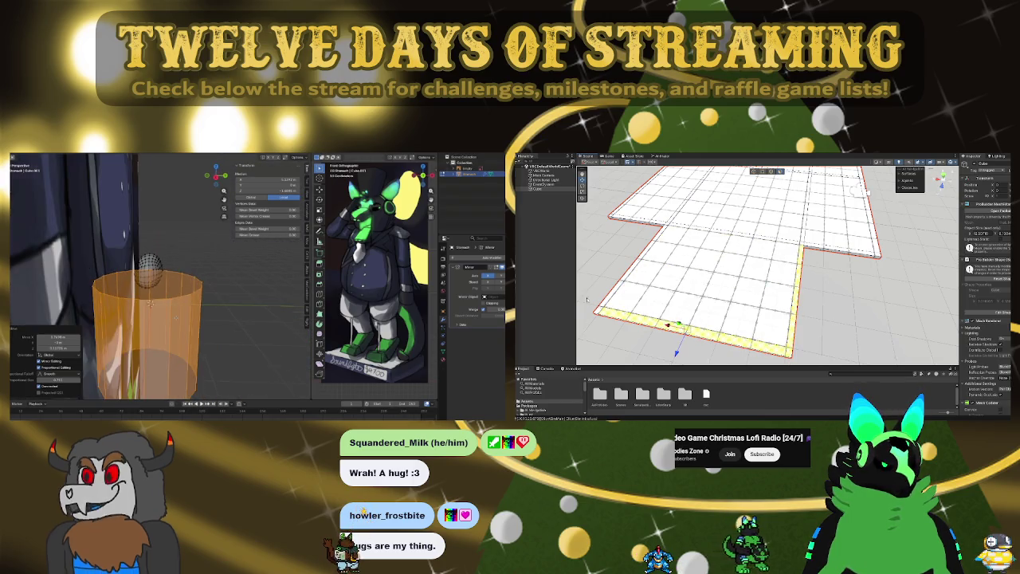
pyautogui.press('KP_1')
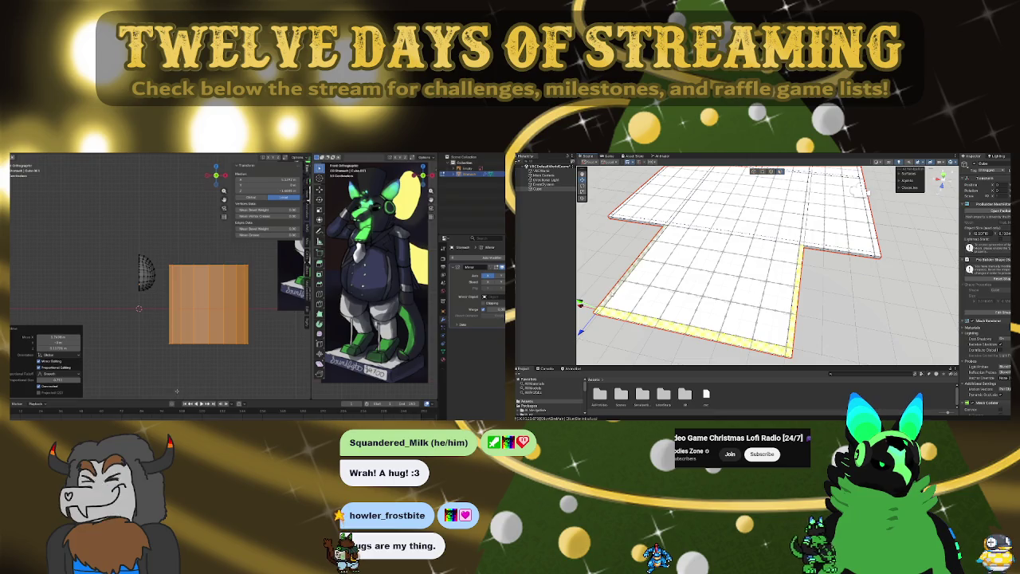
pyautogui.click(207, 313)
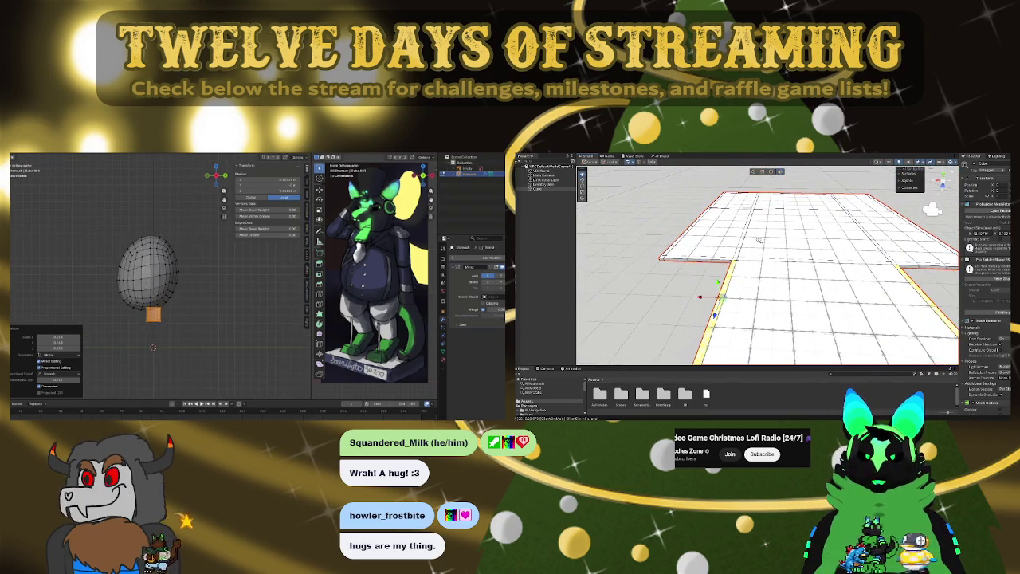
# - Move the small block under the envelope and widen its top ring into a flared basket
pyautogui.press('g')
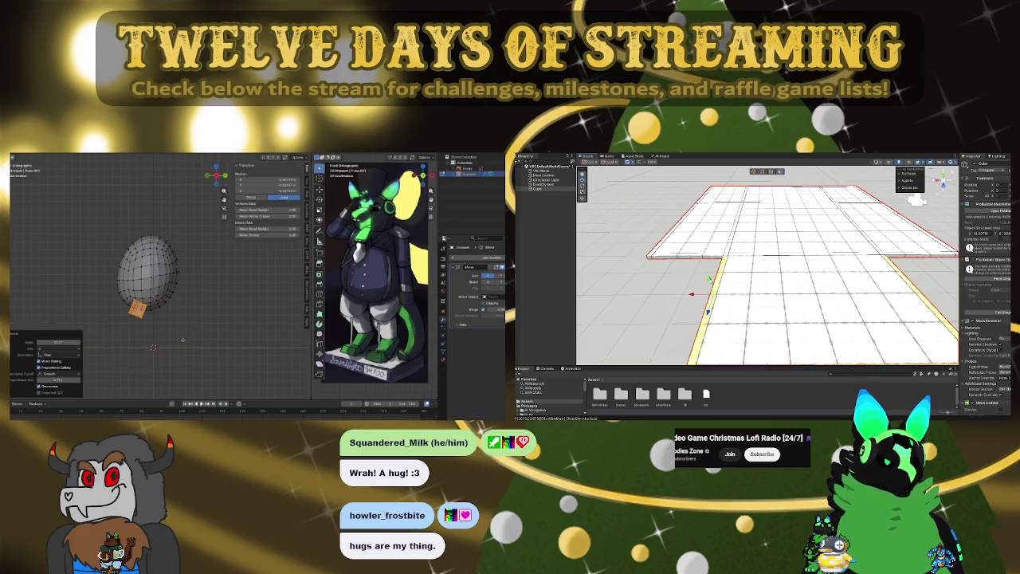
pyautogui.scroll(3, 152, 313)
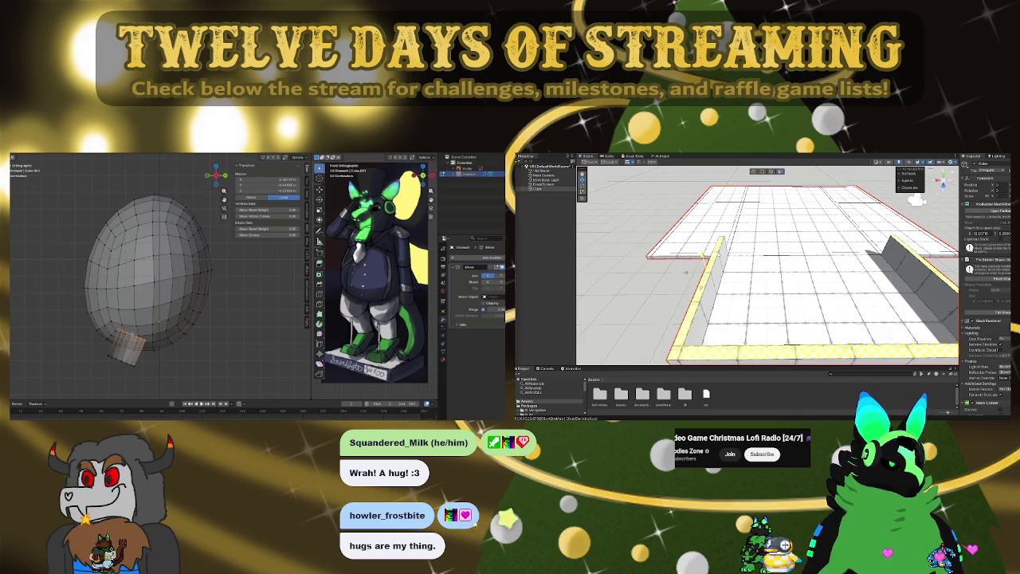
pyautogui.moveTo(684, 267)
pyautogui.mouseDown(button='right')
pyautogui.moveTo(842, 247)
pyautogui.moveTo(688, 267)
pyautogui.moveTo(801, 233)
pyautogui.mouseUp(button='right')
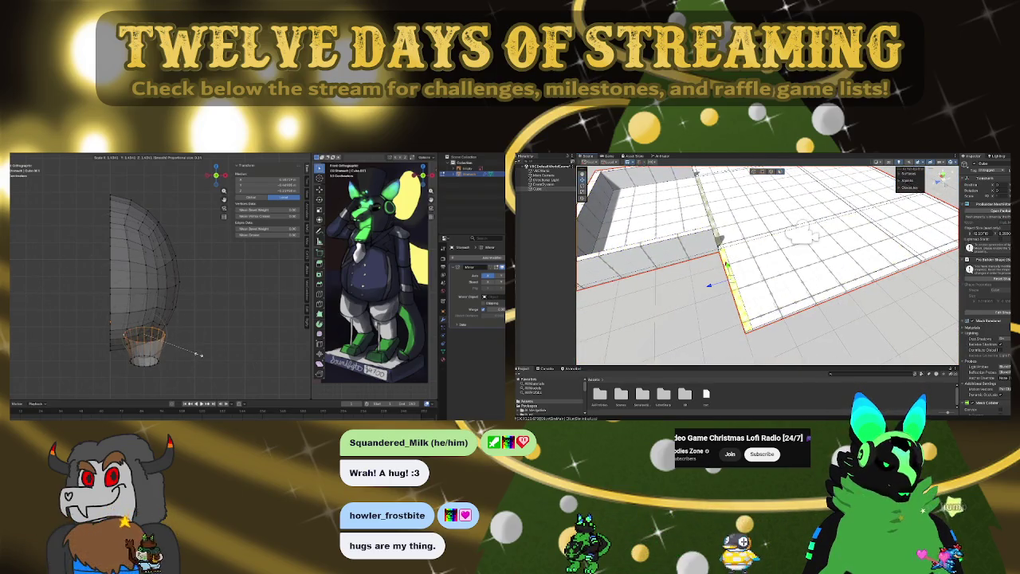
pyautogui.click(789, 227)
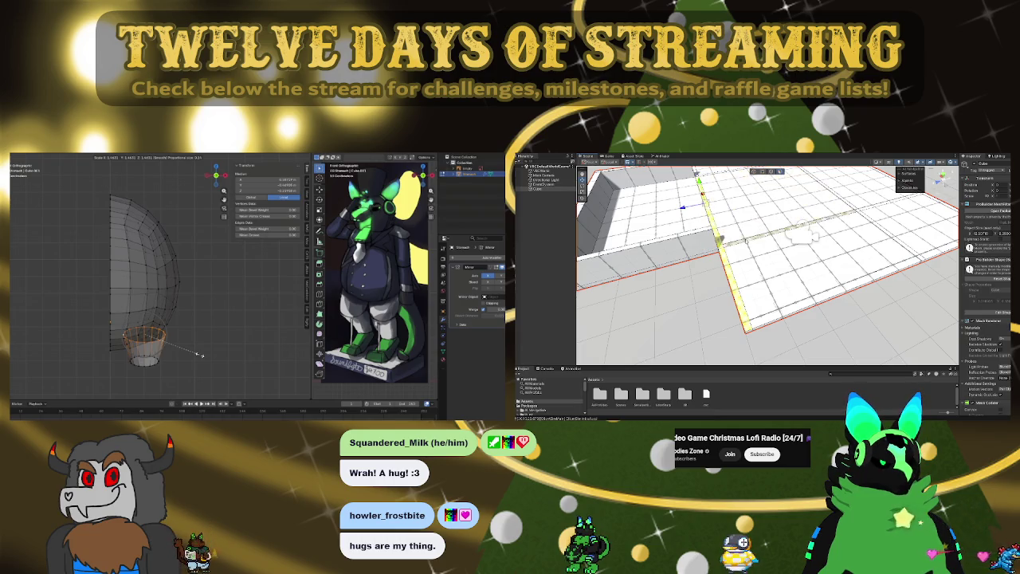
pyautogui.moveTo(765, 303)
pyautogui.mouseDown(button='right')
pyautogui.moveTo(804, 325)
pyautogui.moveTo(779, 330)
pyautogui.mouseUp(button='right')
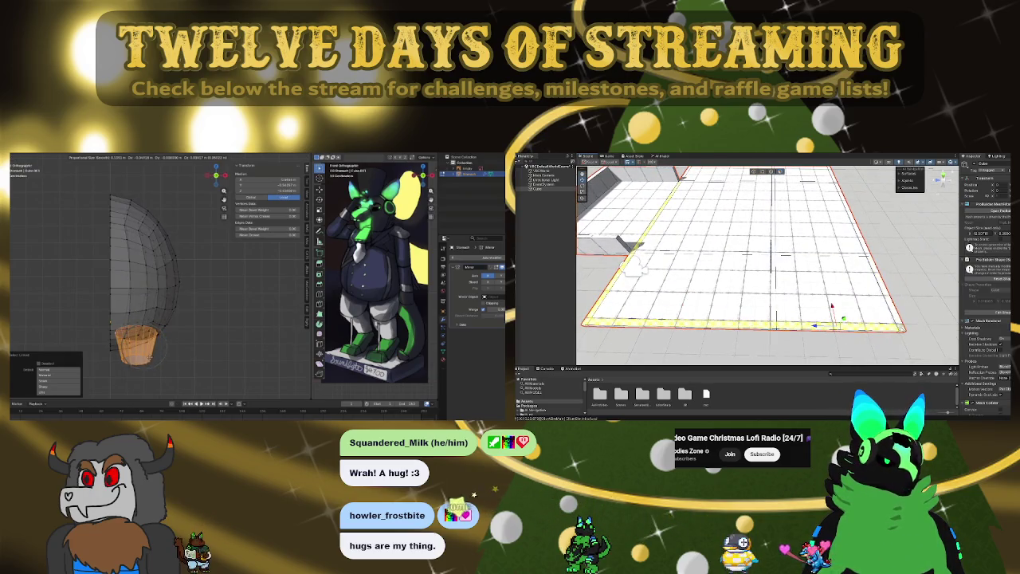
pyautogui.moveTo(143, 334)
pyautogui.mouseDown(button='middle')
pyautogui.moveTo(159, 341)
pyautogui.moveTo(185, 304)
pyautogui.mouseUp(button='middle')
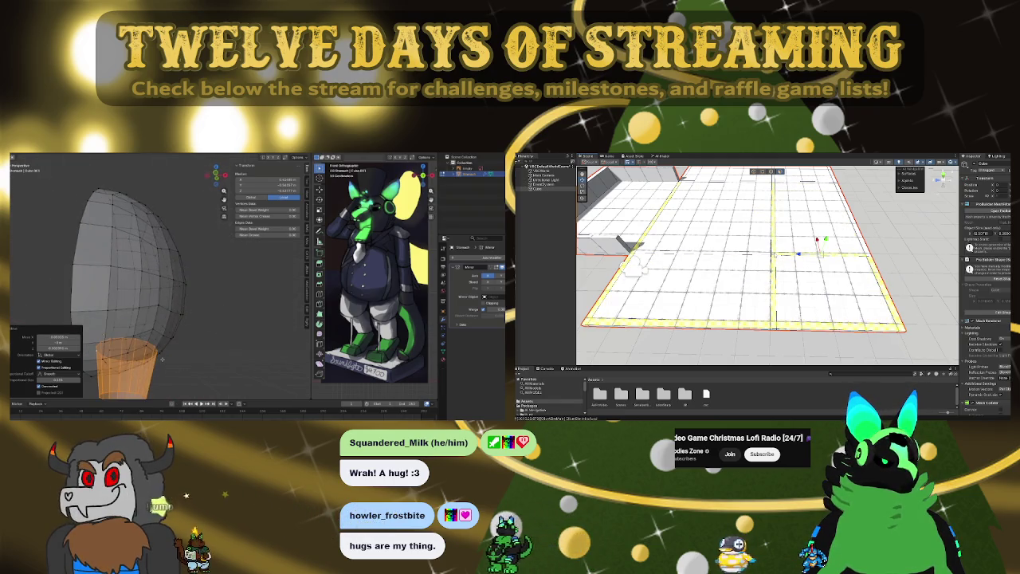
# - Orbit around the envelope and return to the orthographic side view
pyautogui.moveTo(177, 372); pyautogui.dragTo(177, 358, button='middle')
pyautogui.moveTo(749, 253)
pyautogui.mouseDown(button='right')
pyautogui.moveTo(748, 234)
pyautogui.moveTo(752, 309)
pyautogui.mouseUp(button='right')
pyautogui.moveTo(177, 359); pyautogui.dragTo(250, 366, button='middle')
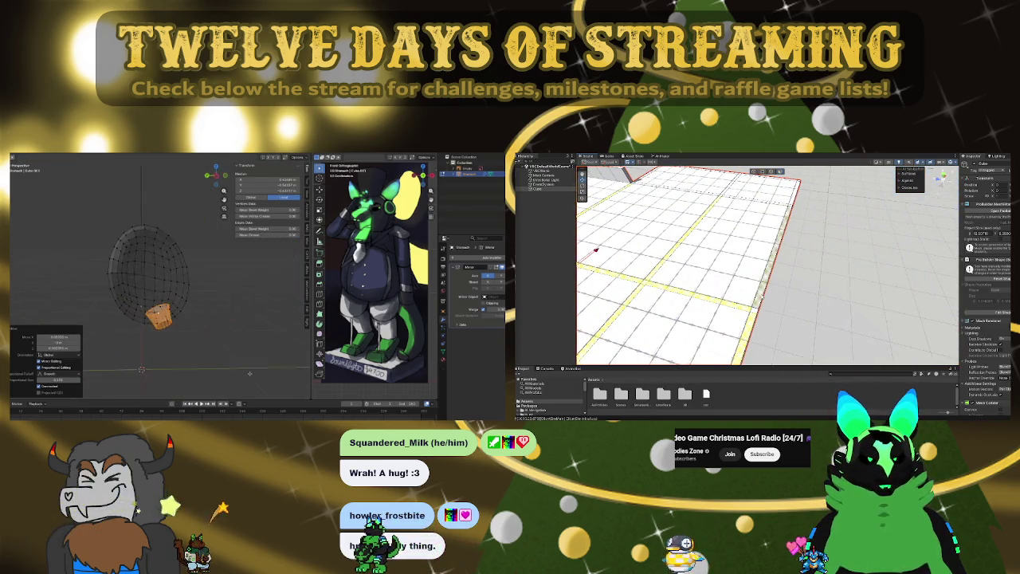
pyautogui.moveTo(752, 309); pyautogui.dragTo(713, 313, button='right')
pyautogui.moveTo(249, 367); pyautogui.dragTo(119, 386, button='middle')
pyautogui.press('KP_1')
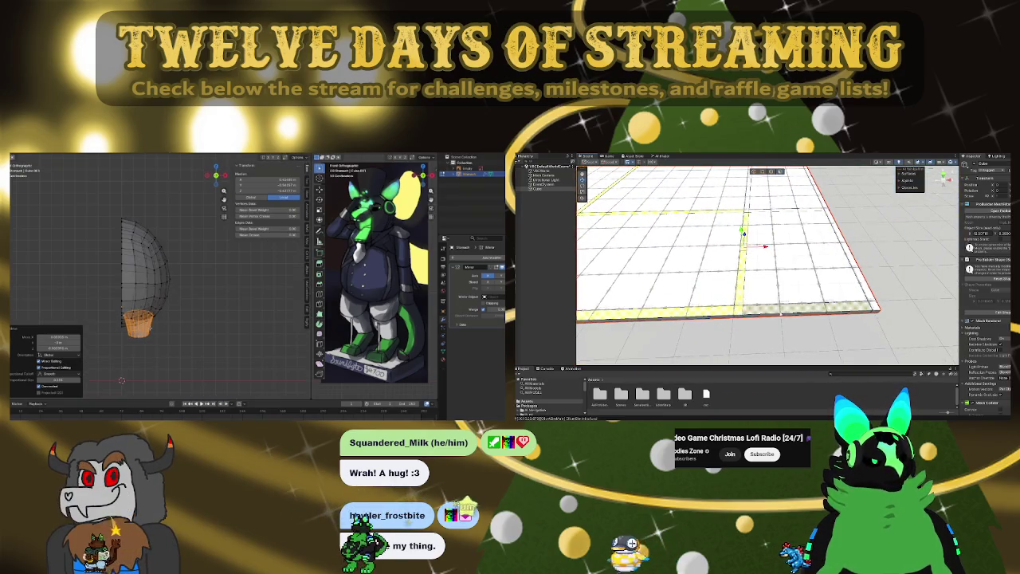
# - Rotate the basket about the Z axis to tuck it under the envelope
pyautogui.press('r')
pyautogui.press('z')
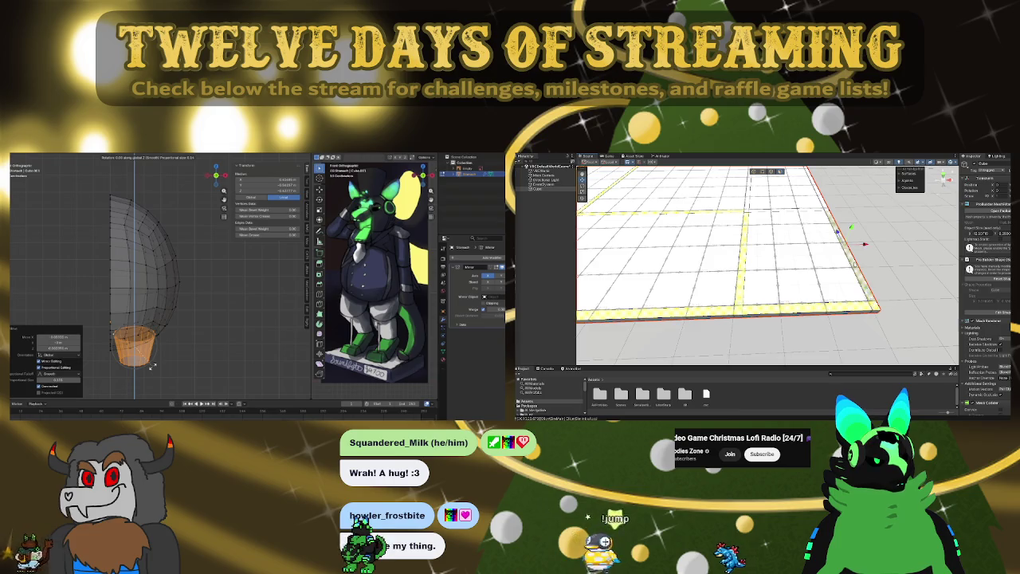
pyautogui.moveTo(806, 286); pyautogui.dragTo(669, 335, button='right')
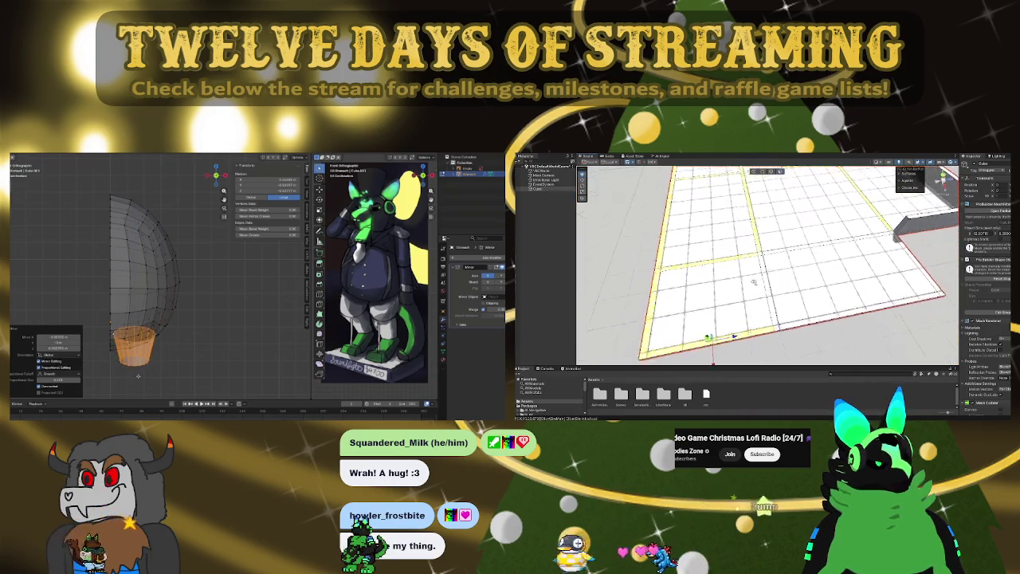
pyautogui.press('r')
pyautogui.press('z')
pyautogui.click(145, 369)
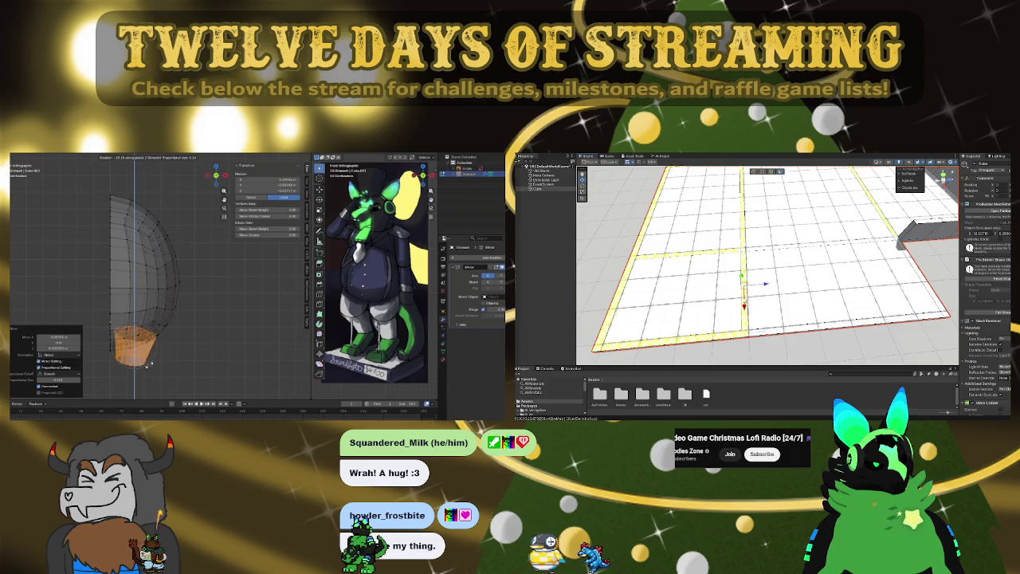
# - Tilt the bottom opening ring slightly to start the bent neck, then check it in Front view
pyautogui.click(181, 157)
pyautogui.click(191, 164)
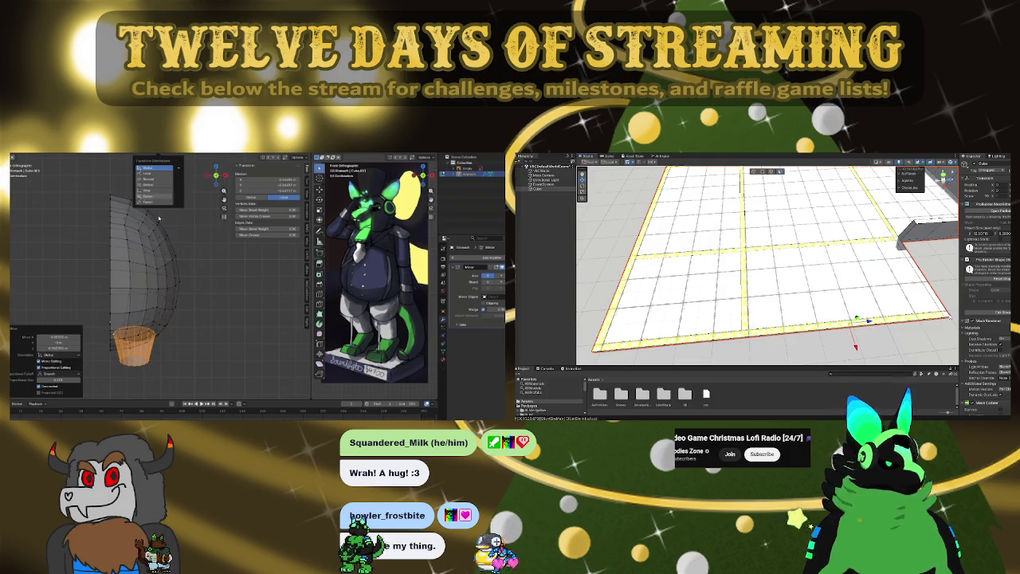
pyautogui.moveTo(199, 263); pyautogui.dragTo(215, 351, button='middle')
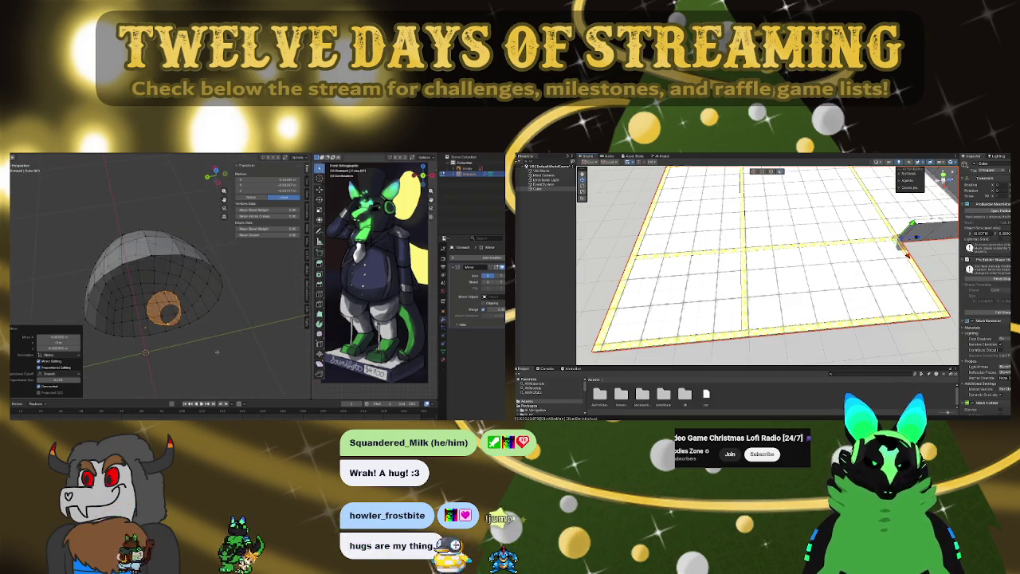
pyautogui.moveTo(217, 357); pyautogui.dragTo(218, 356, button='middle')
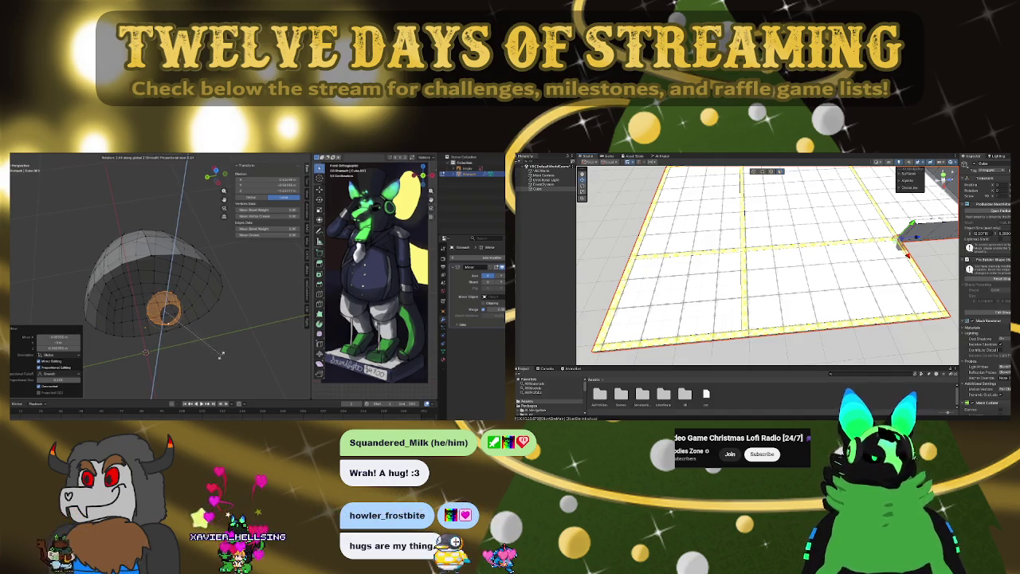
pyautogui.click(238, 344)
pyautogui.press('KP_1')
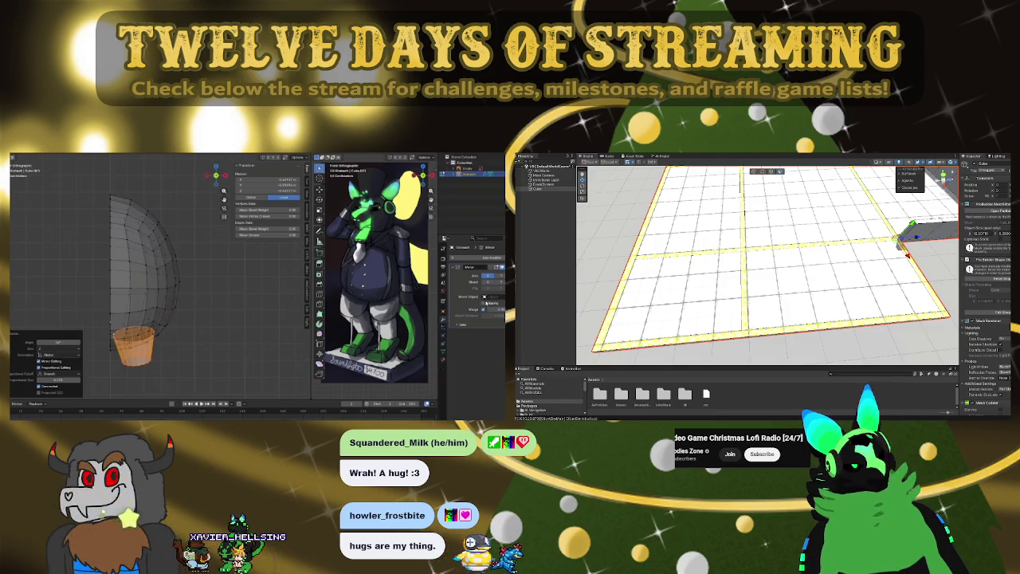
pyautogui.moveTo(182, 347)
pyautogui.mouseDown(button='middle')
pyautogui.moveTo(149, 361)
pyautogui.moveTo(166, 298)
pyautogui.moveTo(184, 319)
pyautogui.mouseUp(button='middle')
# - Return to Object Mode and orbit to view the full egg-shaped envelope
pyautogui.press('Tab')
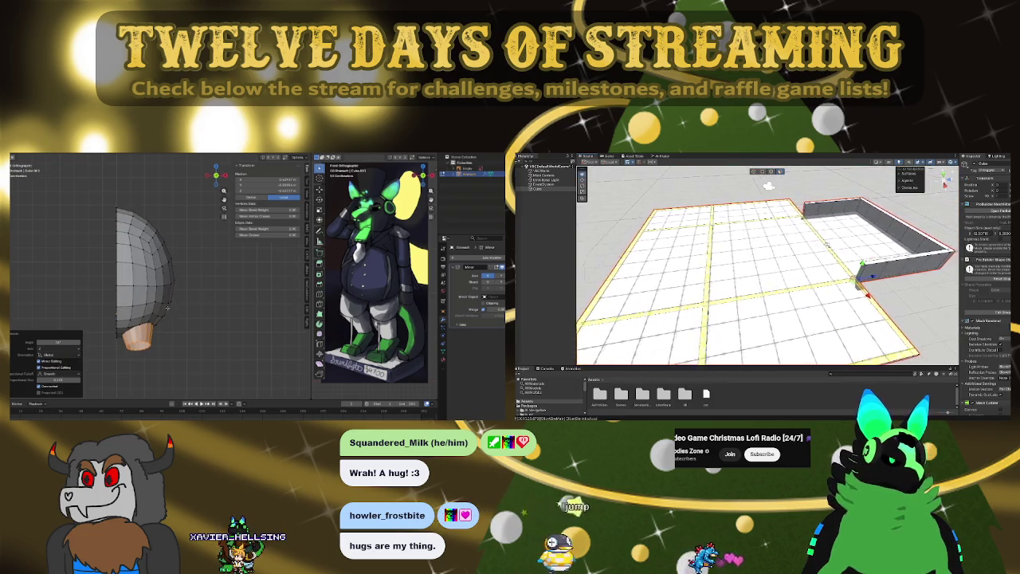
pyautogui.press('s')
pyautogui.press('g')
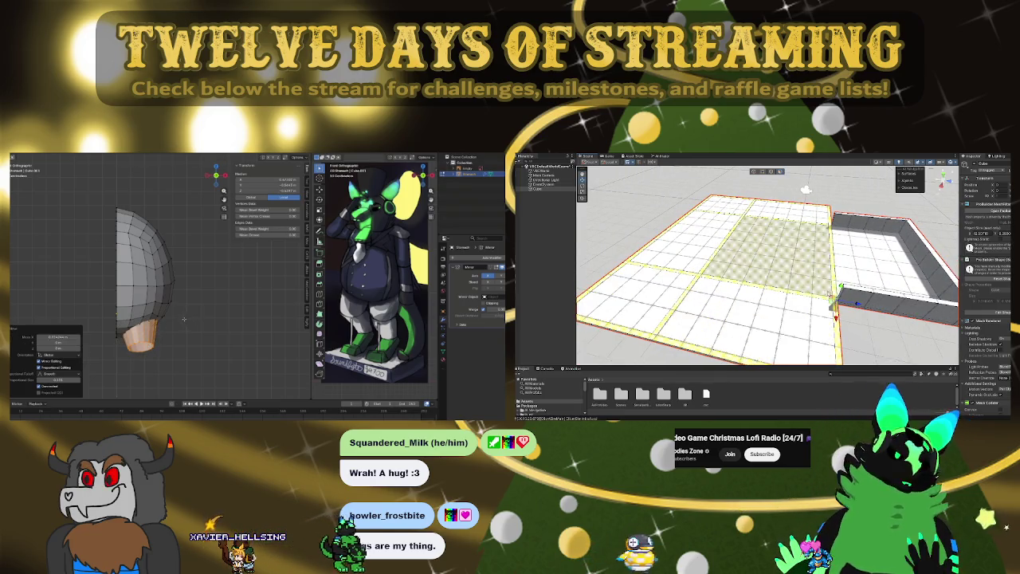
pyautogui.moveTo(192, 318); pyautogui.dragTo(150, 381, button='middle')
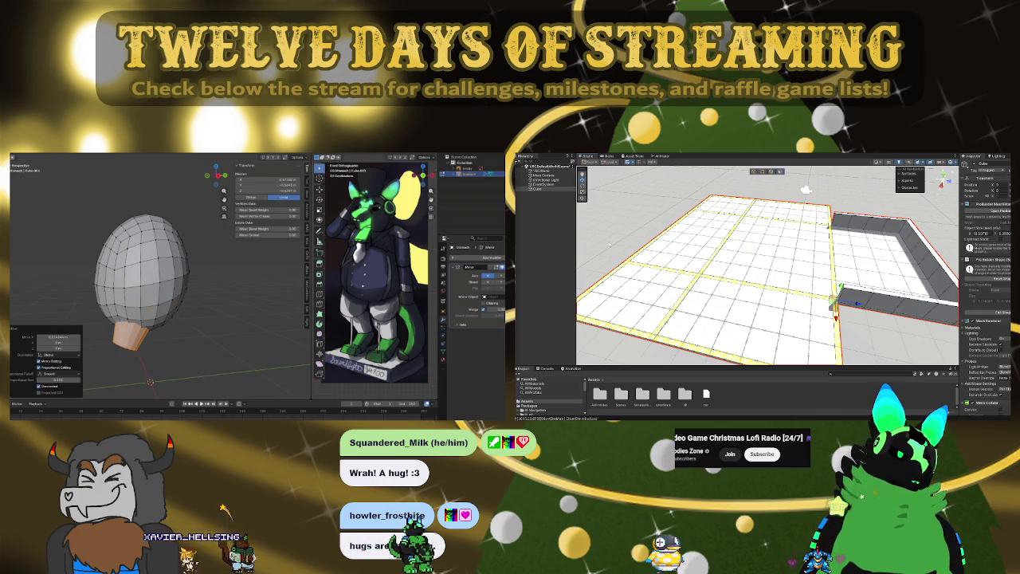
pyautogui.scroll(-3, 146, 336)
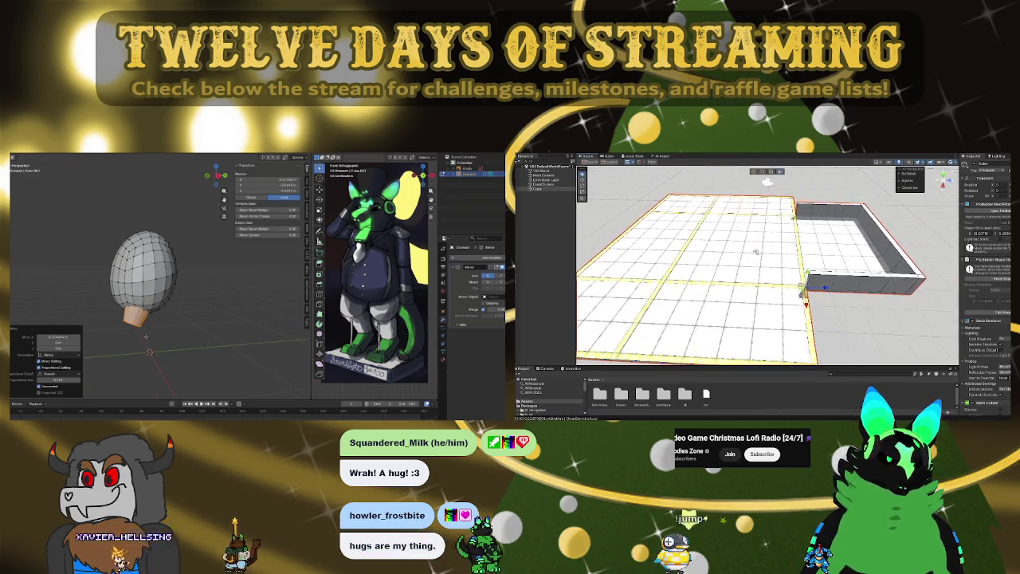
# - Move the egg's bottom loop and enlarge it about 1.37 times into a flared neck
pyautogui.click(136, 322)
pyautogui.keyDown('alt'); pyautogui.click(136, 320); pyautogui.keyUp('alt')
pyautogui.press('KP_3')
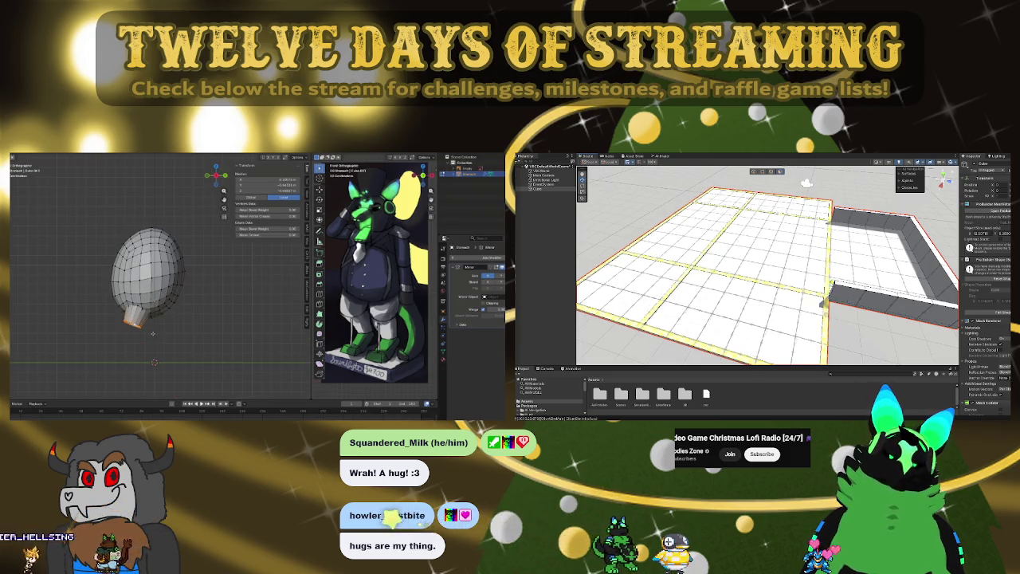
pyautogui.press('g')
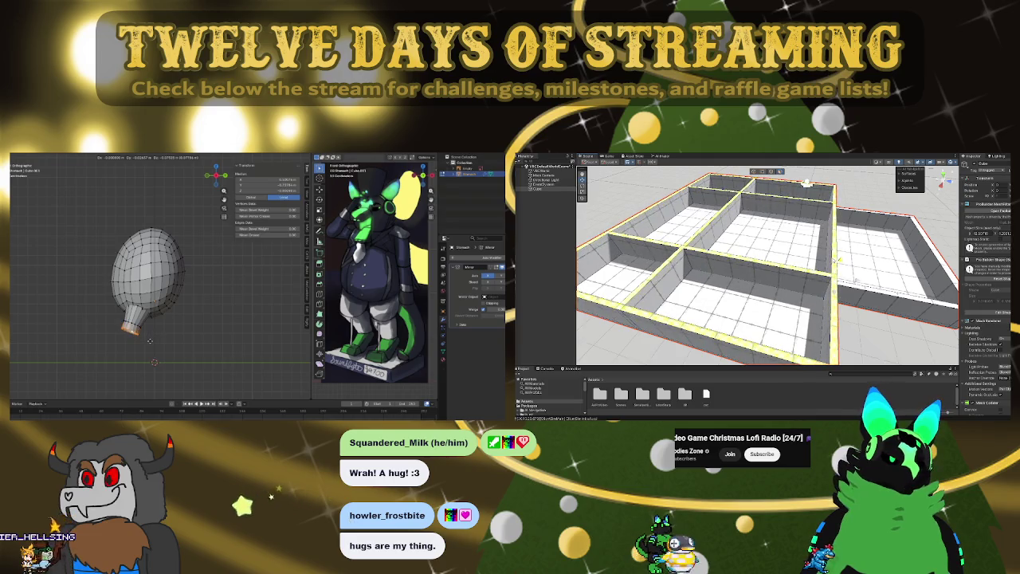
pyautogui.press('s')
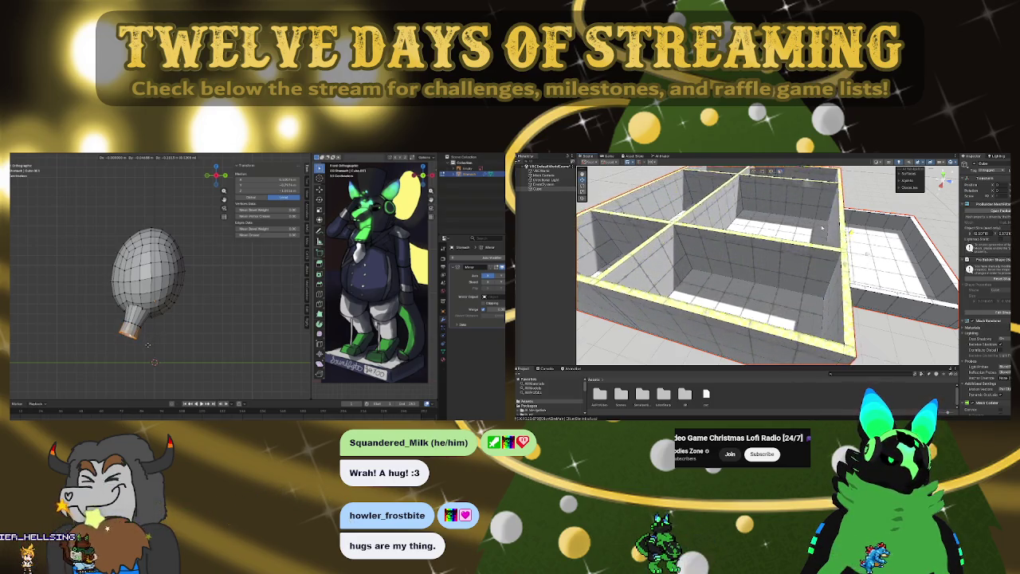
pyautogui.click(147, 345)
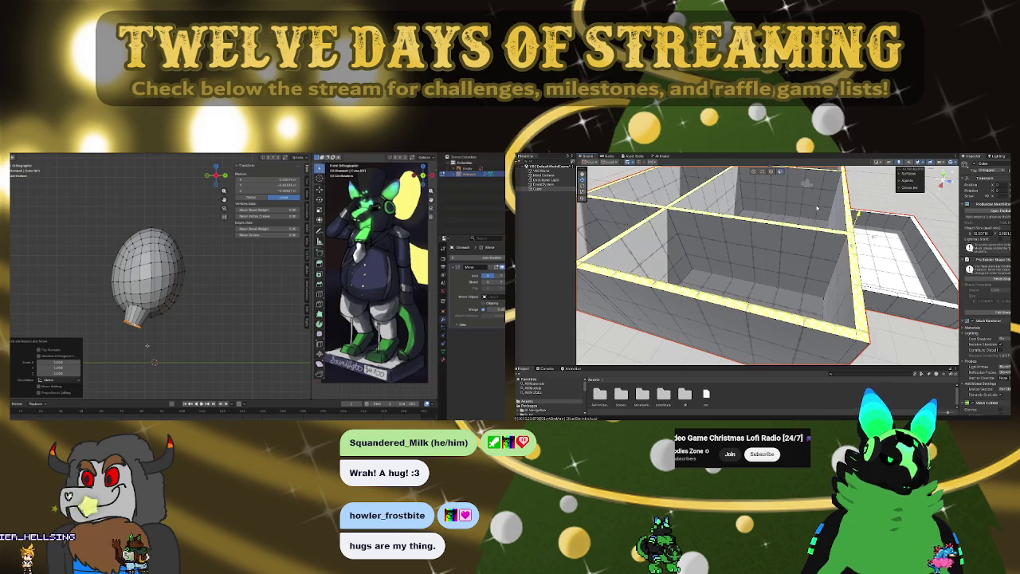
# - Set transform orientation to Normal and shift the neck loop slightly along it
pyautogui.moveTo(819, 203)
pyautogui.mouseDown(button='right')
pyautogui.moveTo(616, 181)
pyautogui.moveTo(653, 215)
pyautogui.moveTo(616, 173)
pyautogui.mouseUp(button='right')
pyautogui.click(155, 160)
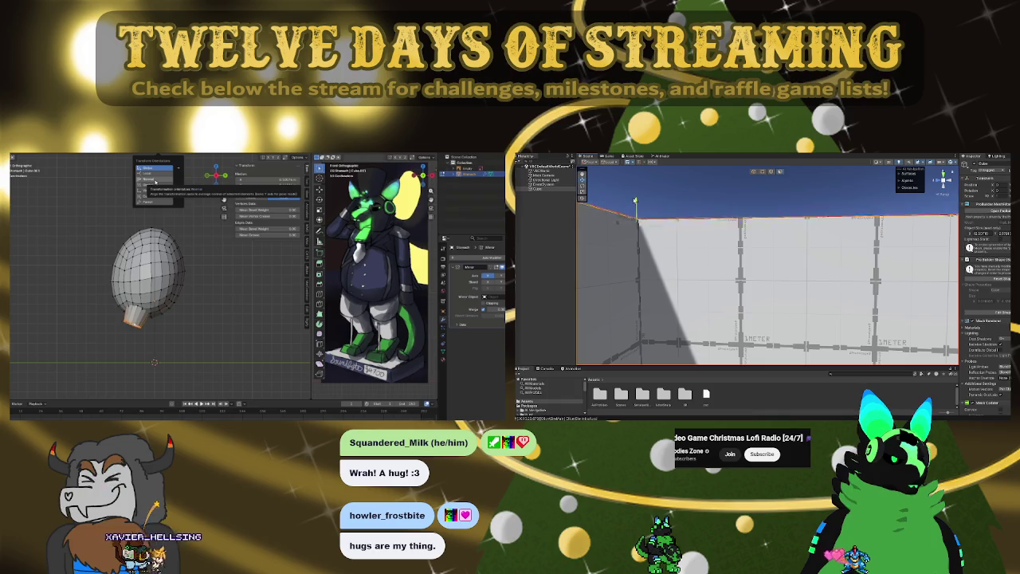
pyautogui.moveTo(616, 173); pyautogui.dragTo(621, 254, button='right')
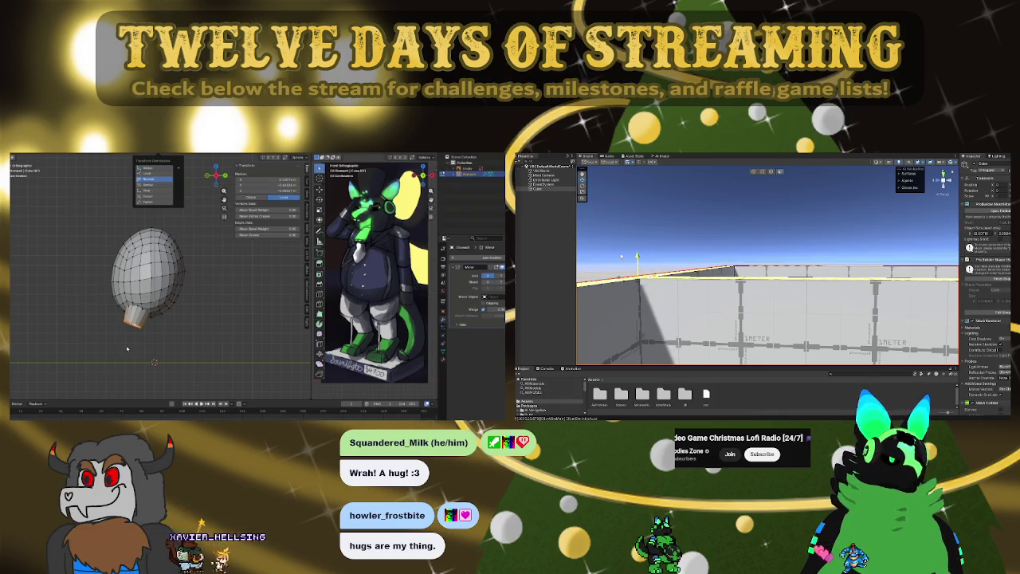
pyautogui.press('g')
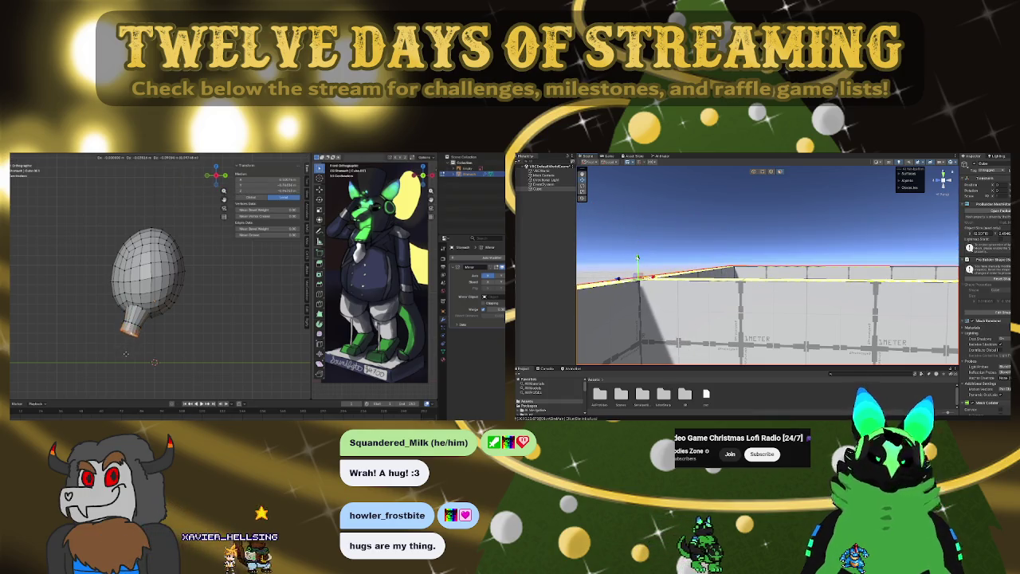
pyautogui.moveTo(638, 258)
pyautogui.mouseDown(button='middle')
pyautogui.moveTo(637, 189)
pyautogui.moveTo(637, 228)
pyautogui.moveTo(637, 216)
pyautogui.mouseUp(button='middle')
# - Delete the connected lower part of the egg, leaving the half dome
pyautogui.hotkey('ctrl', 'l')
pyautogui.press('x')
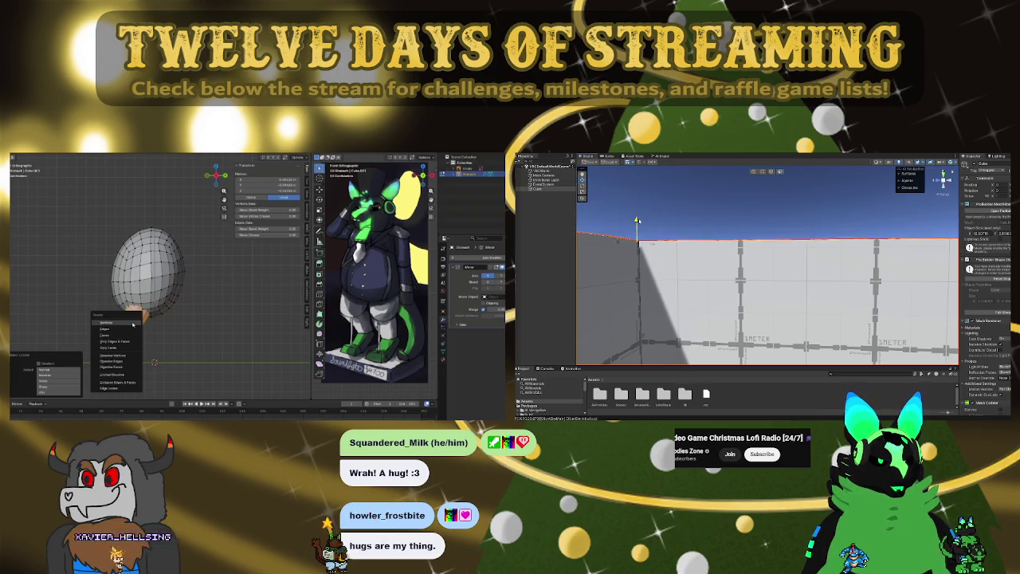
pyautogui.click(128, 324)
pyautogui.press('KP_3')
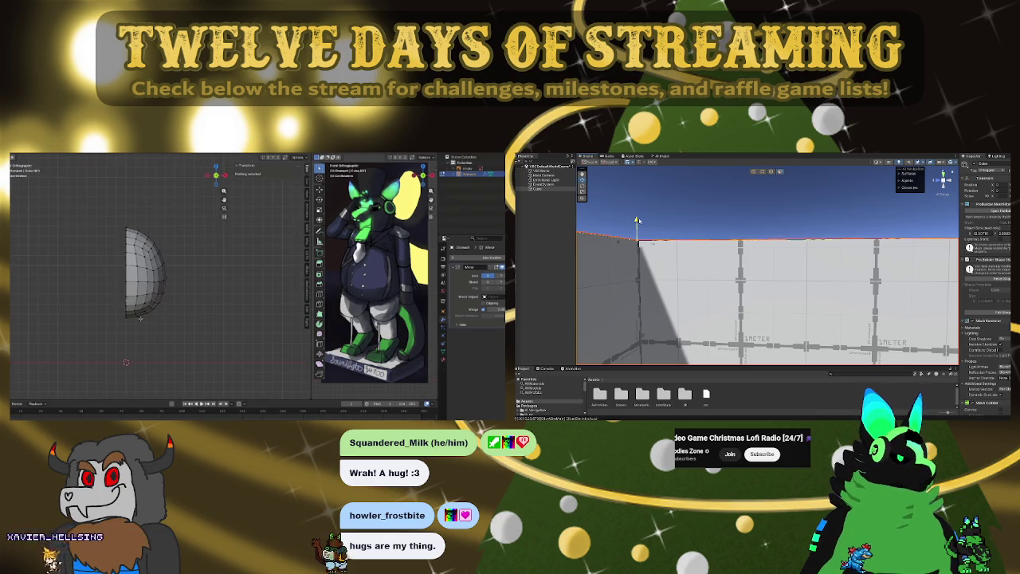
# - Add a small scaled-down cylinder beneath the half dome
pyautogui.hotkey('shift', 'a')
pyautogui.click(187, 319)
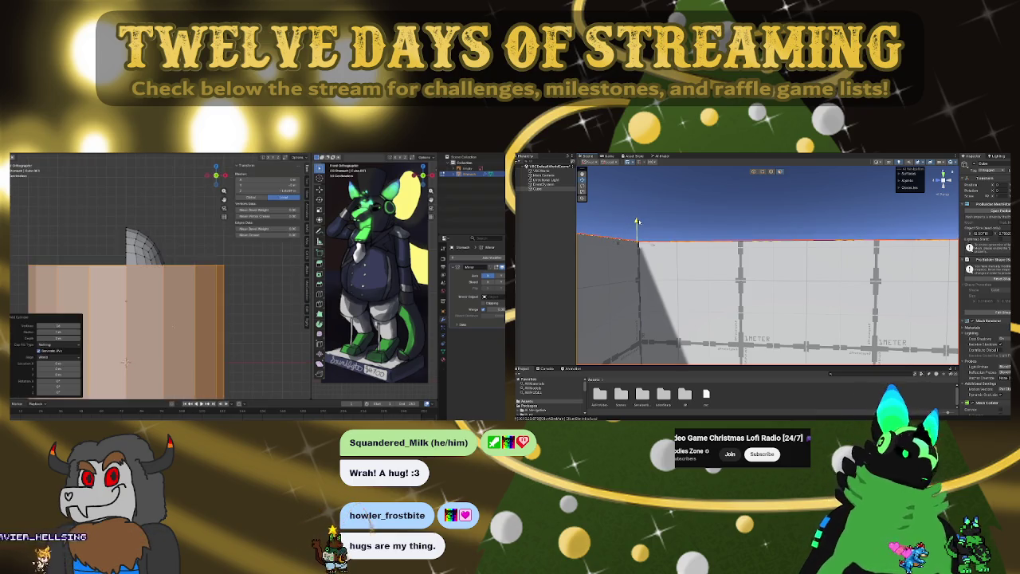
pyautogui.press('s')
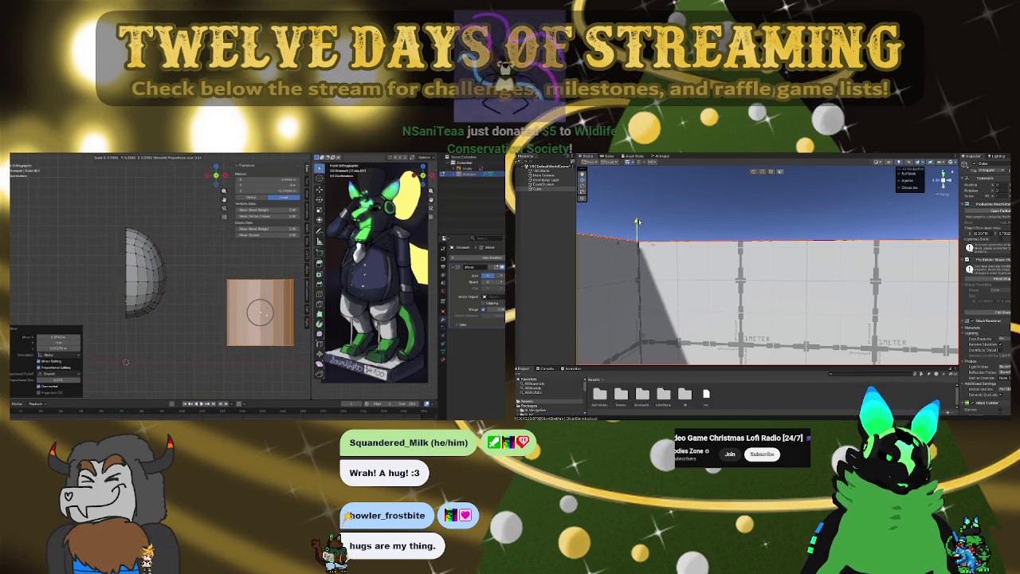
pyautogui.moveTo(159, 303); pyautogui.dragTo(183, 286, button='middle')
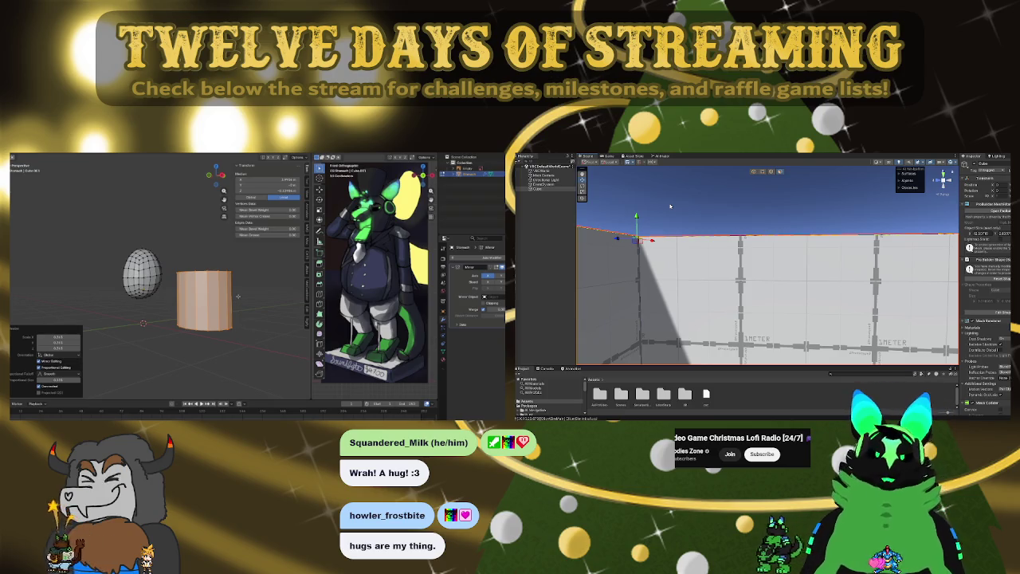
pyautogui.press('KP_1')
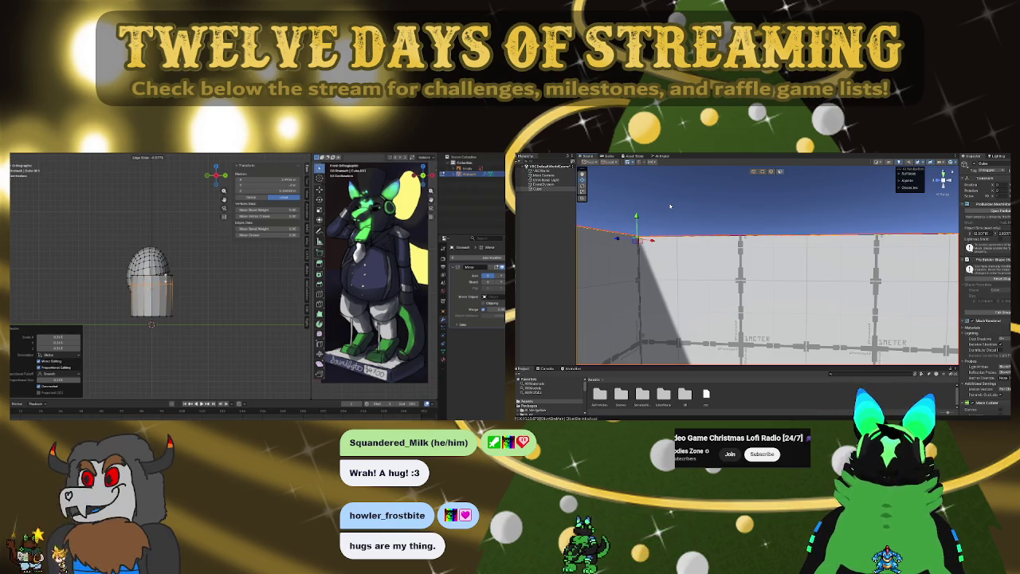
# - Loop-cut the cylinder, scale its loops and slide one to form a cup shape
pyautogui.click(166, 279)
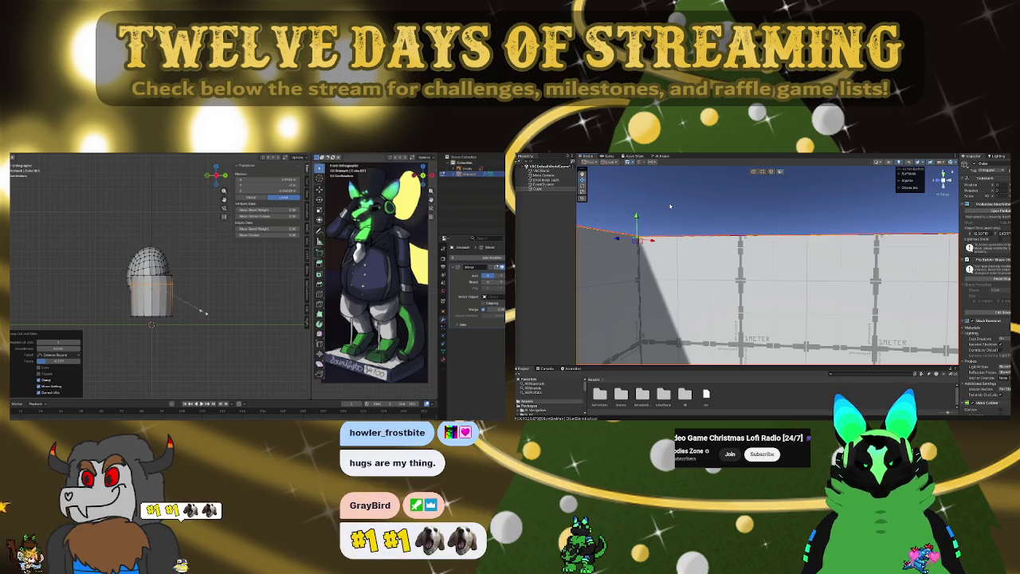
pyautogui.click(193, 290)
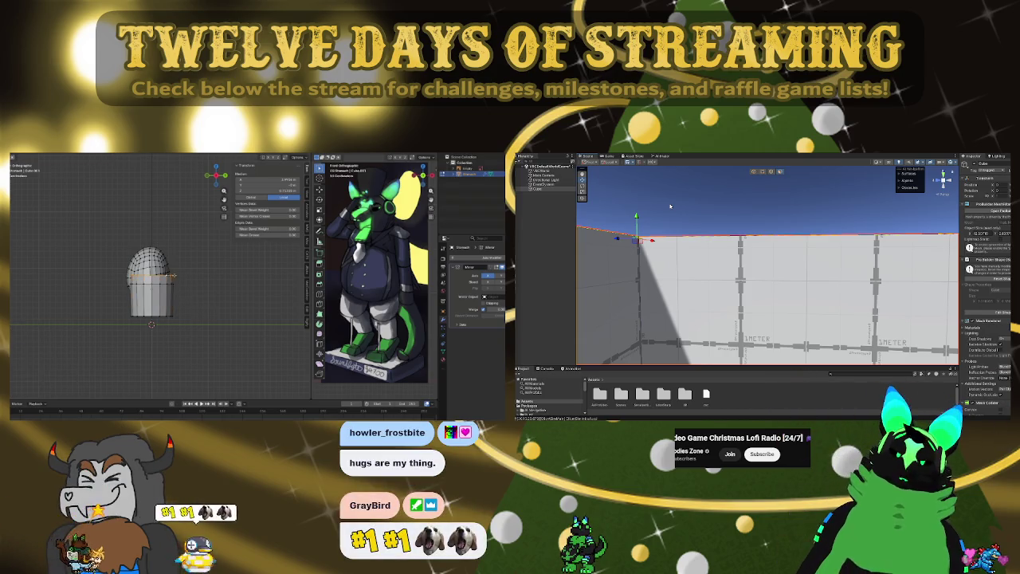
pyautogui.press('s')
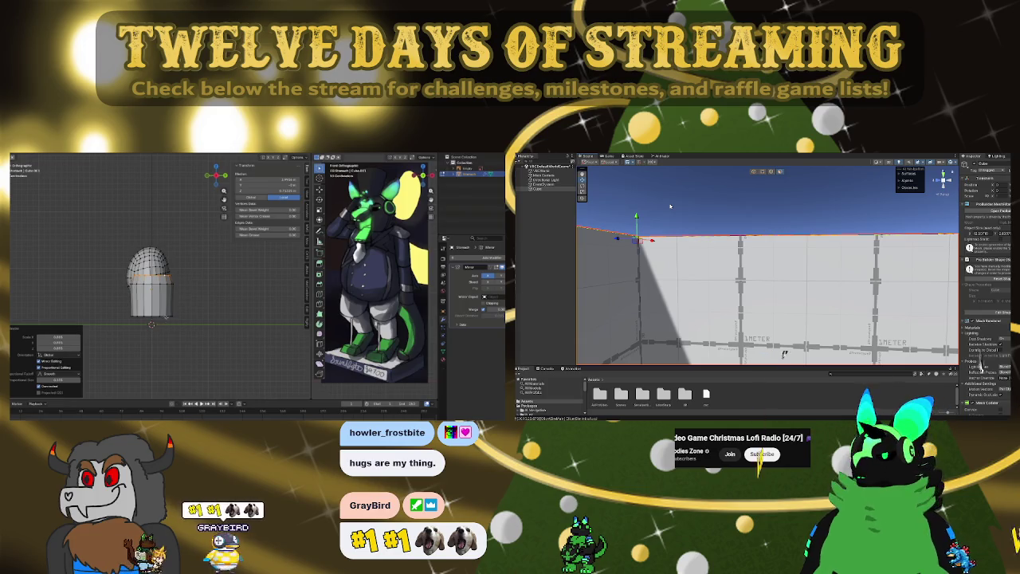
pyautogui.press('s')
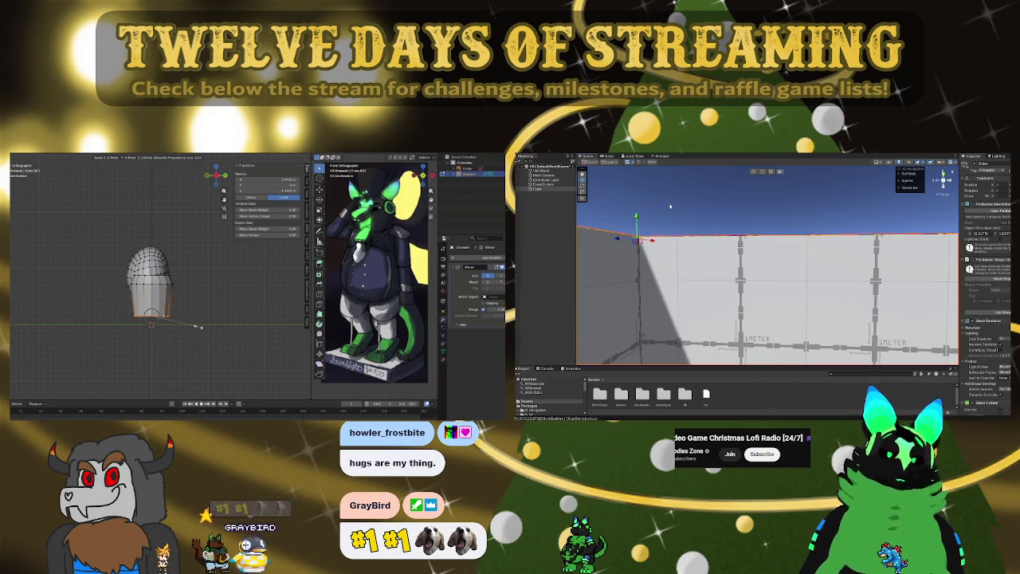
pyautogui.click(203, 329)
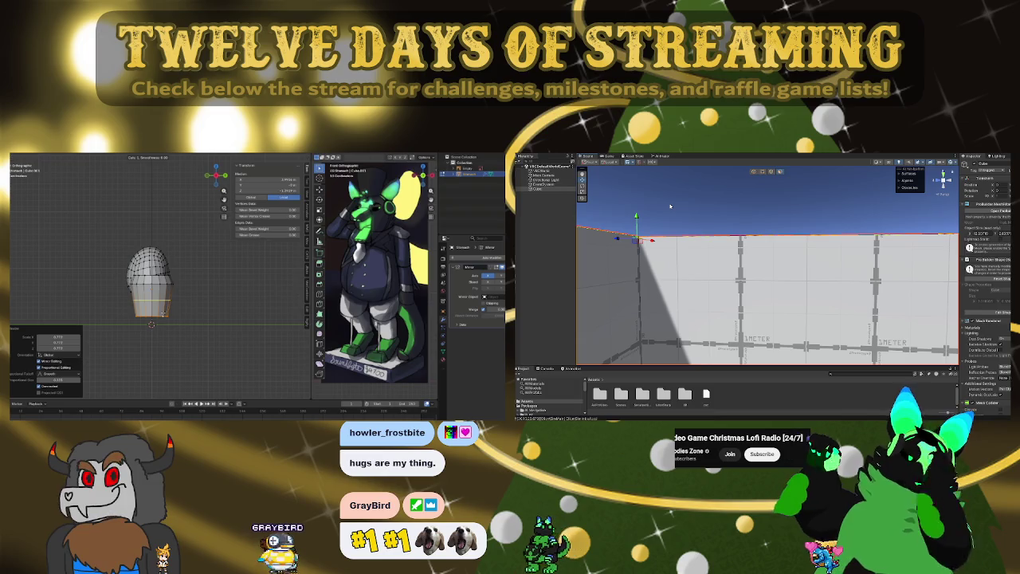
pyautogui.press('g')
pyautogui.press('g')
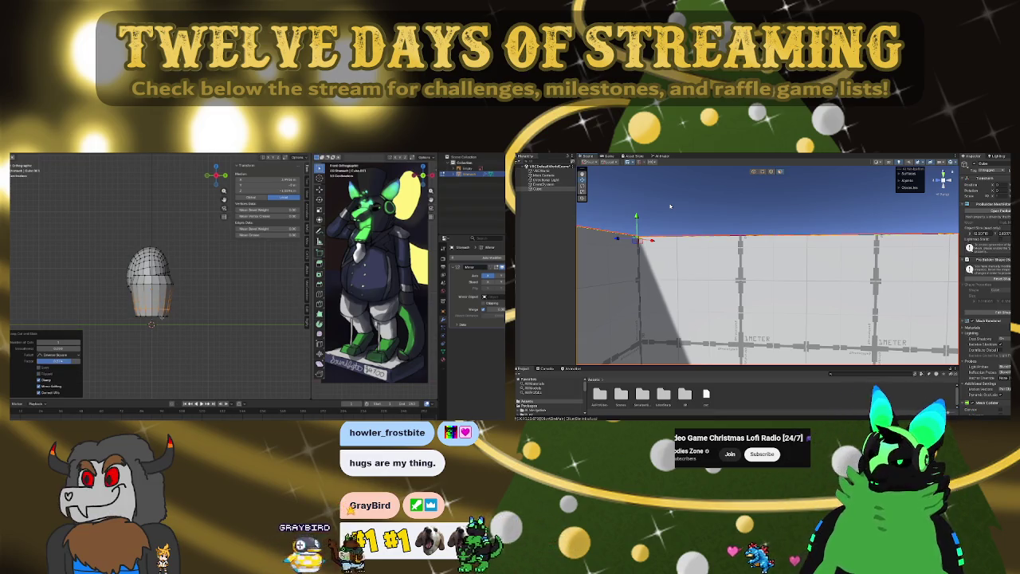
pyautogui.click(162, 317)
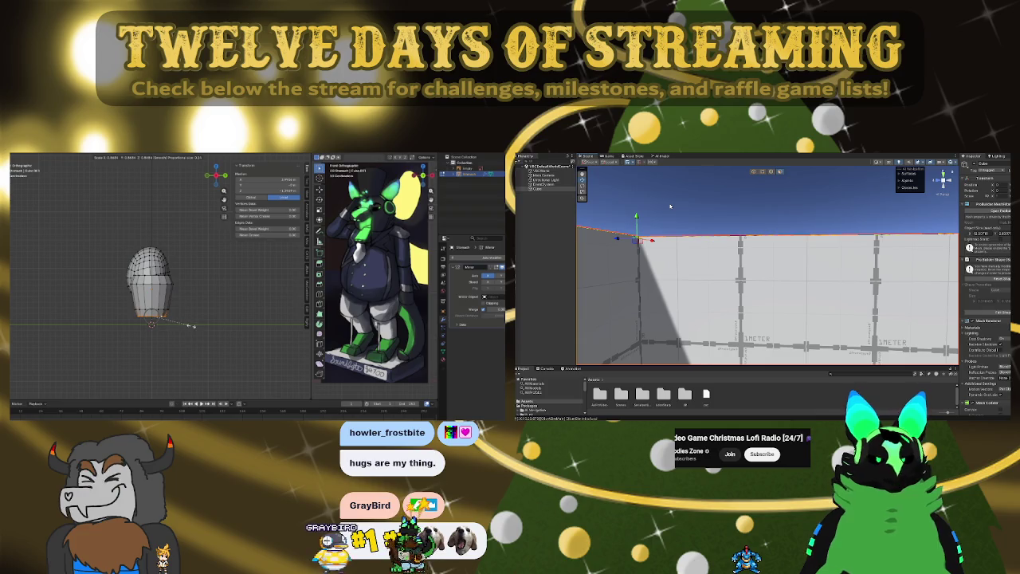
# - Duplicate the cup-shaped lower piece and move the copy to the right along X
pyautogui.moveTo(694, 197); pyautogui.dragTo(810, 218, button='right')
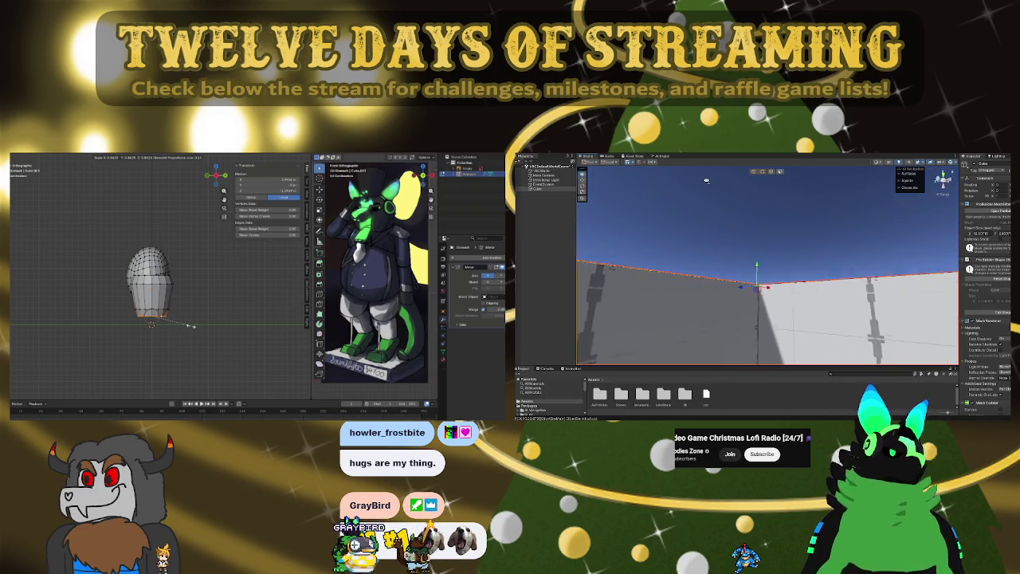
pyautogui.press('l')
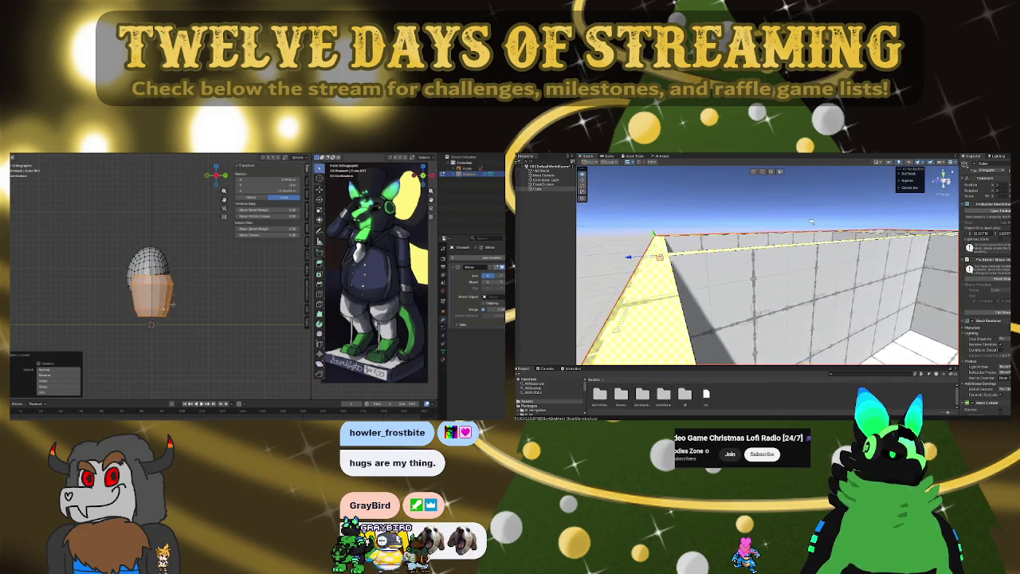
pyautogui.press('g')
pyautogui.press('x')
pyautogui.moveTo(896, 247)
pyautogui.mouseDown(button='right')
pyautogui.moveTo(739, 204)
pyautogui.moveTo(755, 215)
pyautogui.mouseUp(button='right')
pyautogui.press('Return')
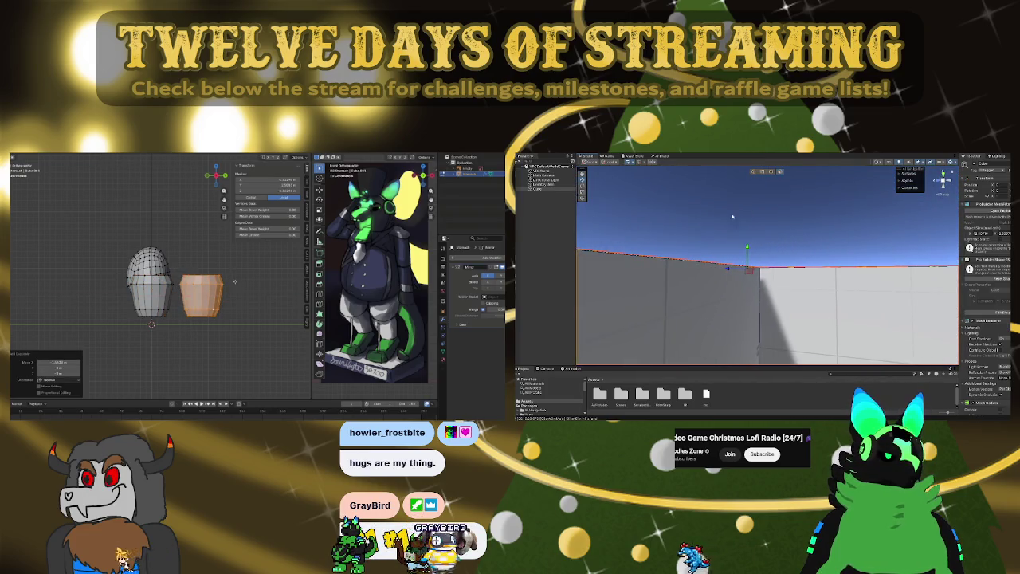
# - Turn on X-ray and reshape the copy's top rim with proportional editing
pyautogui.click(179, 270)
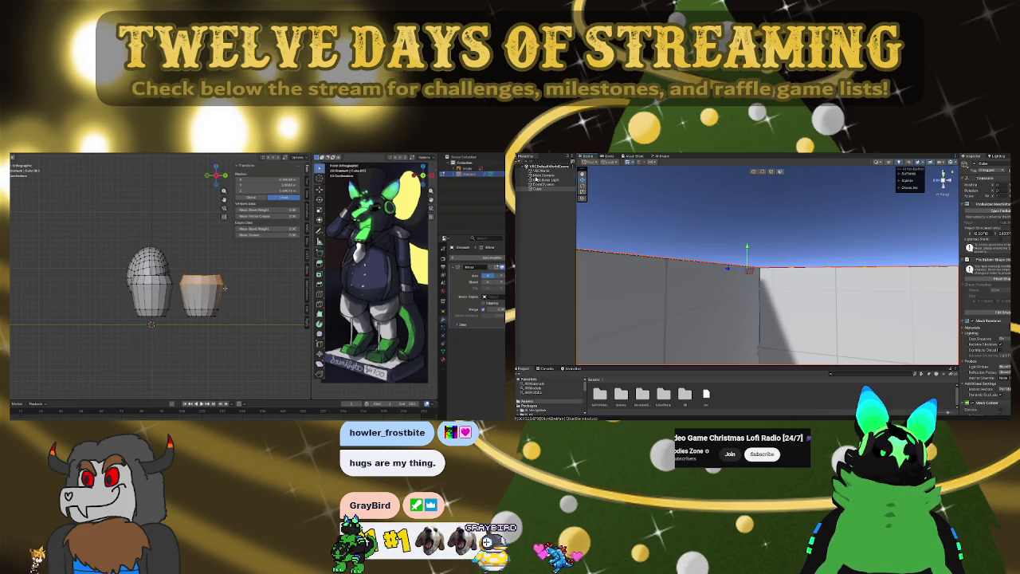
pyautogui.hotkey('alt', 'z')
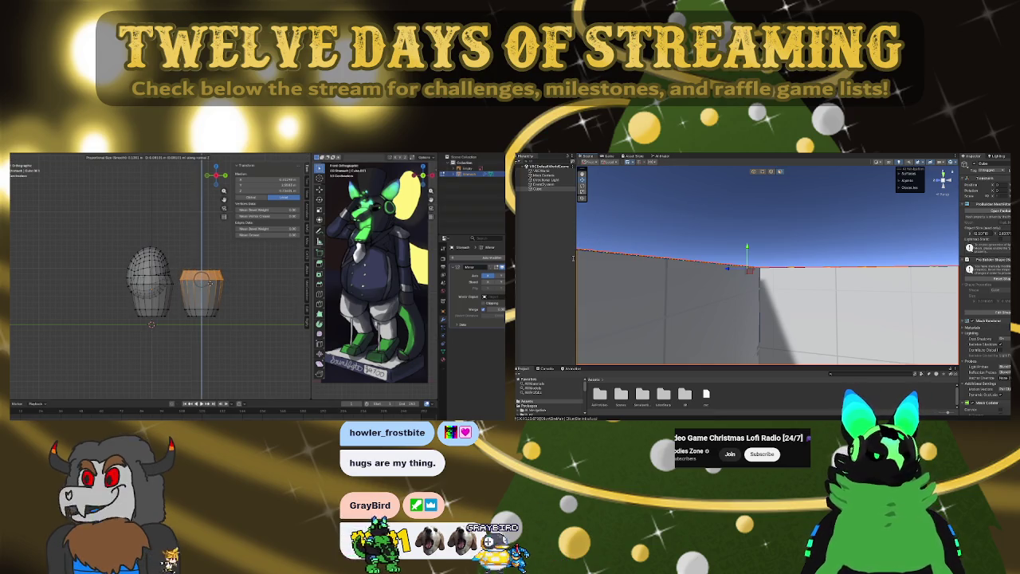
pyautogui.click(209, 283)
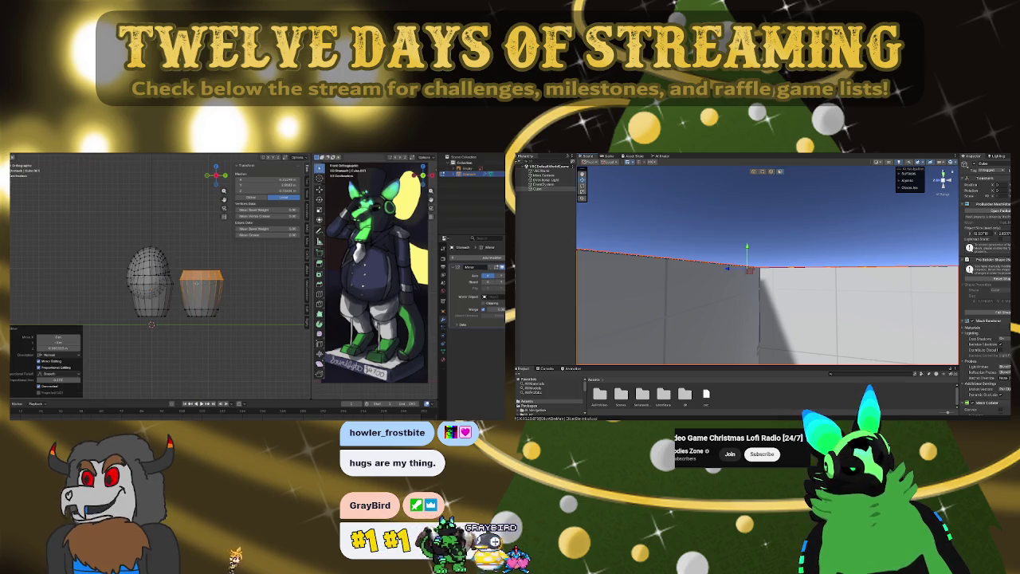
pyautogui.moveTo(209, 283)
pyautogui.mouseDown(button='middle')
pyautogui.moveTo(138, 296)
pyautogui.moveTo(199, 295)
pyautogui.mouseUp(button='middle')
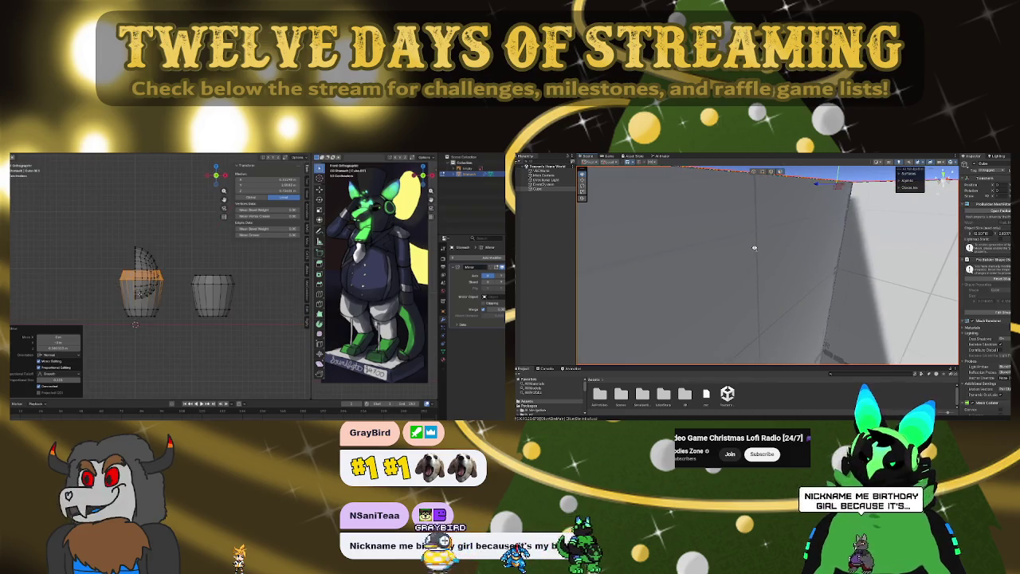
# - Move the piece up and to the right, then shift its bottom loop along Z
pyautogui.click(96, 350)
pyautogui.moveTo(108, 243); pyautogui.dragTo(170, 310)
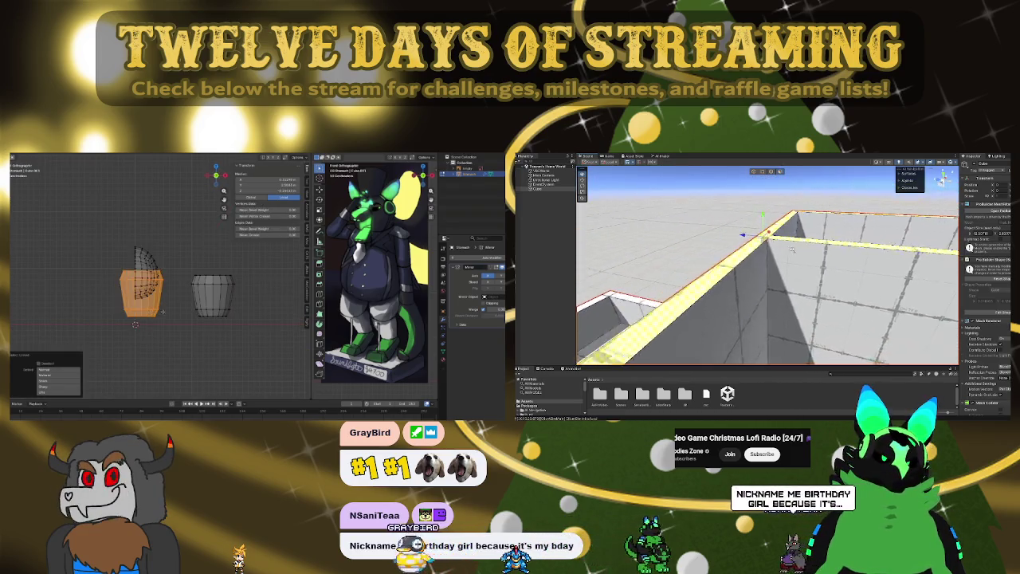
pyautogui.press('g')
pyautogui.click(209, 265)
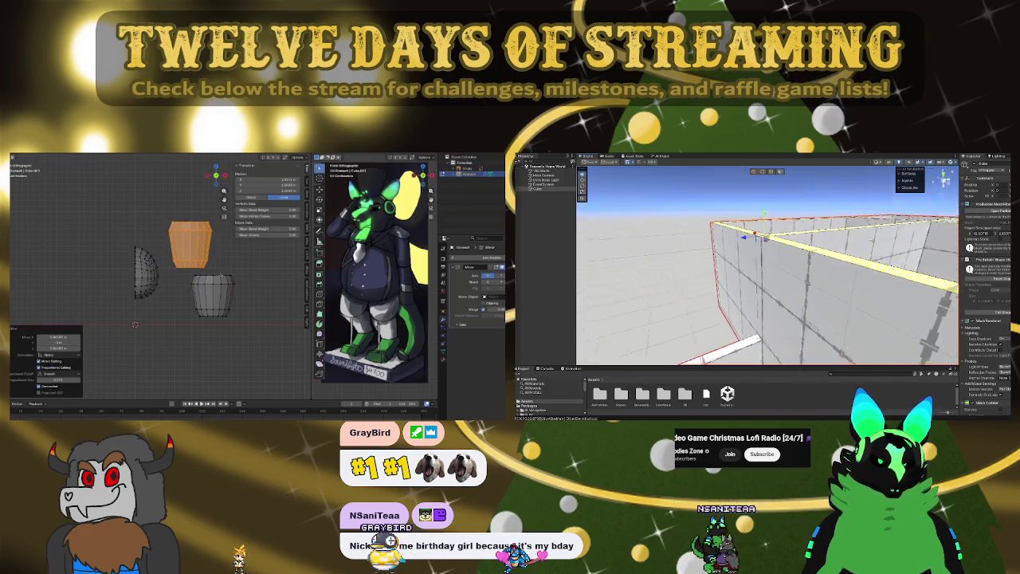
pyautogui.keyDown('alt'); pyautogui.click(211, 264); pyautogui.keyUp('alt')
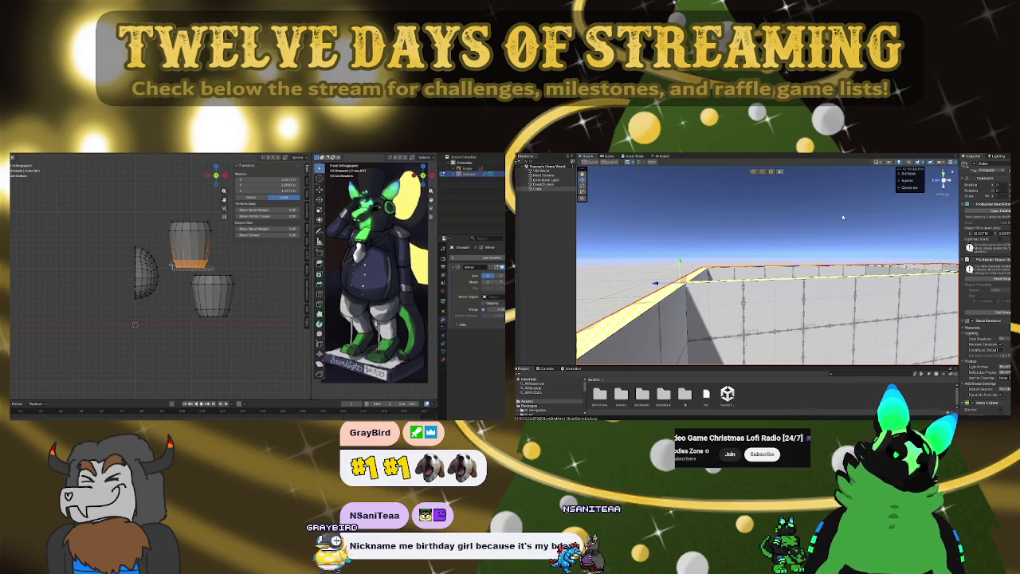
pyautogui.press('g')
pyautogui.press('z')
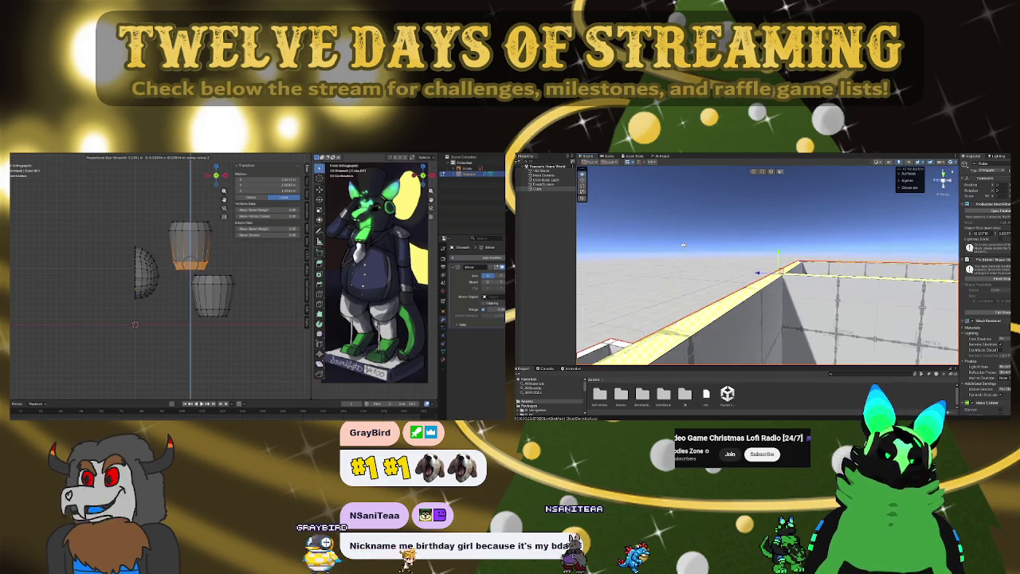
pyautogui.press('Return')
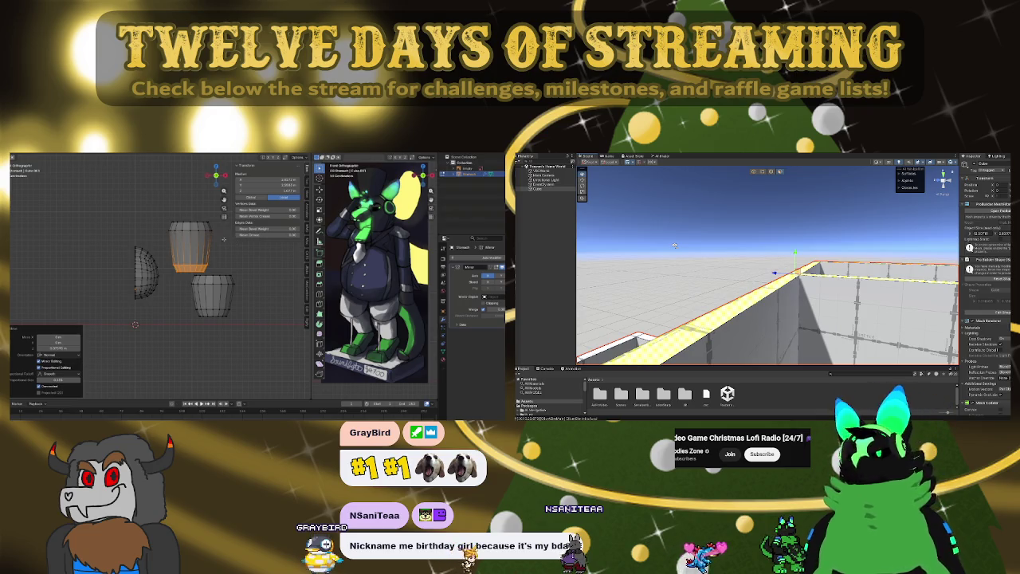
# - Orbit around the reshaped tapered barrel to check it from several angles
pyautogui.moveTo(674, 246); pyautogui.dragTo(634, 254, button='right')
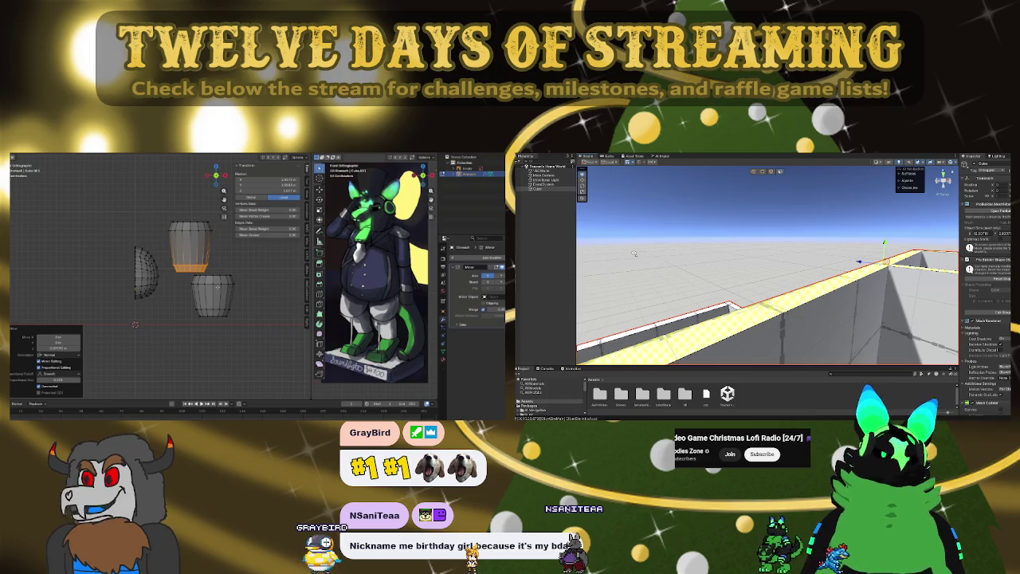
pyautogui.moveTo(635, 253)
pyautogui.mouseDown(button='right')
pyautogui.moveTo(684, 243)
pyautogui.moveTo(674, 251)
pyautogui.mouseUp(button='right')
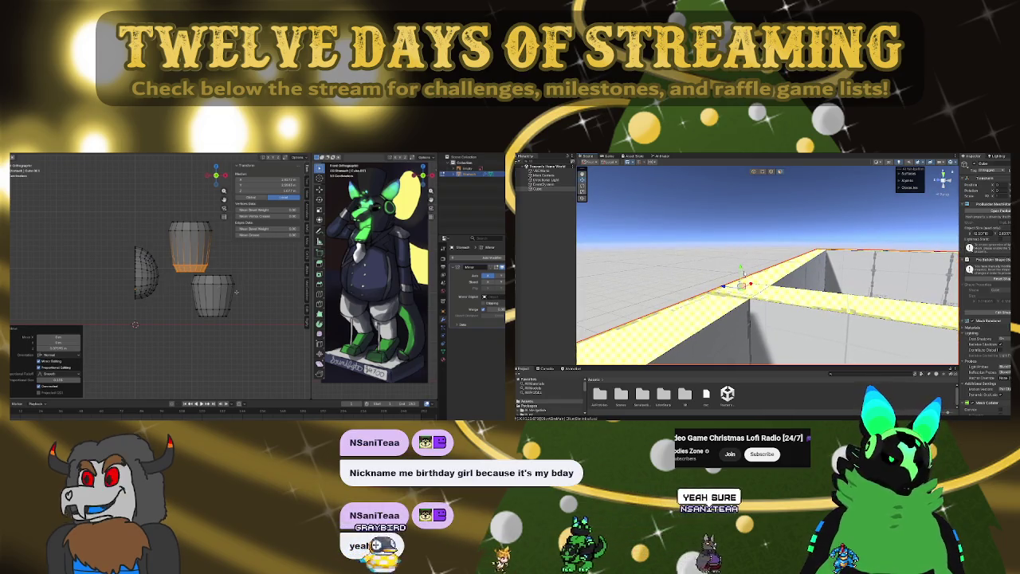
pyautogui.moveTo(752, 243); pyautogui.dragTo(755, 241, button='right')
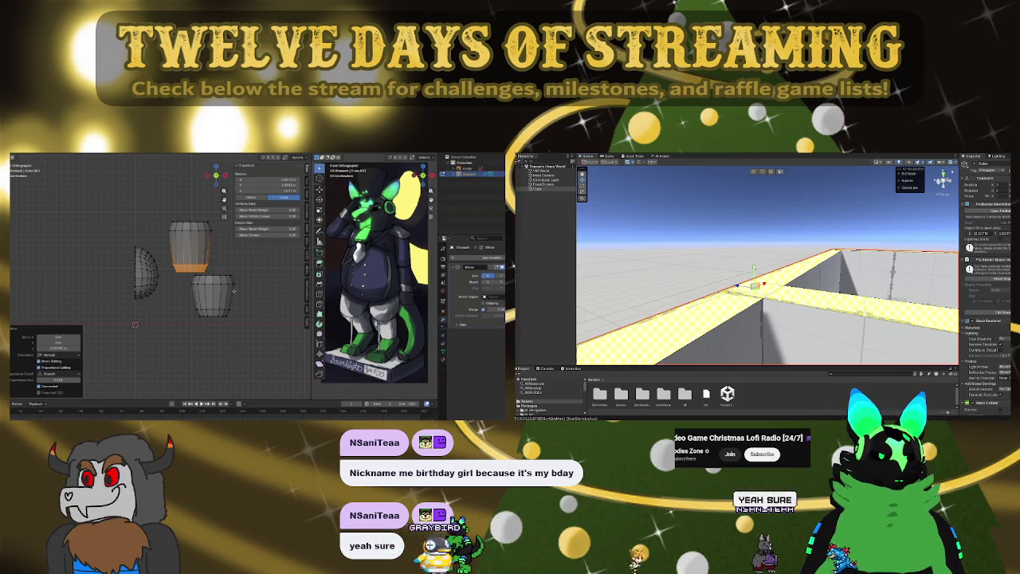
pyautogui.moveTo(755, 242)
pyautogui.mouseDown(button='right')
pyautogui.moveTo(765, 271)
pyautogui.moveTo(764, 246)
pyautogui.mouseUp(button='right')
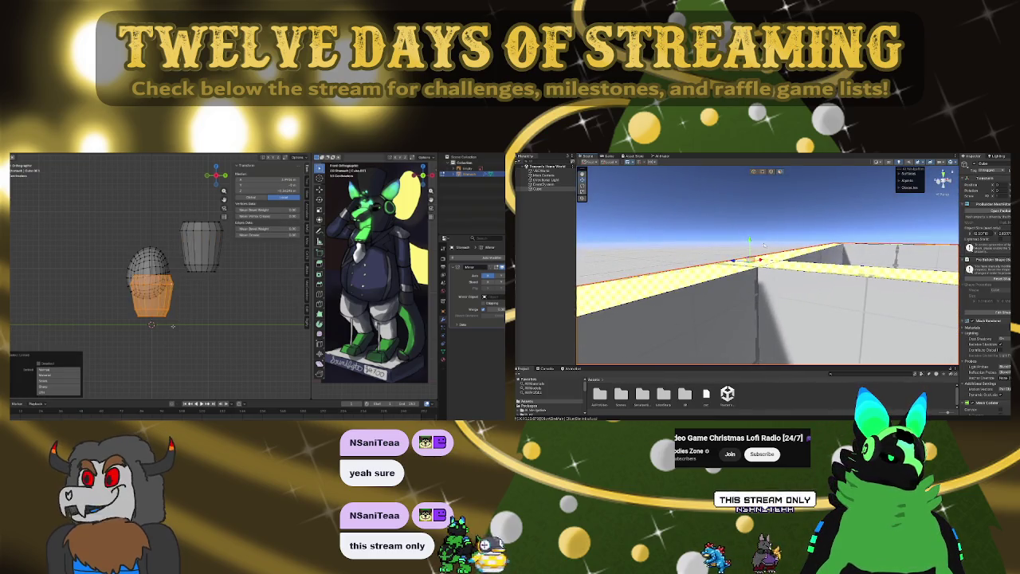
pyautogui.moveTo(752, 242); pyautogui.dragTo(754, 202, button='right')
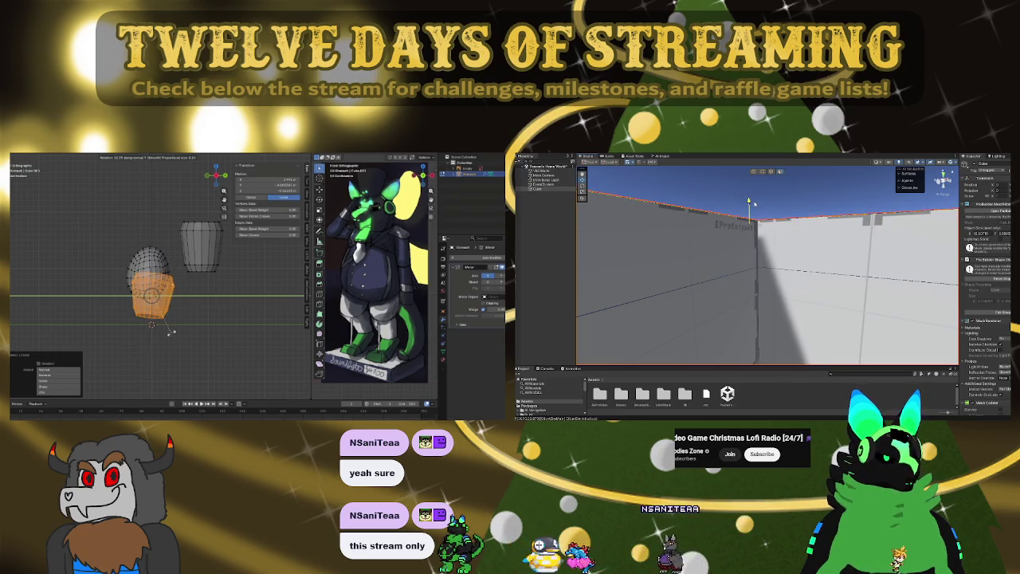
# - Try an X-axis tilt of the lower envelope section, cancel it, and check transform orientations
pyautogui.press('x')
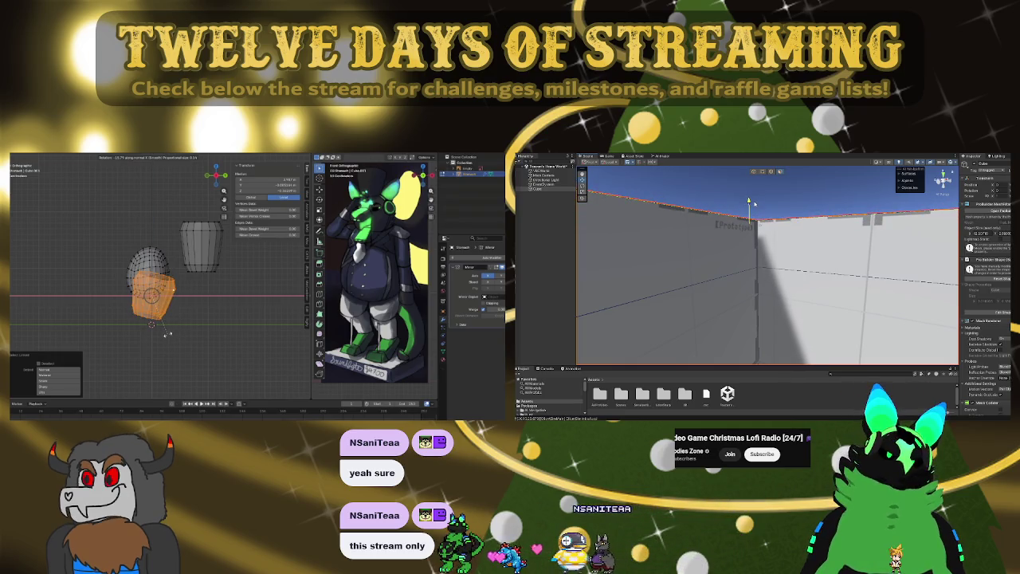
pyautogui.press('Escape')
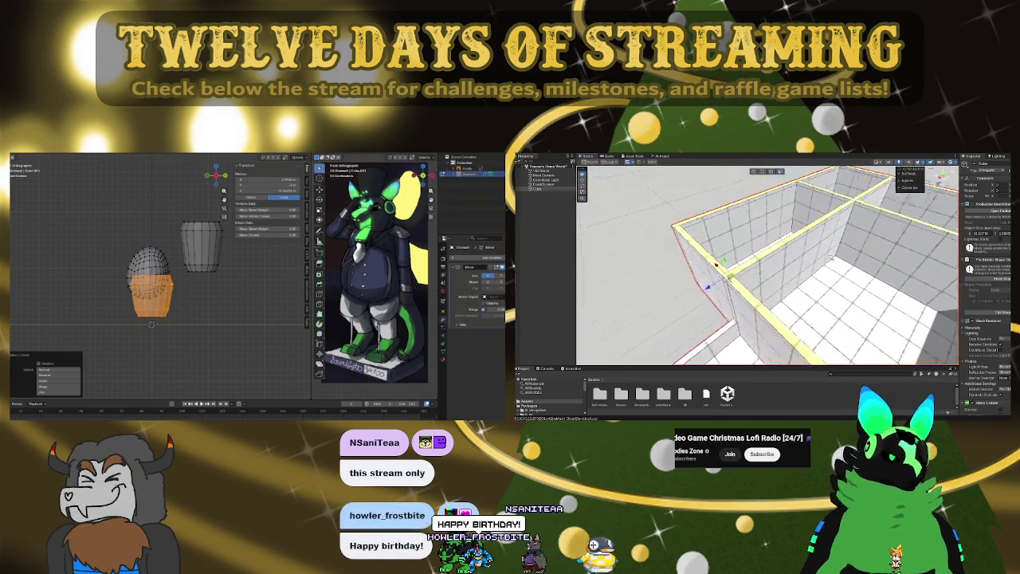
pyautogui.click(157, 160)
pyautogui.moveTo(749, 263); pyautogui.dragTo(752, 236, button='right')
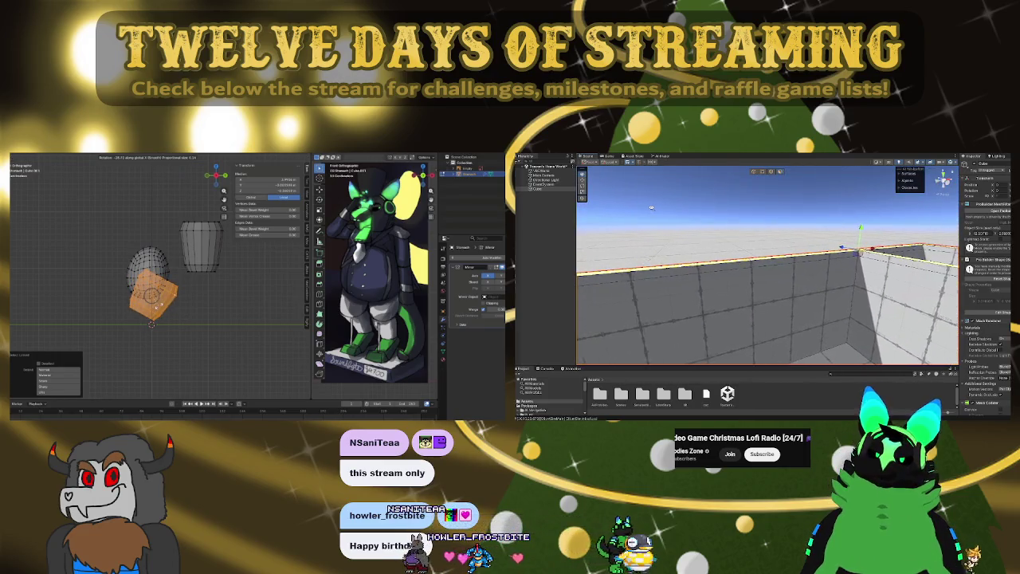
pyautogui.moveTo(752, 236)
pyautogui.mouseDown(button='right')
pyautogui.moveTo(581, 212)
pyautogui.moveTo(767, 243)
pyautogui.moveTo(864, 216)
pyautogui.moveTo(738, 257)
pyautogui.mouseUp(button='right')
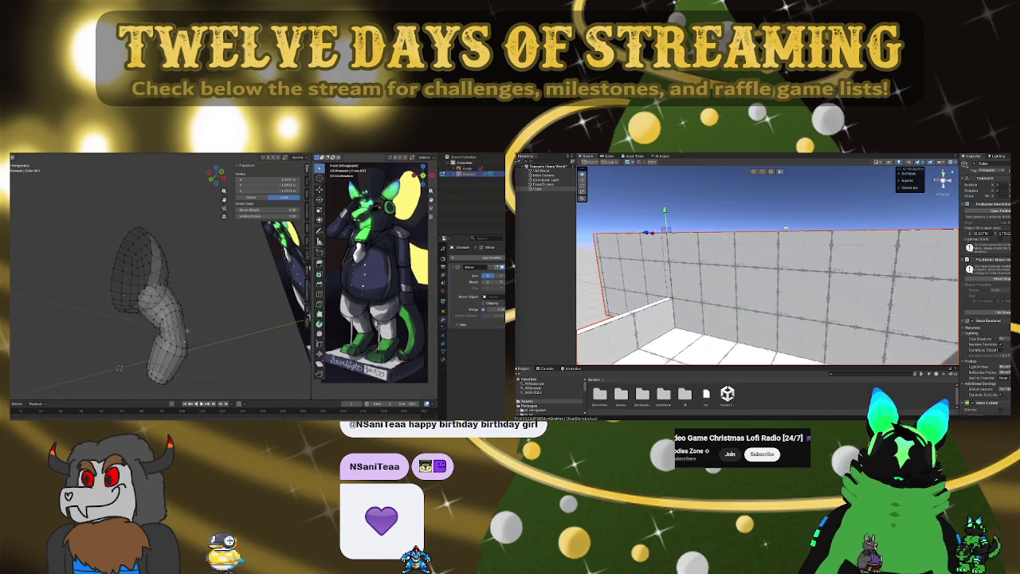
# - Move the neck's elbow vertices into a new position
pyautogui.moveTo(714, 246)
pyautogui.mouseDown(button='right')
pyautogui.moveTo(800, 234)
pyautogui.moveTo(795, 249)
pyautogui.mouseUp(button='right')
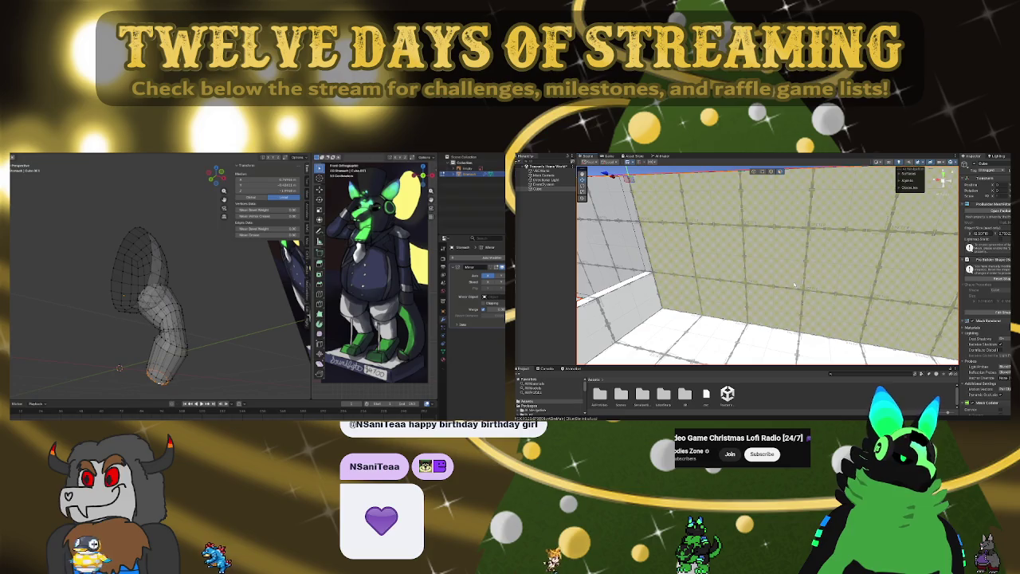
pyautogui.moveTo(791, 210)
pyautogui.mouseDown(button='right')
pyautogui.moveTo(746, 214)
pyautogui.moveTo(777, 210)
pyautogui.mouseUp(button='right')
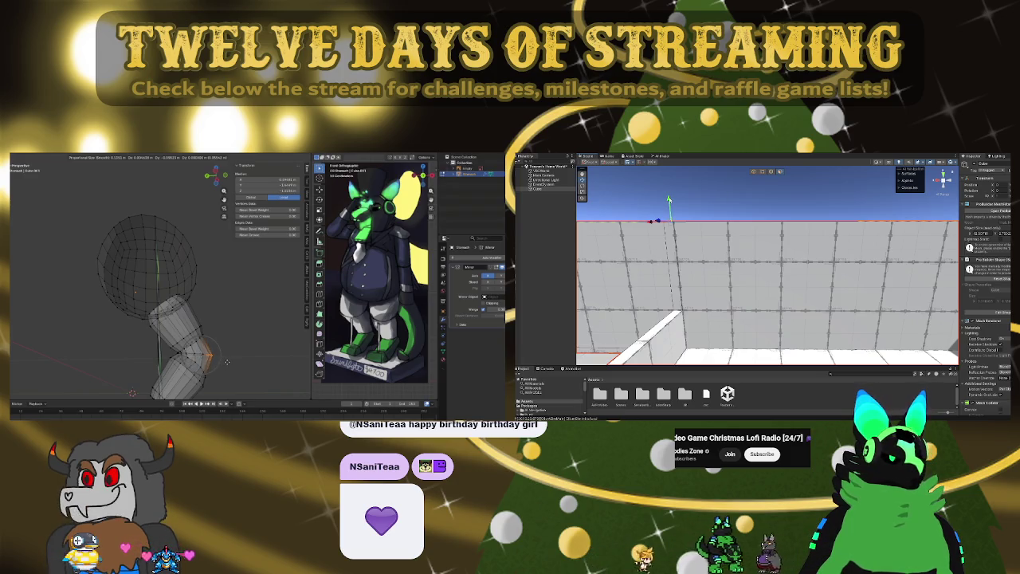
pyautogui.click(226, 362)
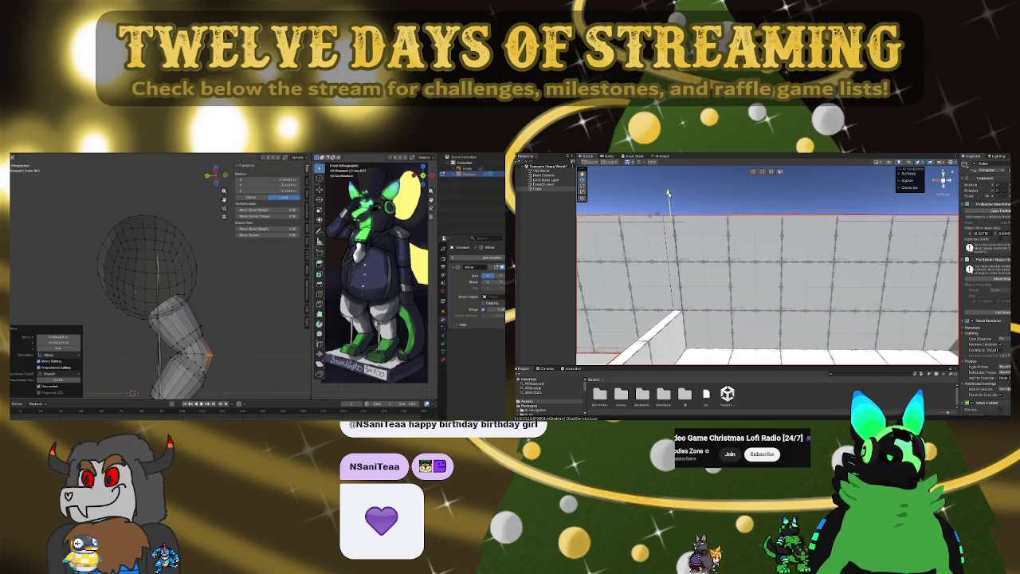
# - Edge-slide two lower rings of the neck to even out the bend
pyautogui.click(204, 368)
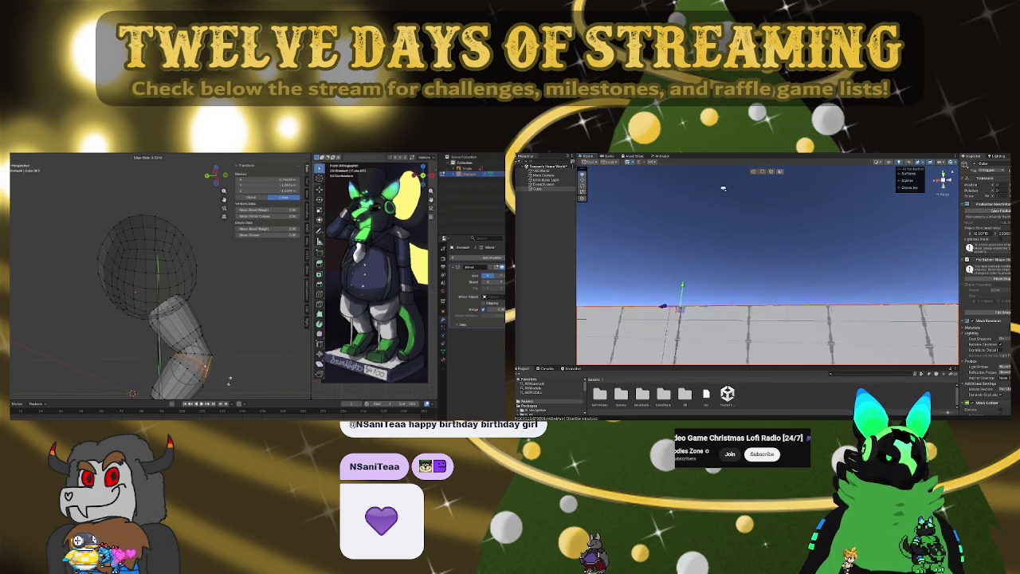
pyautogui.click(229, 381)
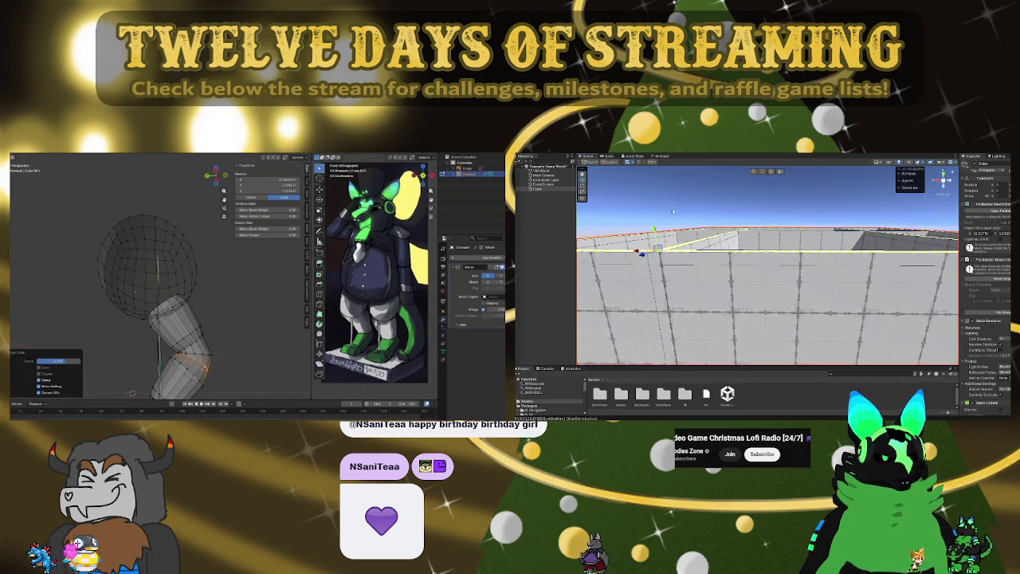
pyautogui.click(195, 381)
pyautogui.press('g')
pyautogui.press('g')
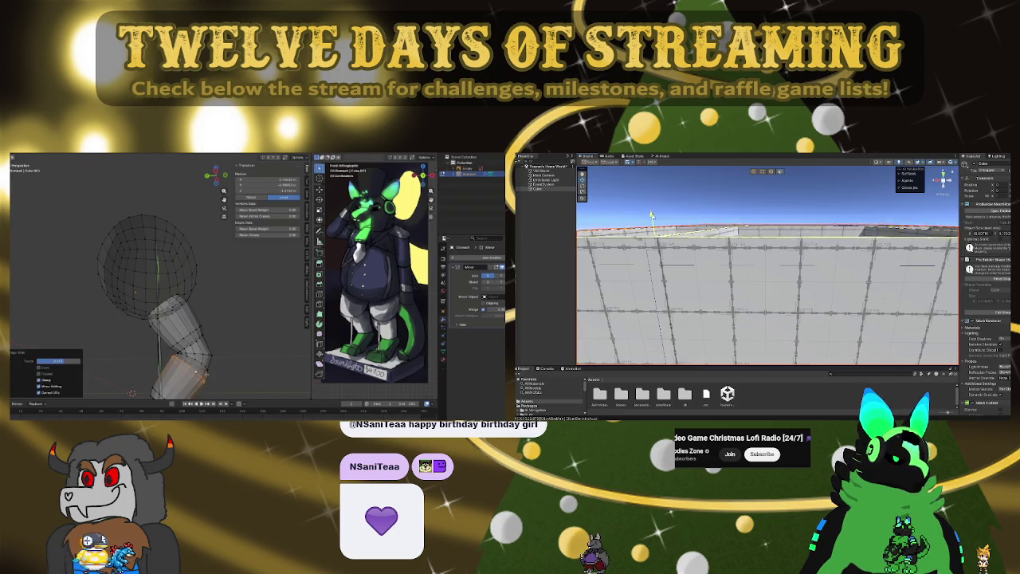
pyautogui.moveTo(206, 373)
pyautogui.mouseDown(button='middle')
pyautogui.moveTo(137, 373)
pyautogui.moveTo(110, 390)
pyautogui.mouseUp(button='middle')
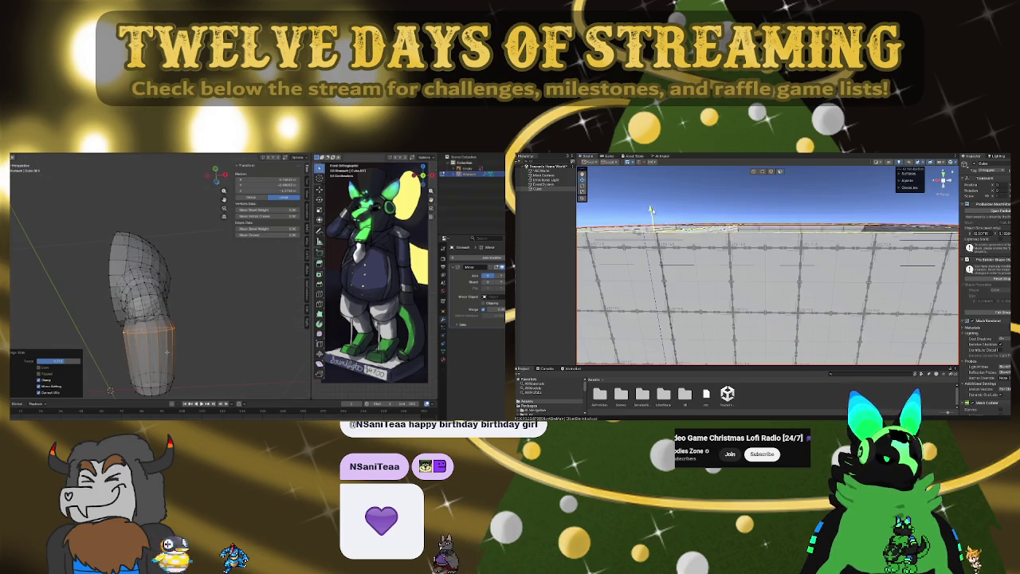
# - Snap to right orthographic view (numpad 3), adjust the view and select part of the neck
pyautogui.press('KP_3')
pyautogui.moveTo(649, 202)
pyautogui.mouseDown(button='right')
pyautogui.moveTo(679, 245)
pyautogui.moveTo(787, 262)
pyautogui.mouseUp(button='right')
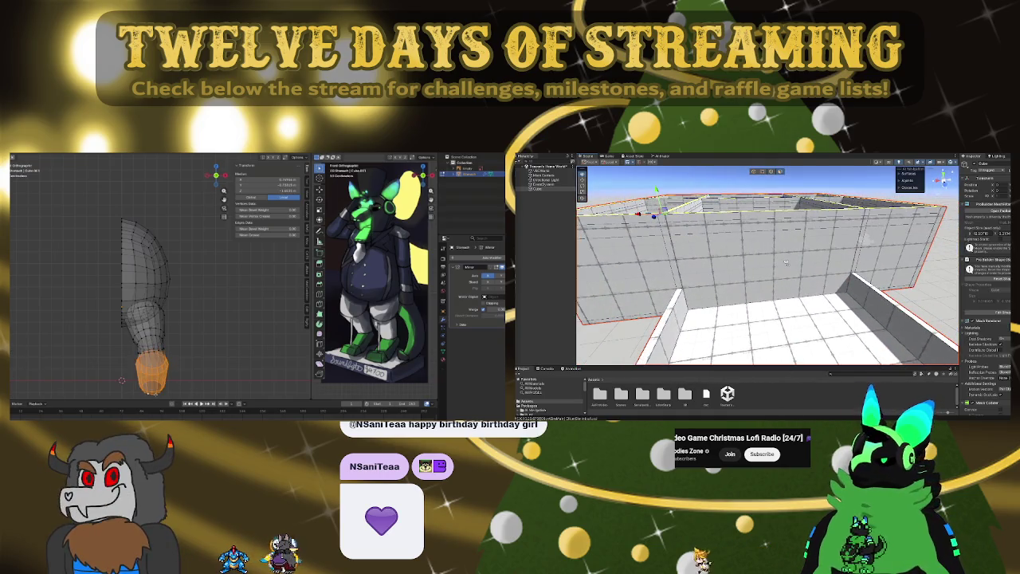
pyautogui.moveTo(786, 262); pyautogui.dragTo(708, 271, button='right')
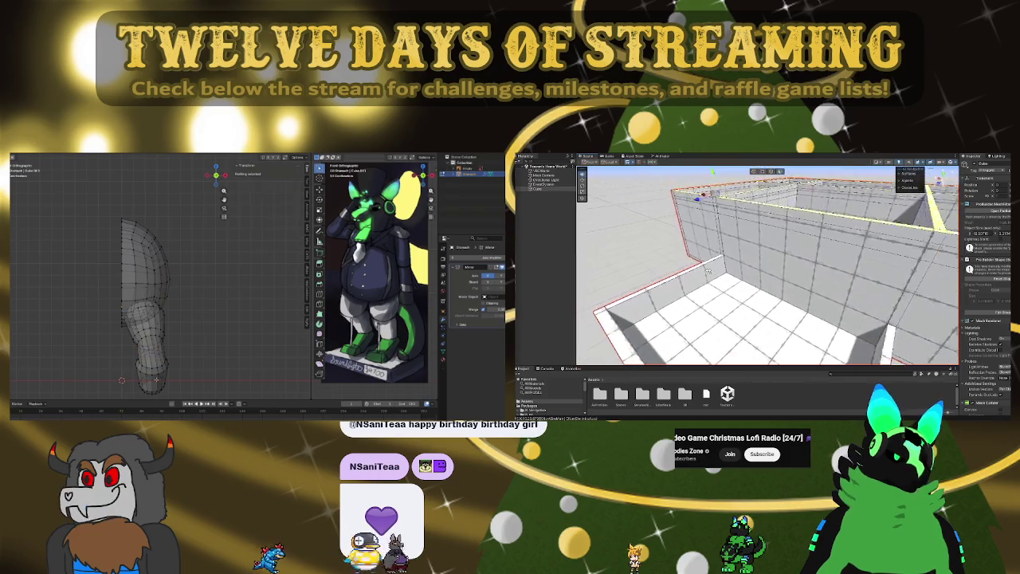
pyautogui.scroll(-2, 709, 271)
pyautogui.scroll(-2, 709, 270)
pyautogui.moveTo(709, 271)
pyautogui.mouseDown(button='right')
pyautogui.moveTo(771, 270)
pyautogui.moveTo(810, 255)
pyautogui.mouseUp(button='right')
pyautogui.click(810, 255)
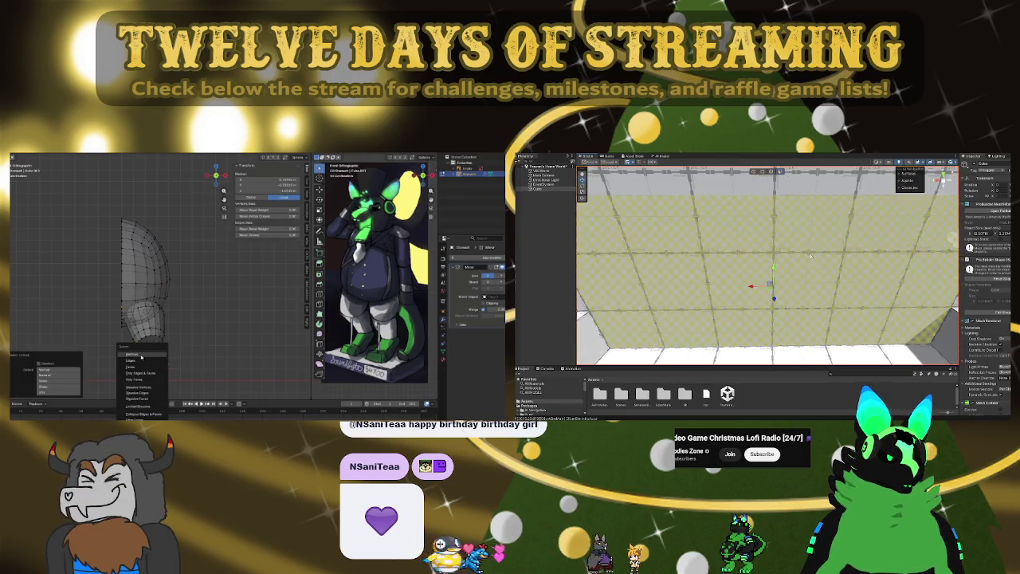
# - Extrude the neck's bottom edge loop into a wider ring
pyautogui.moveTo(830, 243)
pyautogui.mouseDown(button='right')
pyautogui.moveTo(675, 248)
pyautogui.moveTo(820, 229)
pyautogui.moveTo(749, 243)
pyautogui.moveTo(630, 317)
pyautogui.moveTo(750, 305)
pyautogui.mouseUp(button='right')
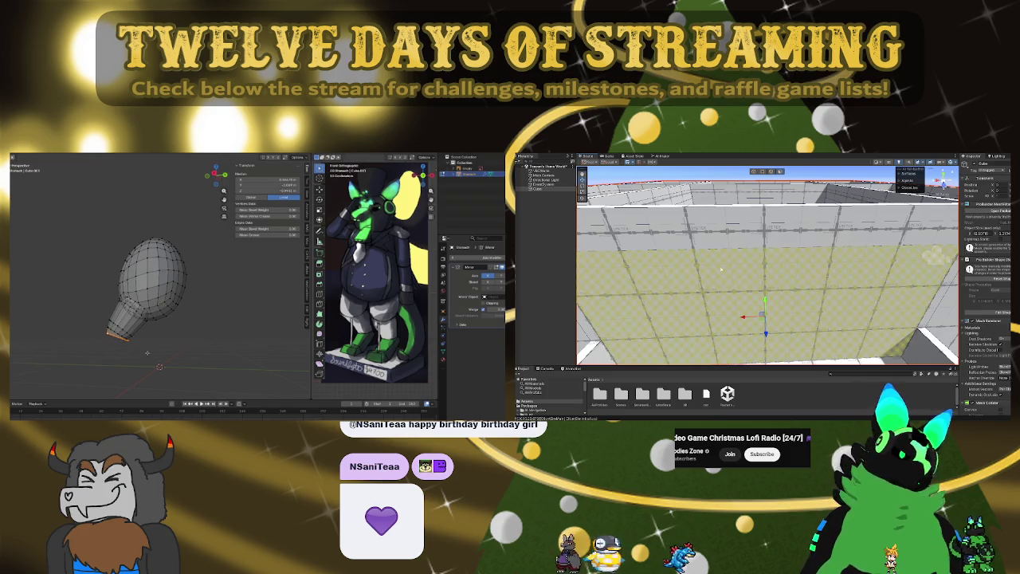
pyautogui.moveTo(777, 221); pyautogui.dragTo(765, 213, button='right')
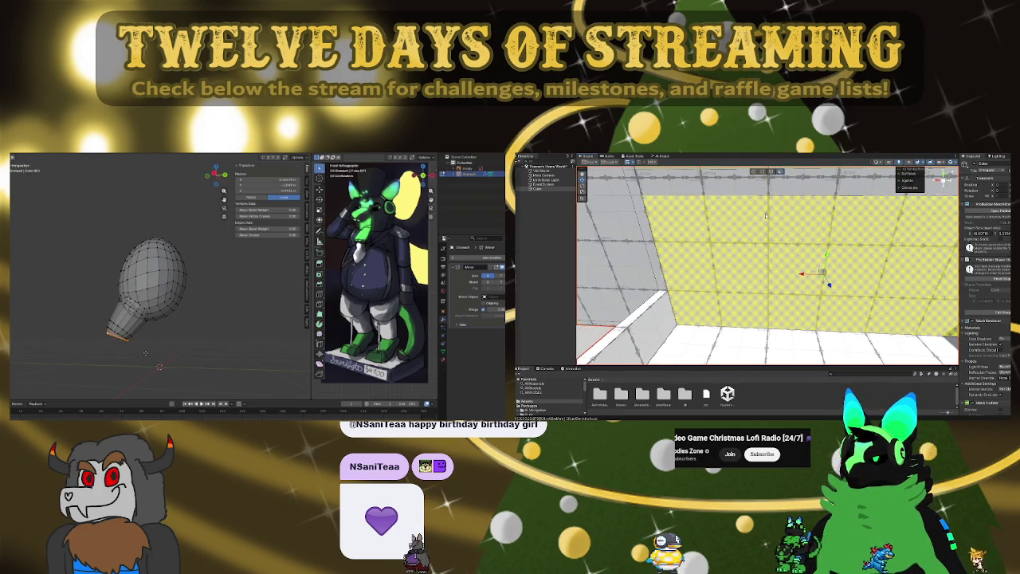
pyautogui.moveTo(765, 215); pyautogui.dragTo(745, 294, button='right')
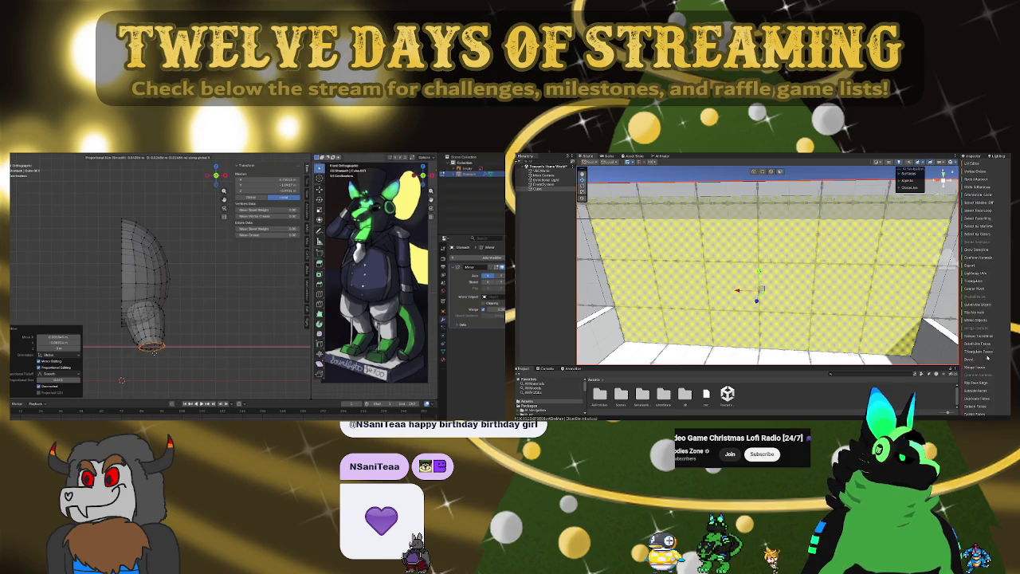
pyautogui.scroll(-3, 992, 358)
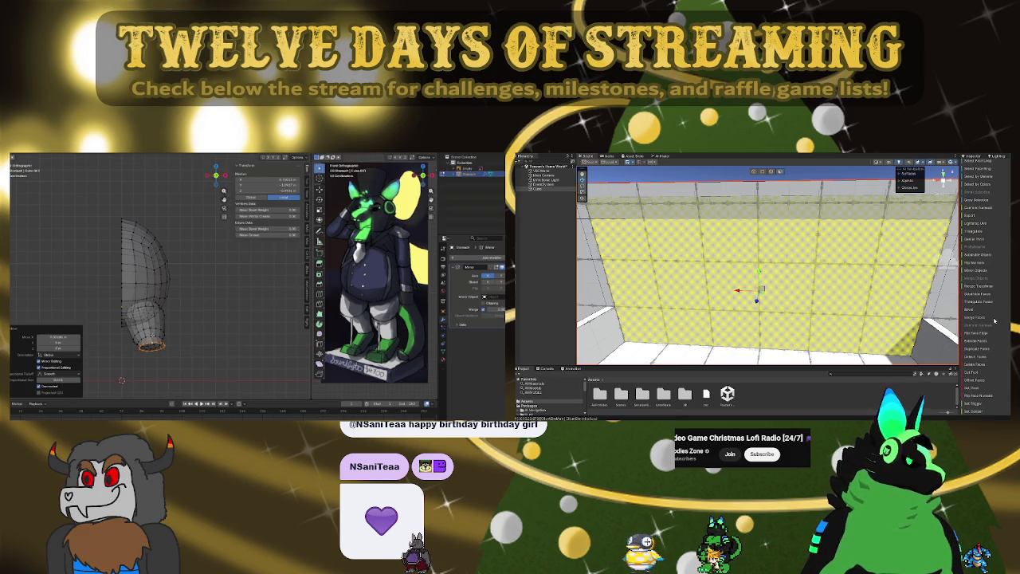
pyautogui.press('e')
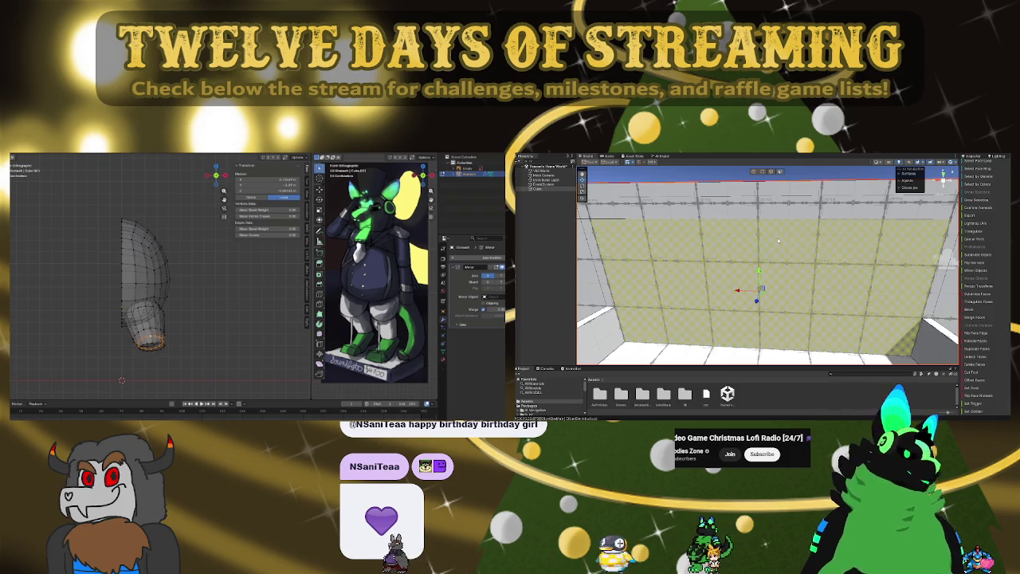
pyautogui.press('Return')
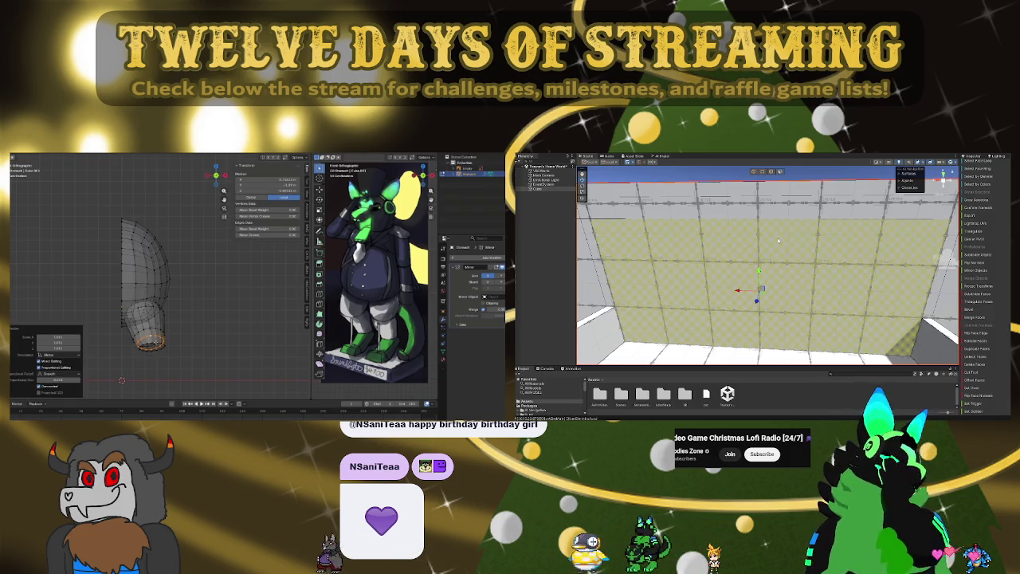
# - Move a neck vertex with proportional editing in side view so the neck tilts
pyautogui.click(157, 342)
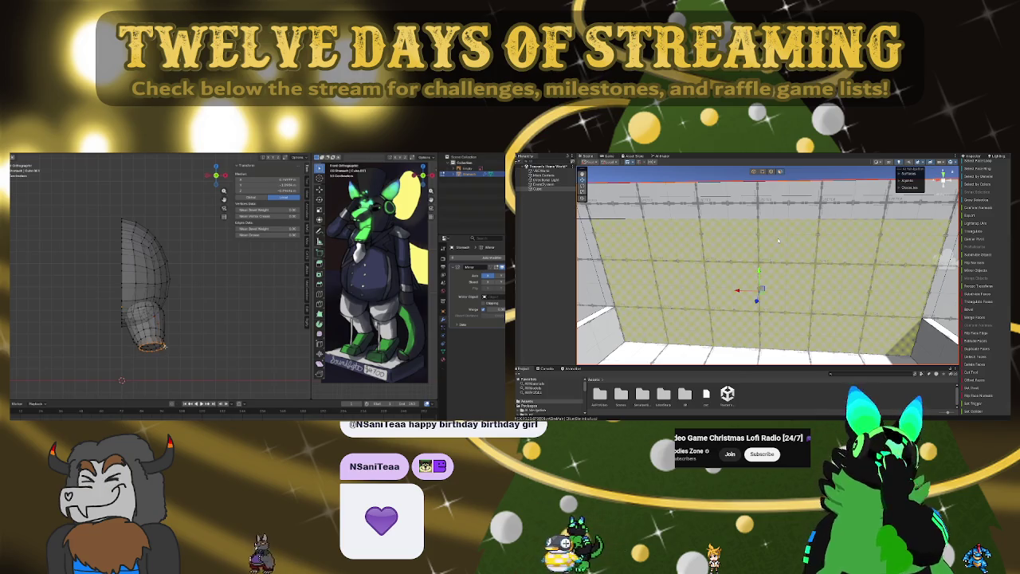
pyautogui.press('KP_3')
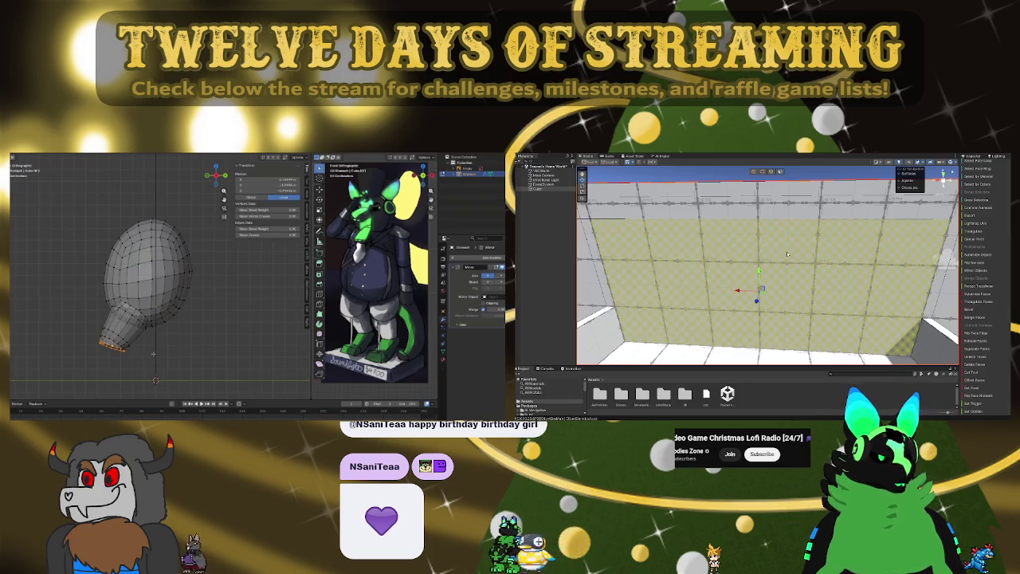
pyautogui.press('g')
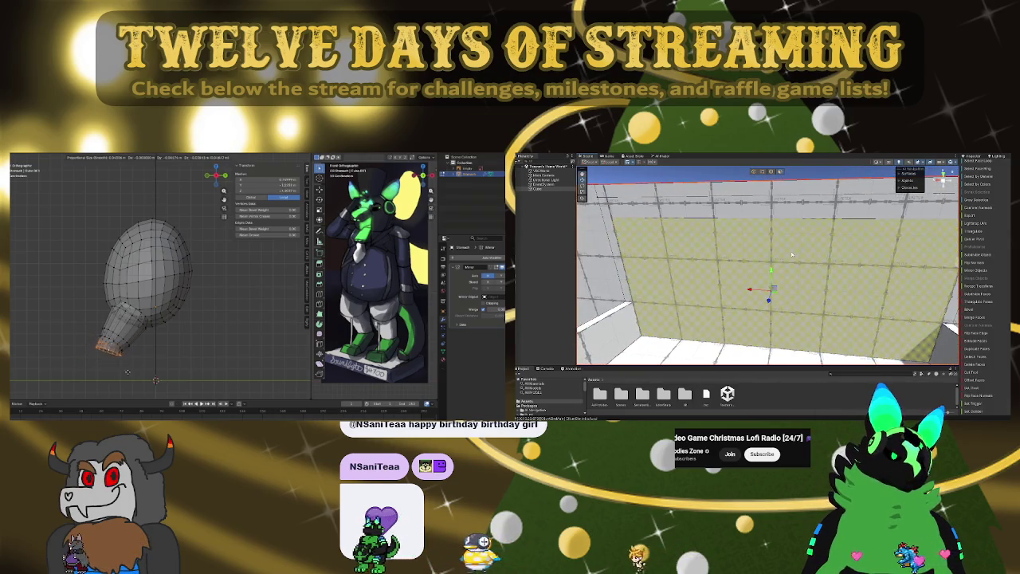
pyautogui.moveTo(127, 367); pyautogui.dragTo(108, 356, button='middle')
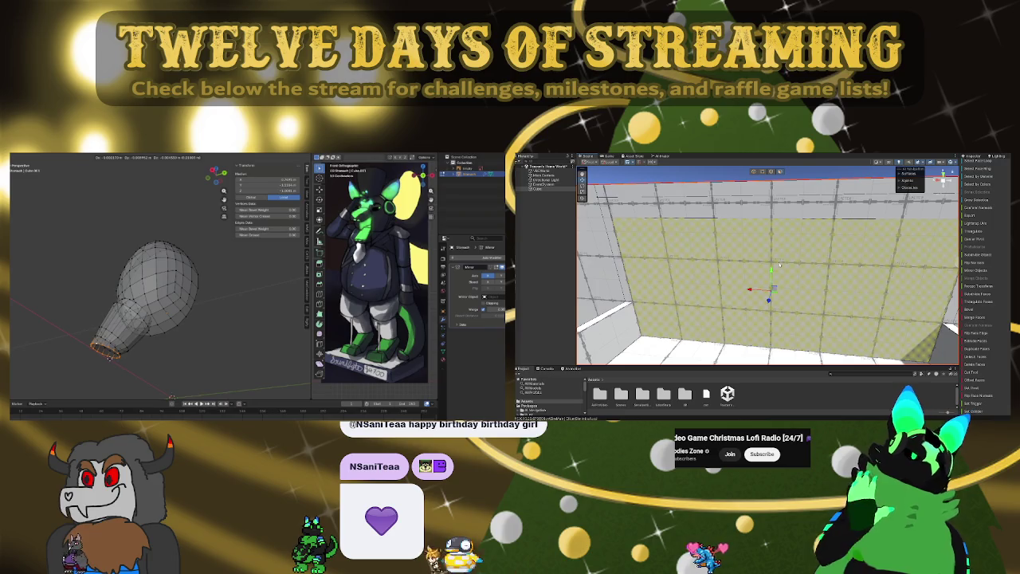
pyautogui.click(109, 358)
pyautogui.press('KP_3')
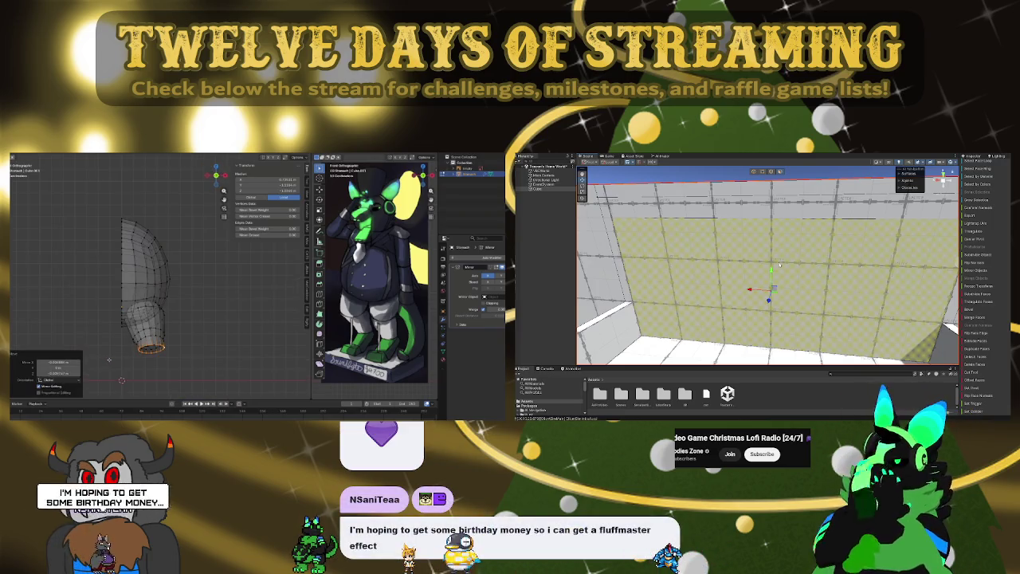
pyautogui.click(136, 367)
# - Orbit and zoom around the balloon to inspect the reshaped neck
pyautogui.moveTo(172, 356); pyautogui.dragTo(160, 343, button='middle')
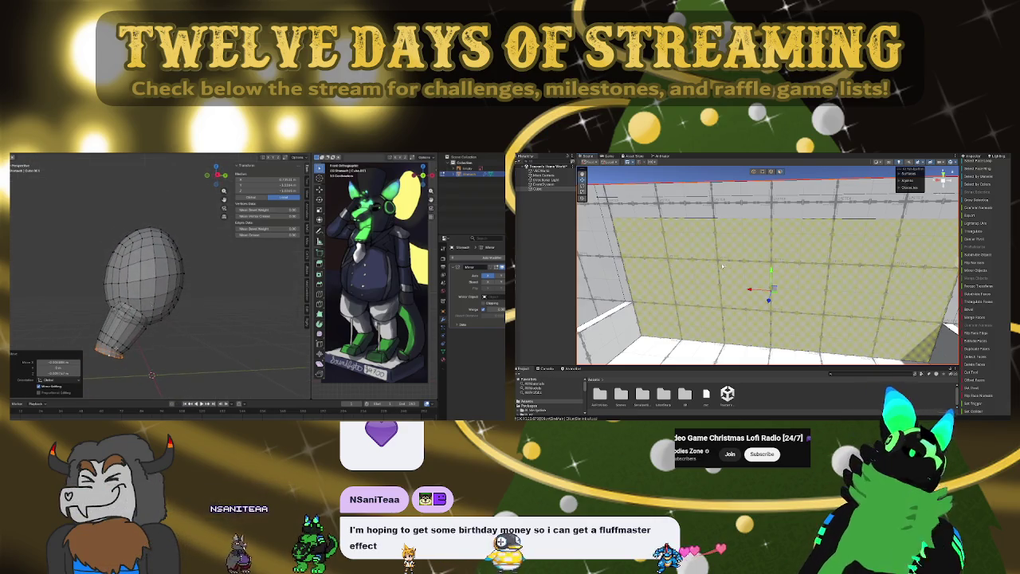
pyautogui.keyDown('alt'); pyautogui.moveTo(779, 266); pyautogui.dragTo(723, 271); pyautogui.keyUp('alt')
pyautogui.scroll(2, 133, 382)
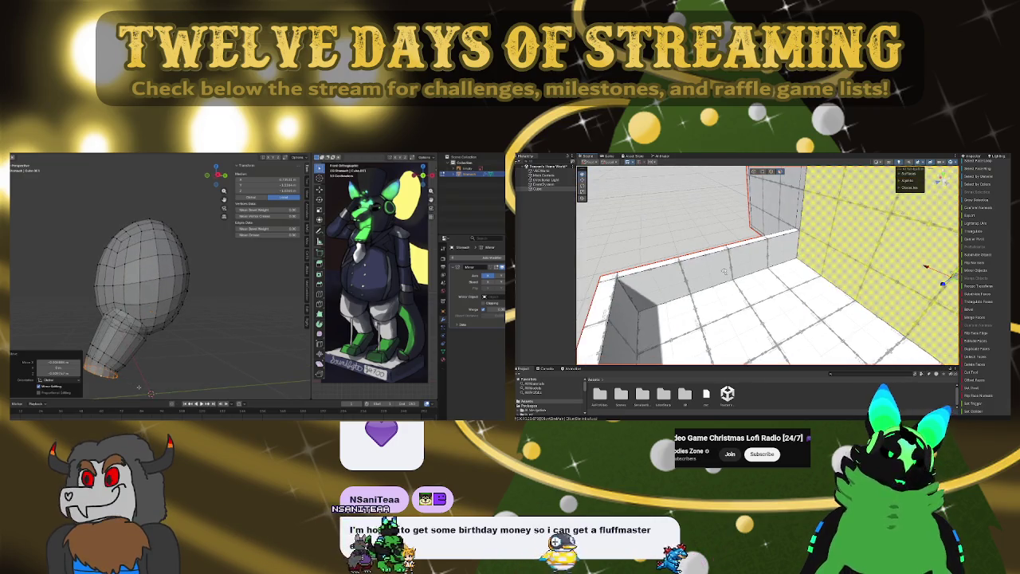
pyautogui.keyDown('alt'); pyautogui.moveTo(724, 272); pyautogui.dragTo(630, 255); pyautogui.keyUp('alt')
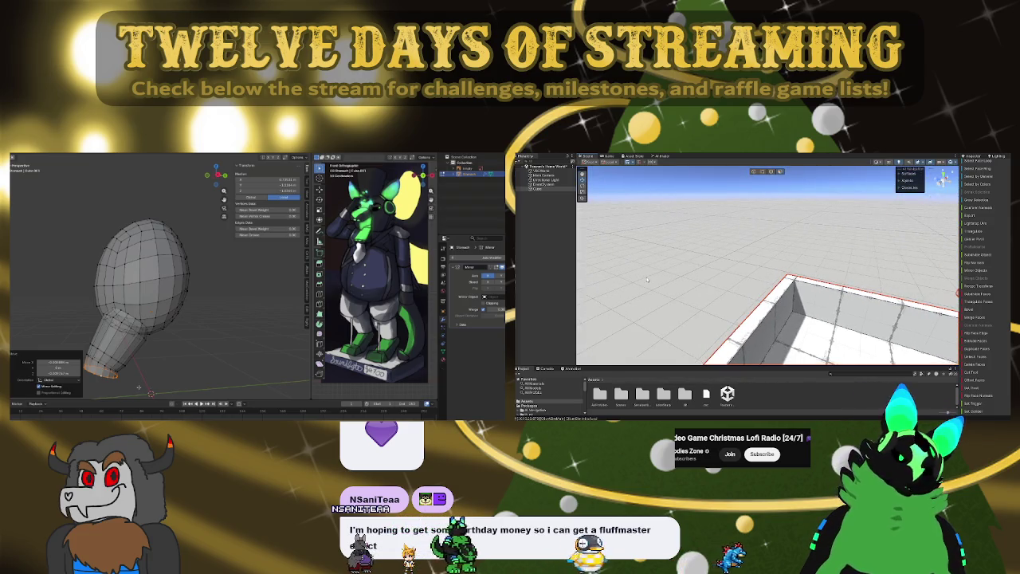
pyautogui.moveTo(653, 268)
pyautogui.keyDown('alt'); pyautogui.mouseDown()
pyautogui.moveTo(846, 249)
pyautogui.moveTo(807, 260)
pyautogui.moveTo(796, 249)
pyautogui.moveTo(824, 240)
pyautogui.moveTo(813, 249)
pyautogui.mouseUp(); pyautogui.keyUp('alt')
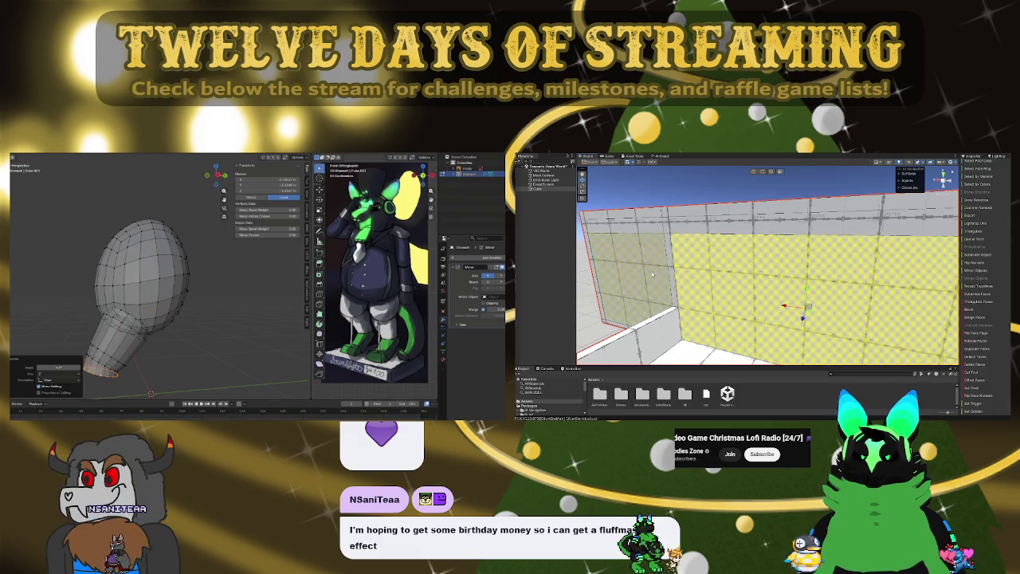
pyautogui.moveTo(815, 187)
pyautogui.mouseDown(button='right')
pyautogui.moveTo(740, 192)
pyautogui.moveTo(694, 250)
pyautogui.moveTo(752, 278)
pyautogui.mouseUp(button='right')
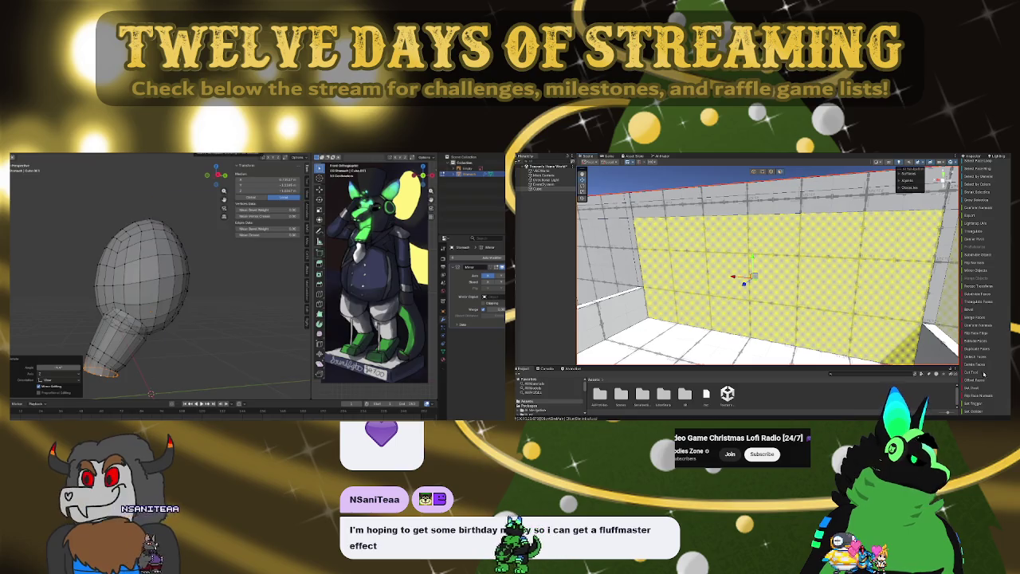
pyautogui.moveTo(740, 274)
pyautogui.mouseDown(button='right')
pyautogui.moveTo(749, 291)
pyautogui.moveTo(707, 271)
pyautogui.moveTo(778, 161)
pyautogui.mouseUp(button='right')
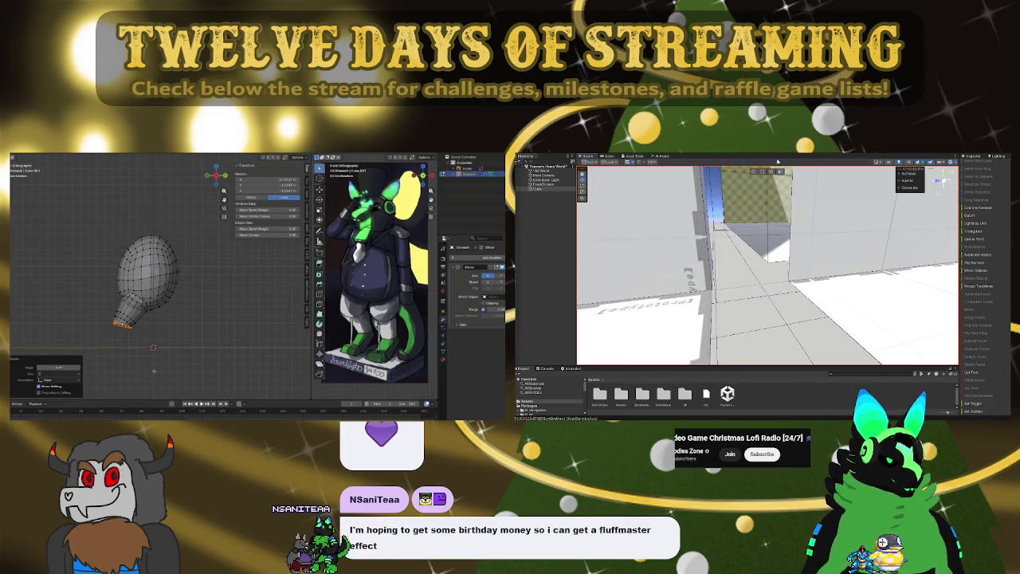
# - Extrude a short new segment from the neck's end ring
pyautogui.press('e')
pyautogui.click(172, 365)
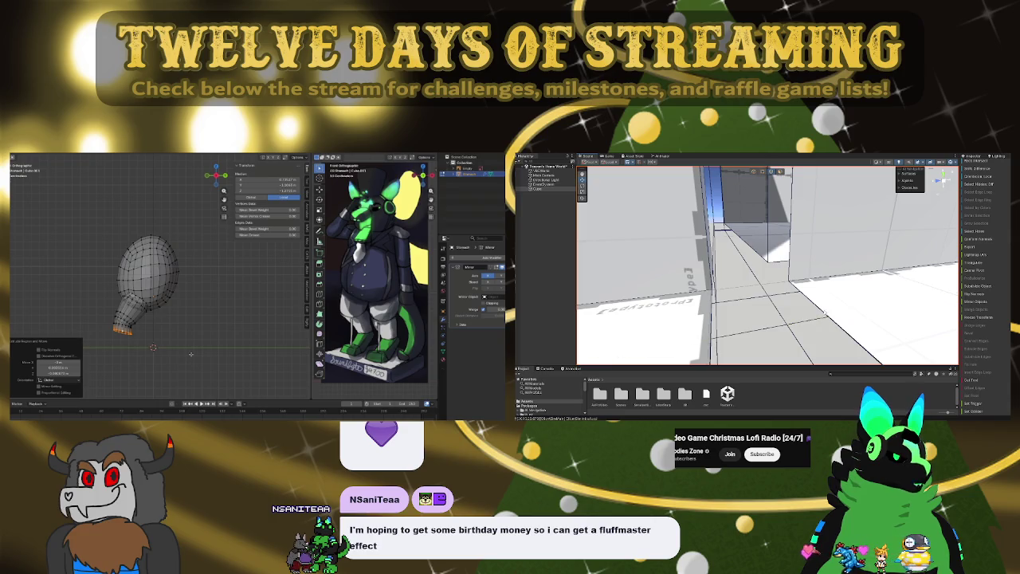
pyautogui.moveTo(796, 256)
pyautogui.mouseDown(button='right')
pyautogui.moveTo(822, 288)
pyautogui.moveTo(813, 275)
pyautogui.mouseUp(button='right')
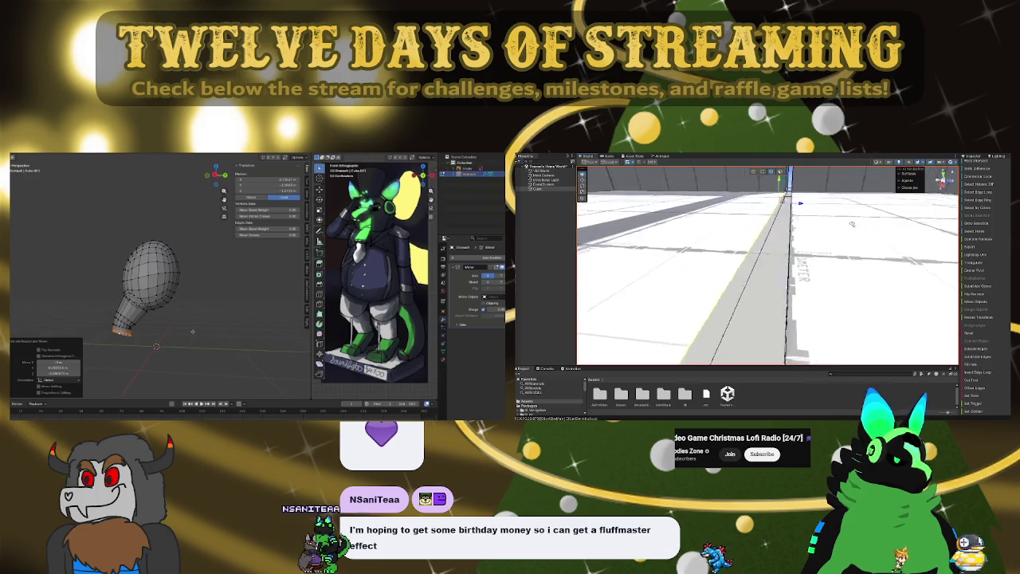
# - Rotate the new end ring so the neck bends further
pyautogui.press('r')
pyautogui.click(836, 276)
pyautogui.press('f')
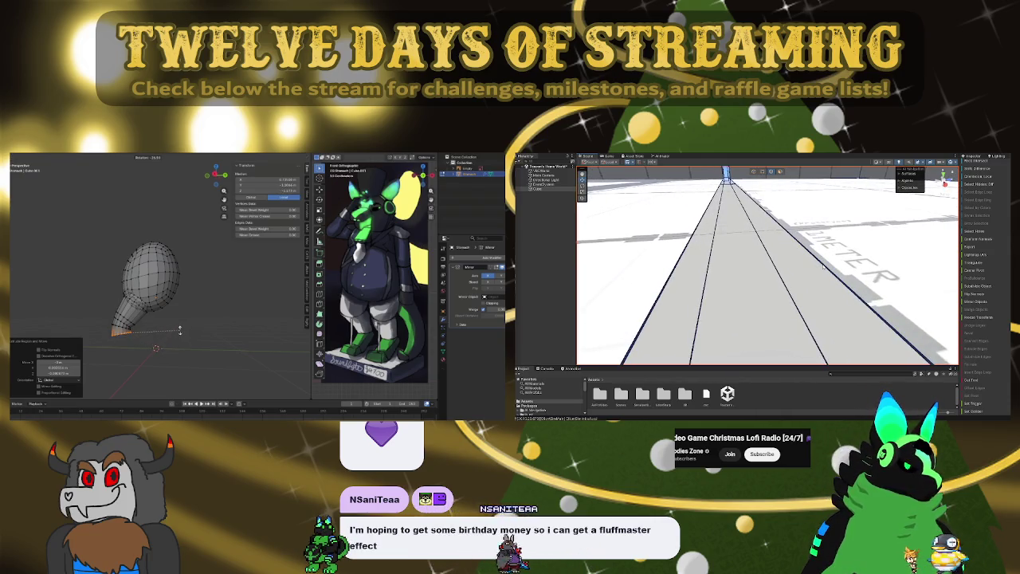
pyautogui.click(173, 336)
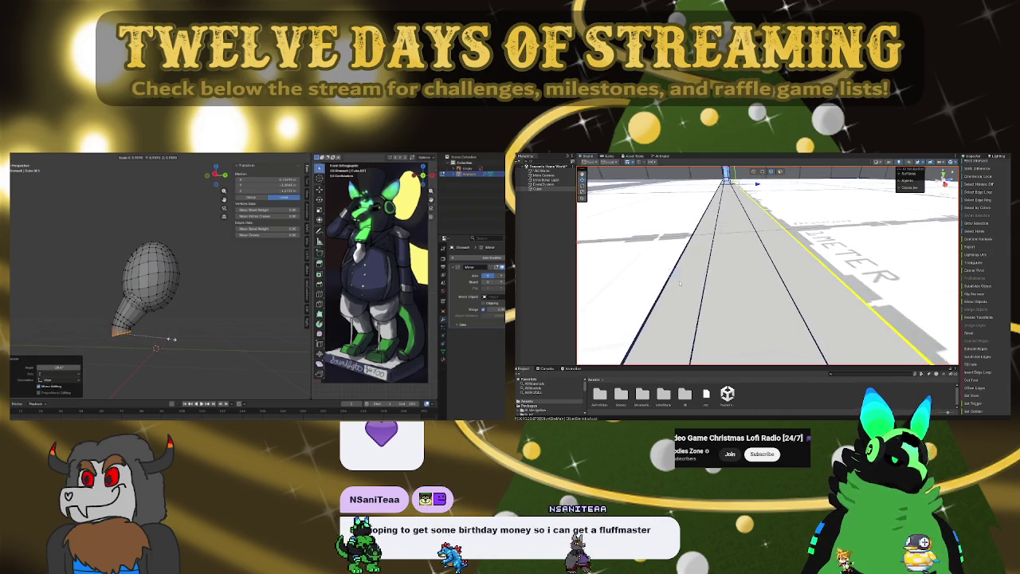
# - Orbit and pan around the model to check the further-bent neck
pyautogui.moveTo(680, 282)
pyautogui.mouseDown(button='right')
pyautogui.moveTo(759, 256)
pyautogui.moveTo(906, 298)
pyautogui.mouseUp(button='right')
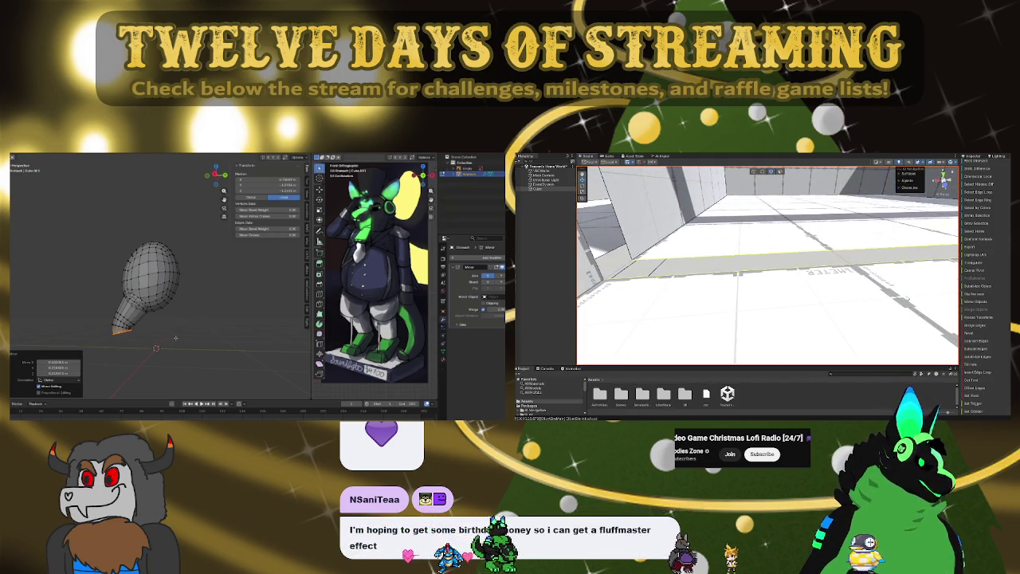
pyautogui.moveTo(906, 298)
pyautogui.mouseDown(button='right')
pyautogui.moveTo(677, 228)
pyautogui.moveTo(781, 229)
pyautogui.moveTo(785, 239)
pyautogui.mouseUp(button='right')
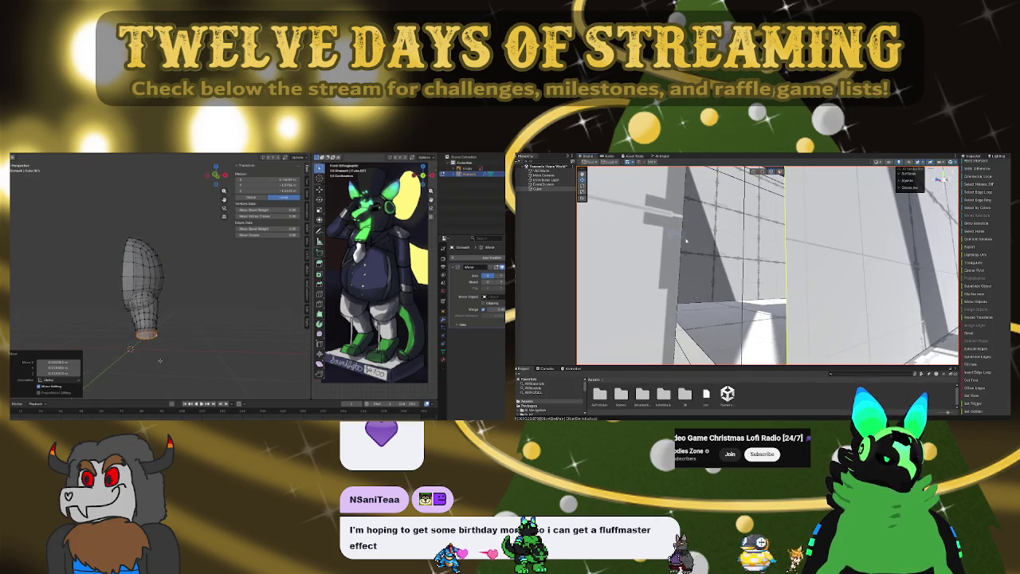
pyautogui.moveTo(785, 239)
pyautogui.mouseDown(button='right')
pyautogui.moveTo(790, 257)
pyautogui.moveTo(769, 209)
pyautogui.moveTo(730, 199)
pyautogui.mouseUp(button='right')
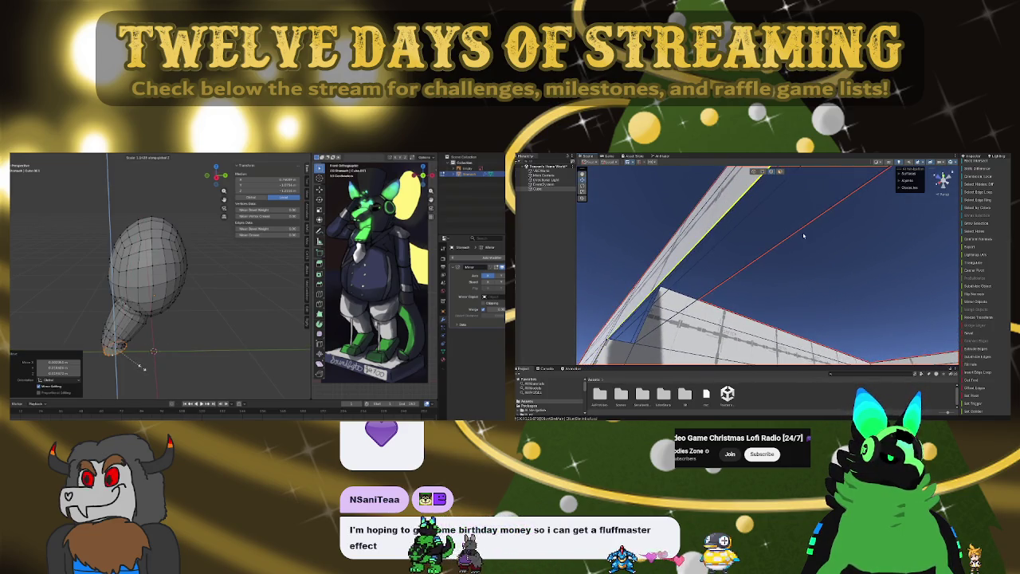
pyautogui.moveTo(729, 199); pyautogui.dragTo(752, 271, button='right')
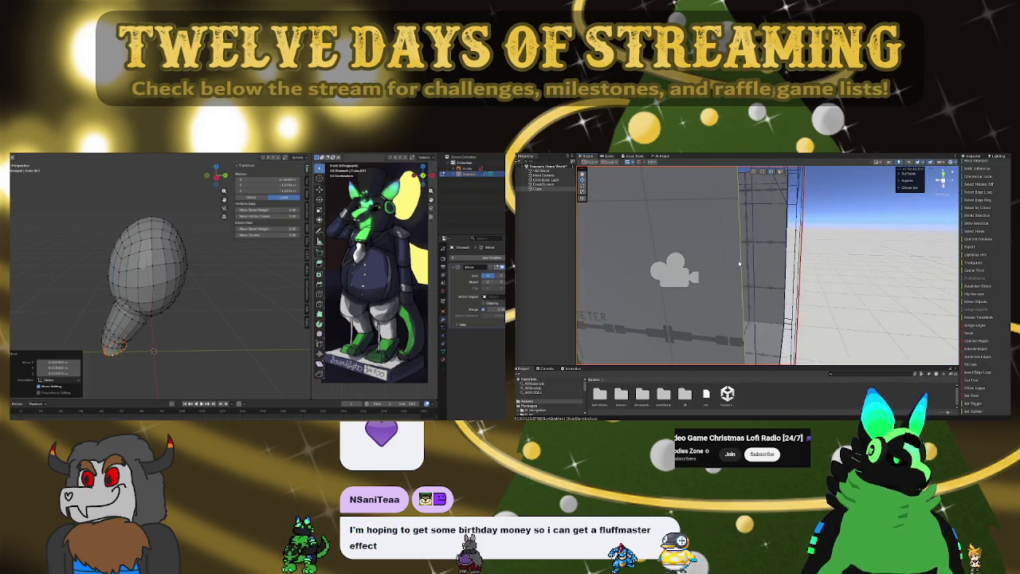
pyautogui.moveTo(823, 278); pyautogui.dragTo(837, 276, button='right')
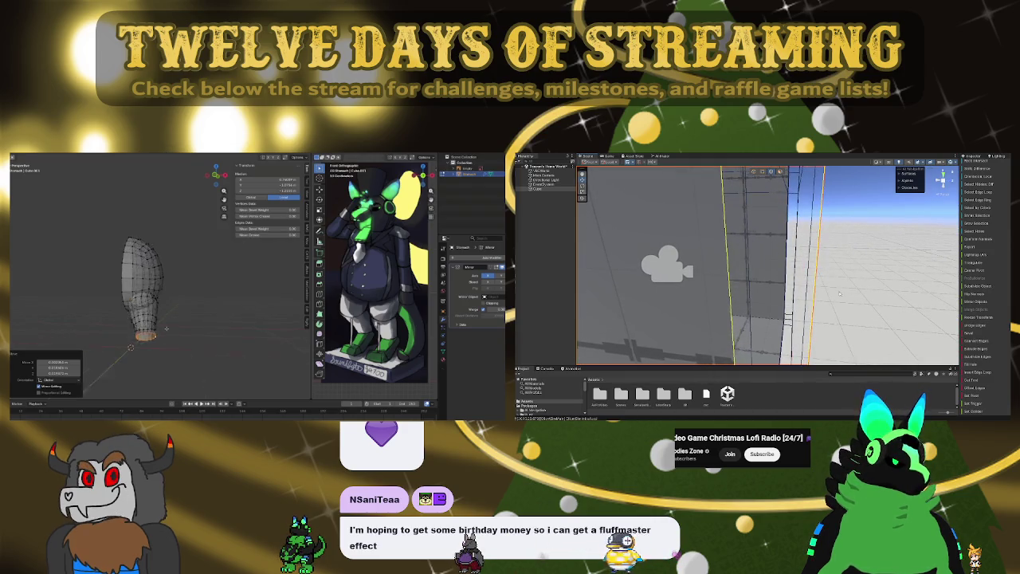
pyautogui.moveTo(837, 276); pyautogui.dragTo(812, 303, button='right')
pyautogui.moveTo(646, 268); pyautogui.dragTo(661, 265, button='right')
pyautogui.moveTo(663, 254); pyautogui.dragTo(626, 227, button='right')
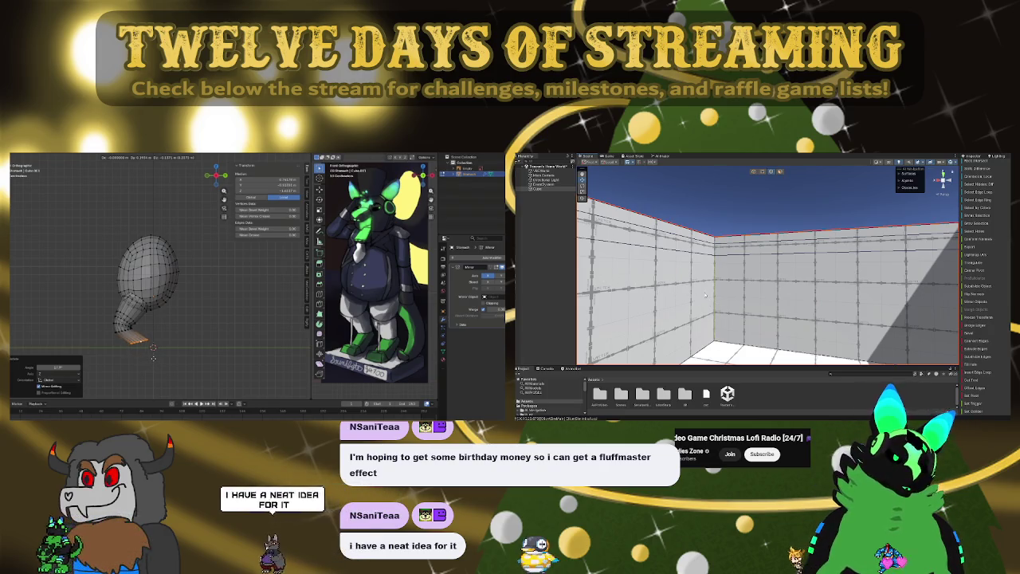
# - Extrude another short neck segment and resize its lower end
pyautogui.press('e')
pyautogui.click(153, 359)
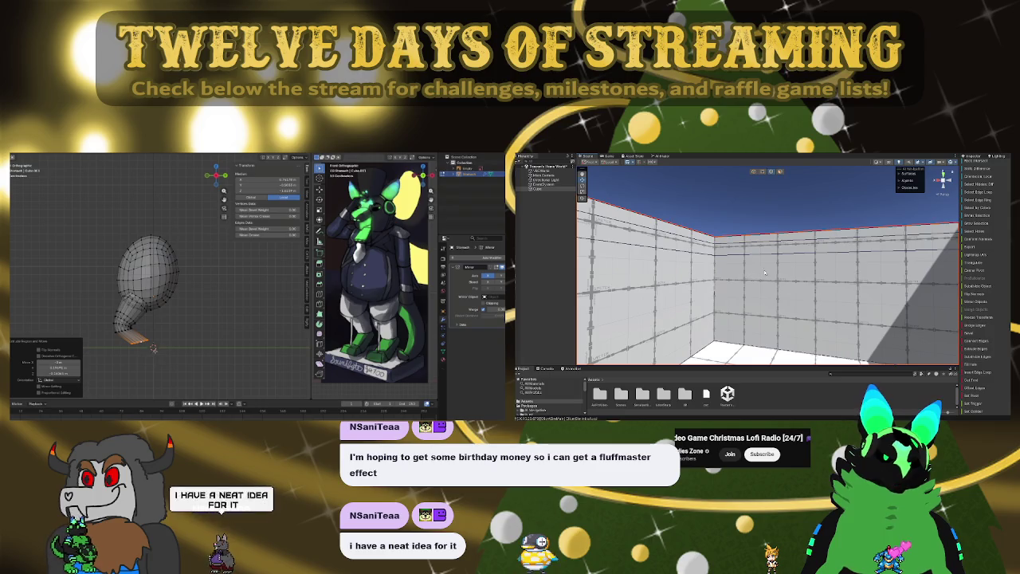
pyautogui.moveTo(761, 273); pyautogui.dragTo(624, 285, button='right')
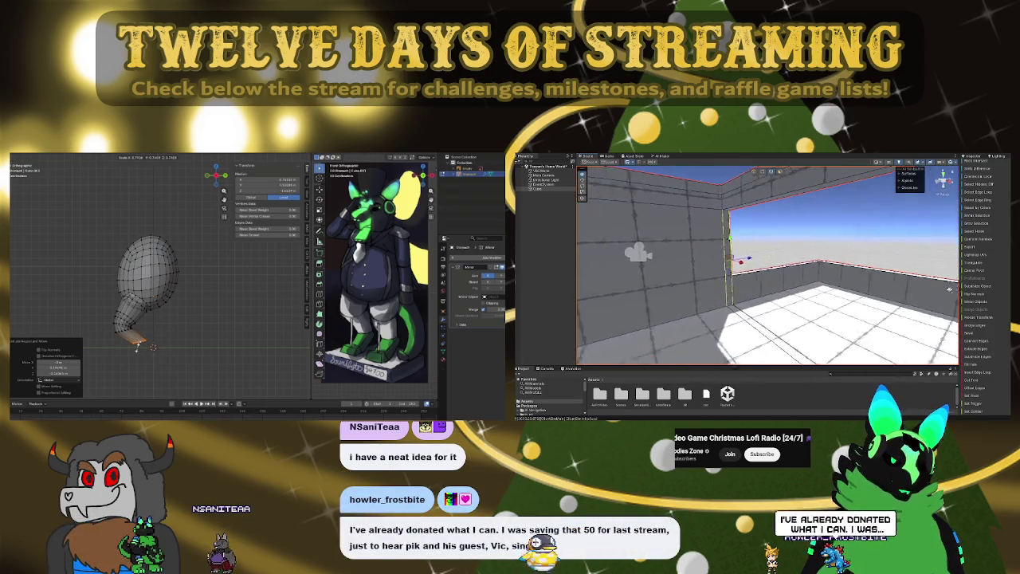
pyautogui.moveTo(952, 291); pyautogui.dragTo(807, 295, button='right')
pyautogui.click(153, 347)
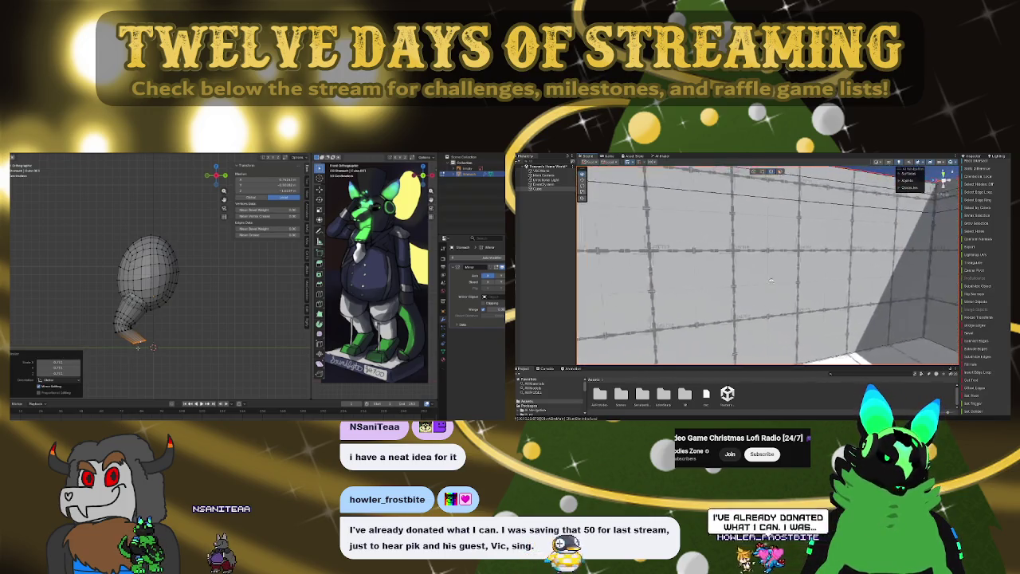
# - Tilt the lower neck section so it angles sideways and down
pyautogui.moveTo(741, 282); pyautogui.dragTo(868, 276, button='right')
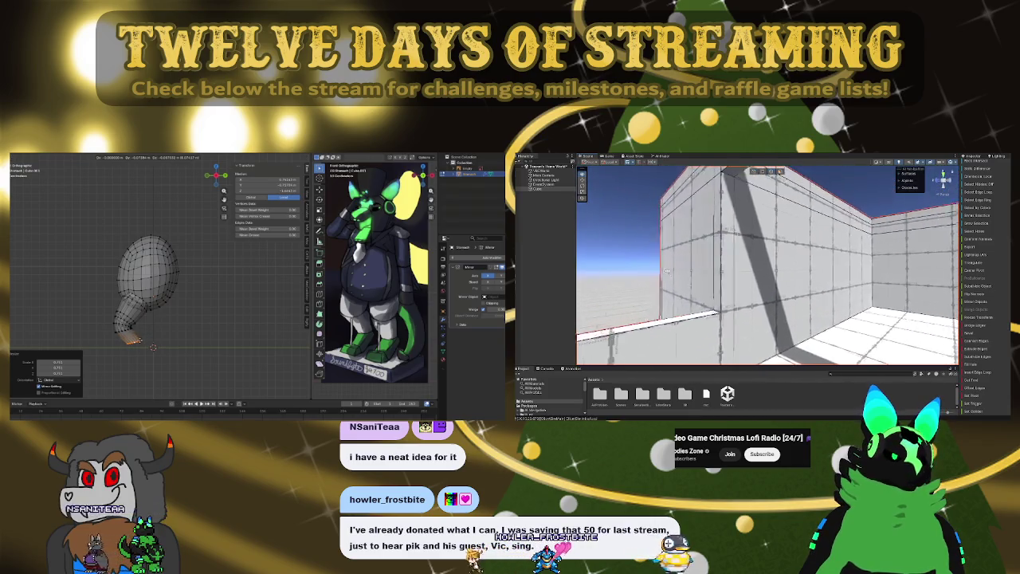
pyautogui.moveTo(739, 271); pyautogui.dragTo(740, 272, button='right')
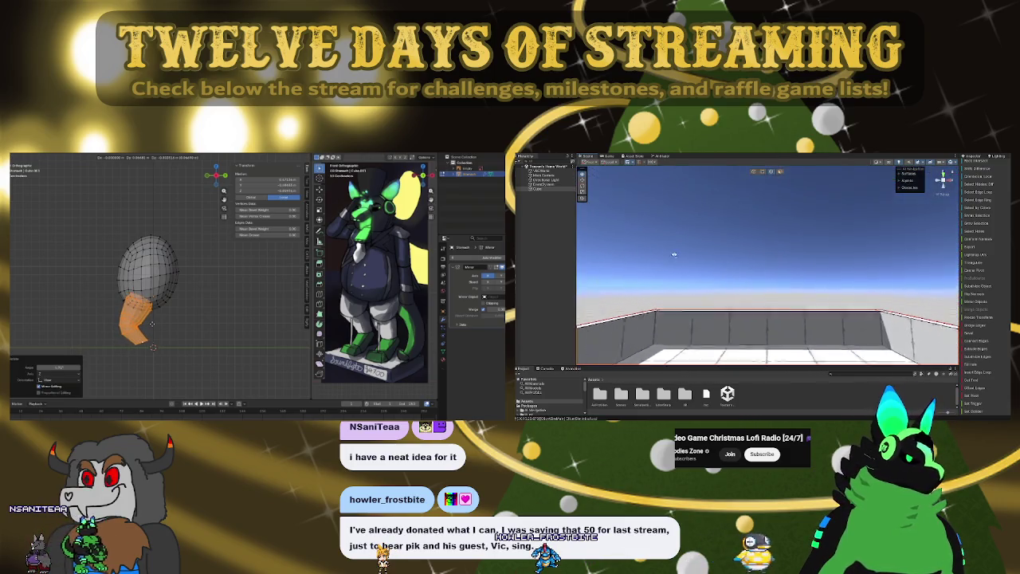
pyautogui.moveTo(672, 255); pyautogui.dragTo(968, 276, button='right')
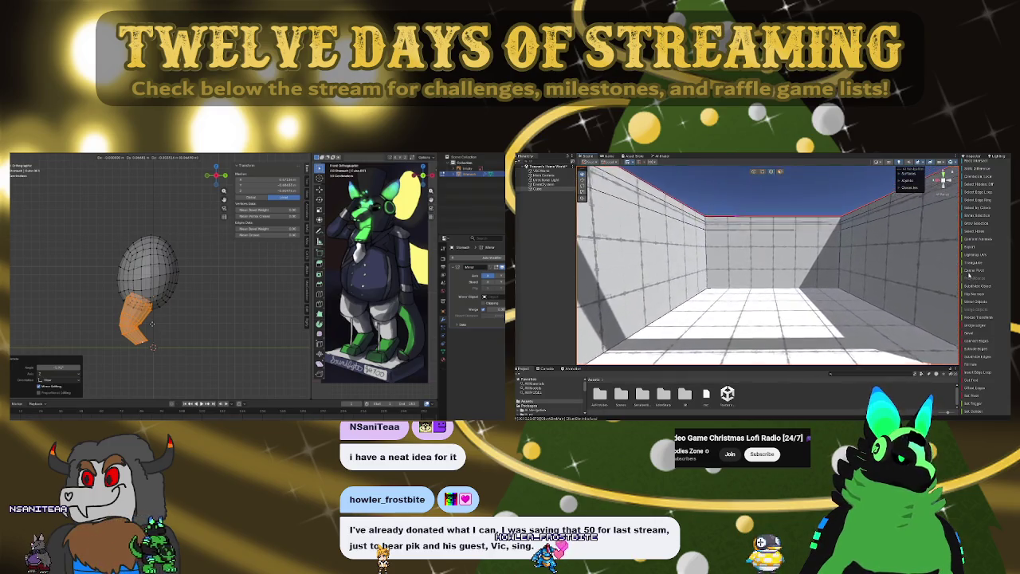
pyautogui.moveTo(881, 272); pyautogui.dragTo(594, 280, button='right')
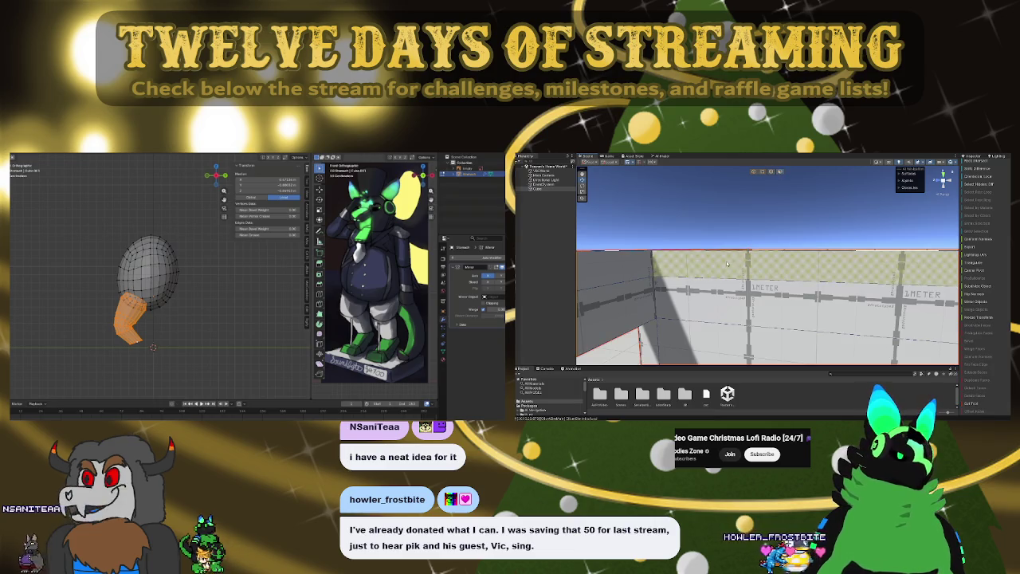
pyautogui.moveTo(810, 283); pyautogui.dragTo(683, 285, button='right')
pyautogui.moveTo(785, 271); pyautogui.dragTo(710, 272, button='right')
pyautogui.click(709, 271)
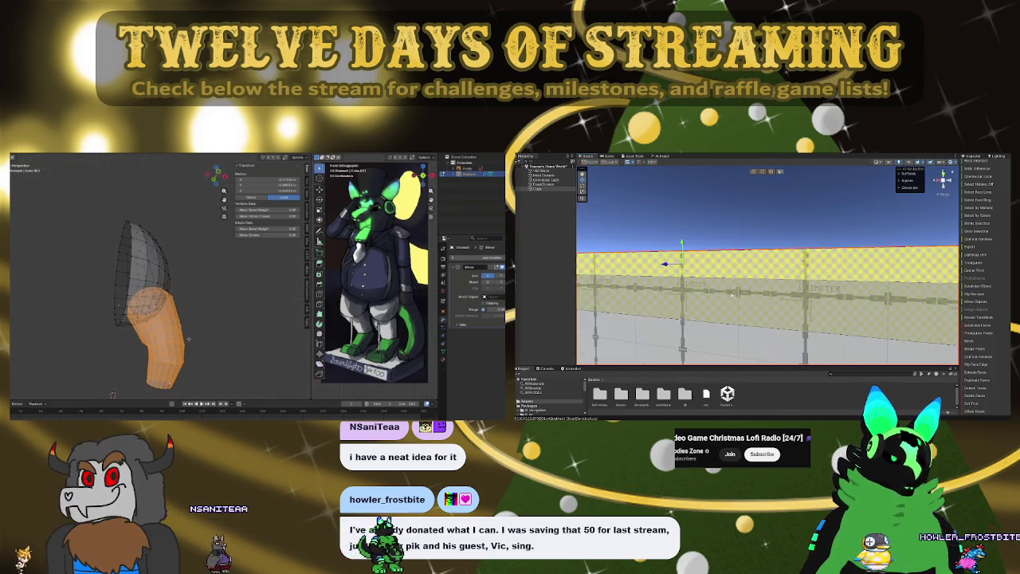
# - Orbit, zoom in and snap to side orthographic view to inspect the bent neck
pyautogui.moveTo(188, 337)
pyautogui.mouseDown(button='middle')
pyautogui.moveTo(141, 347)
pyautogui.moveTo(154, 362)
pyautogui.mouseUp(button='middle')
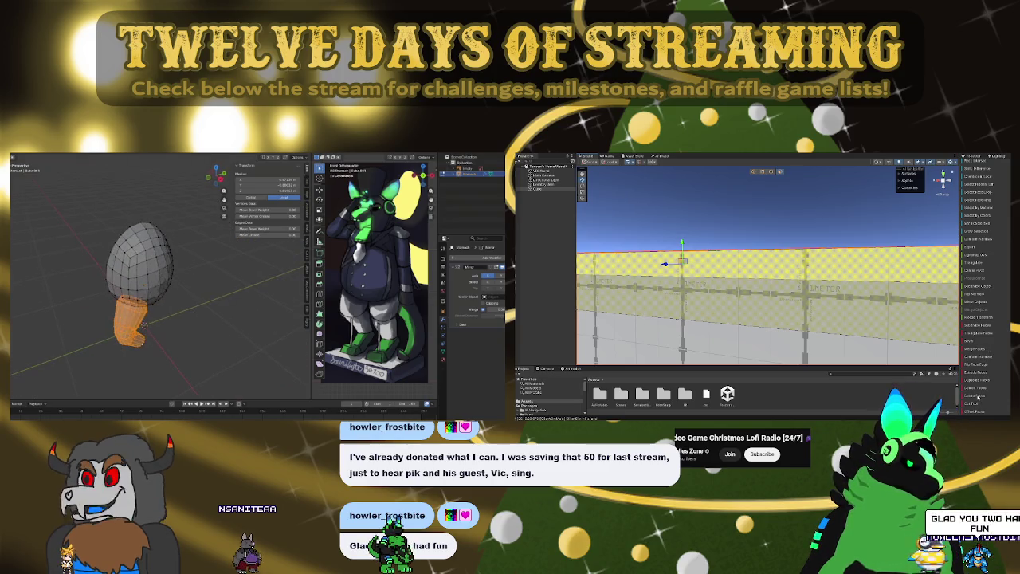
pyautogui.moveTo(709, 272)
pyautogui.mouseDown(button='right')
pyautogui.moveTo(719, 329)
pyautogui.moveTo(677, 319)
pyautogui.moveTo(825, 271)
pyautogui.mouseUp(button='right')
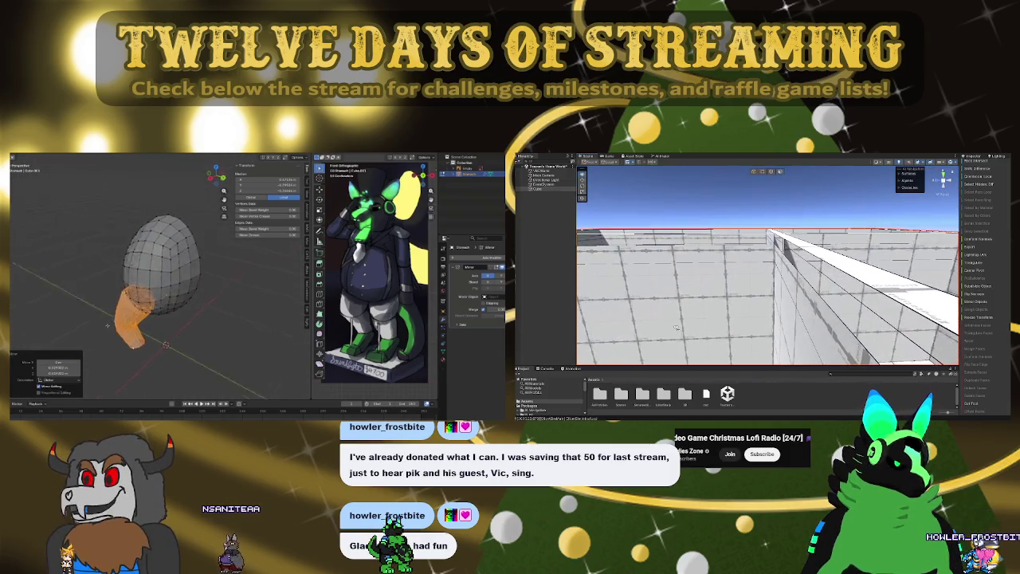
pyautogui.moveTo(155, 362); pyautogui.dragTo(149, 359, button='middle')
pyautogui.scroll(1, 148, 359)
pyautogui.scroll(2, 155, 346)
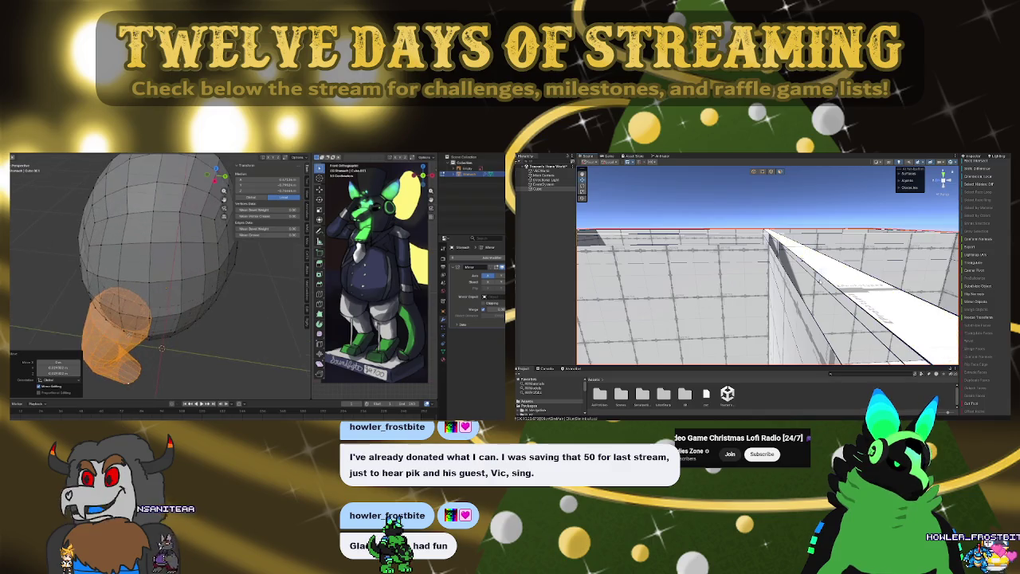
pyautogui.scroll(1, 163, 331)
pyautogui.scroll(2, 171, 320)
pyautogui.press('KP_3')
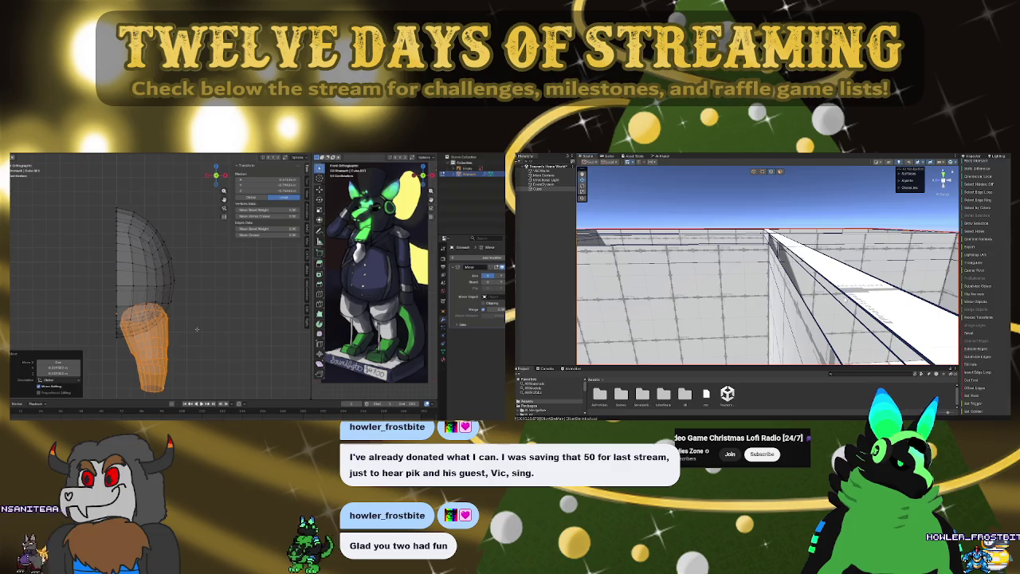
pyautogui.moveTo(871, 295); pyautogui.dragTo(843, 294, button='right')
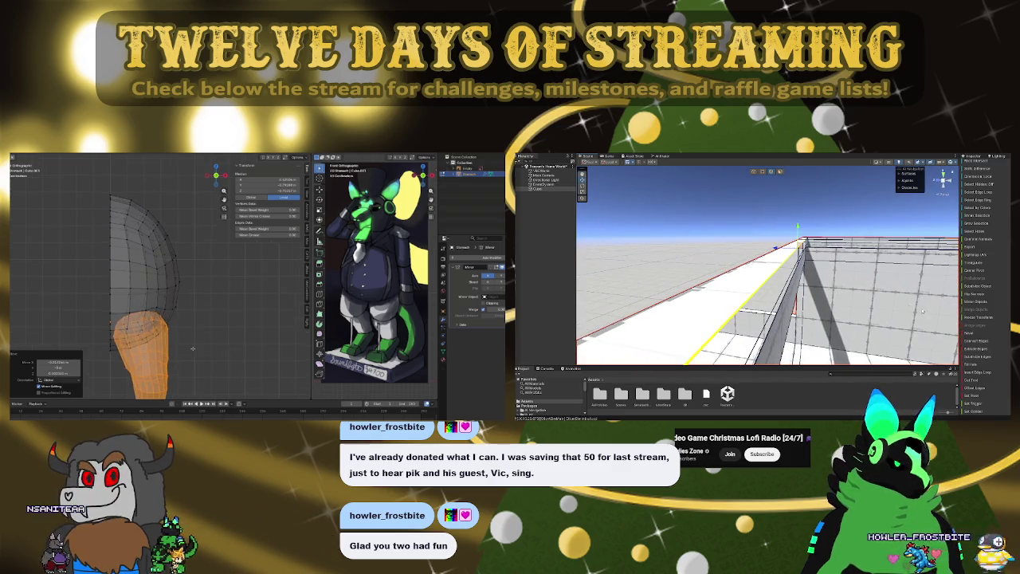
# - Return to perspective, frame the neck section, and bring up the Add Mesh menu
pyautogui.moveTo(172, 344)
pyautogui.mouseDown(button='middle')
pyautogui.moveTo(136, 348)
pyautogui.moveTo(137, 339)
pyautogui.mouseUp(button='middle')
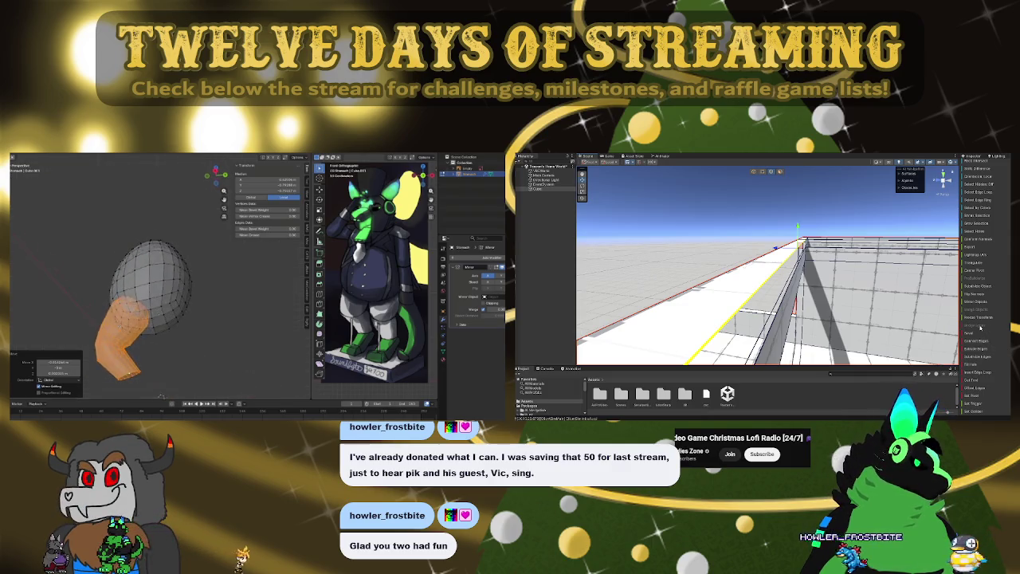
pyautogui.moveTo(940, 302)
pyautogui.mouseDown(button='right')
pyautogui.moveTo(926, 278)
pyautogui.moveTo(842, 311)
pyautogui.moveTo(799, 280)
pyautogui.mouseUp(button='right')
pyautogui.scroll(3, 143, 346)
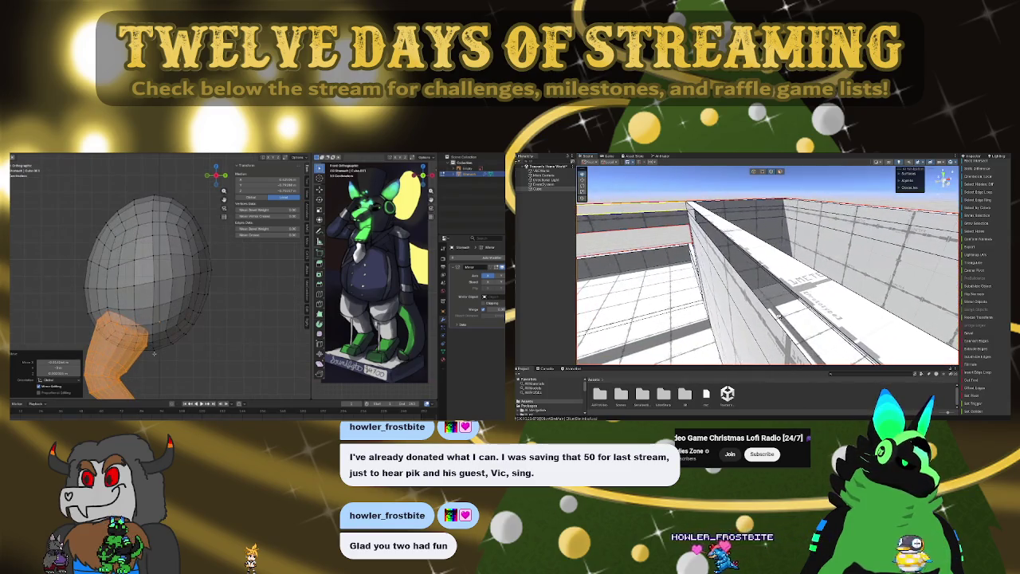
pyautogui.keyDown('shift'); pyautogui.moveTo(194, 321); pyautogui.dragTo(193, 232, button='middle'); pyautogui.keyUp('shift')
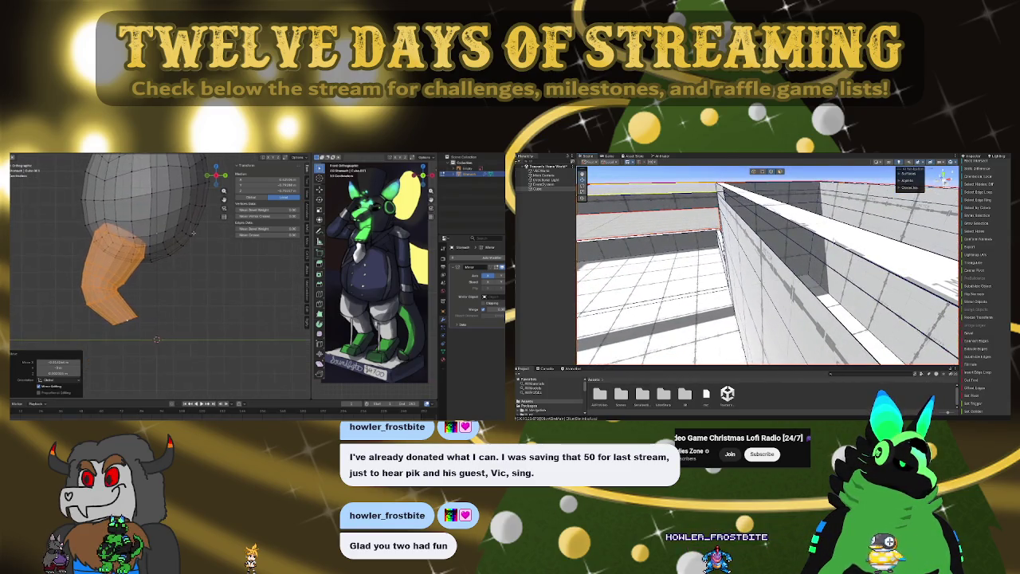
pyautogui.moveTo(828, 246)
pyautogui.mouseDown(button='right')
pyautogui.moveTo(663, 249)
pyautogui.moveTo(697, 230)
pyautogui.moveTo(811, 262)
pyautogui.mouseUp(button='right')
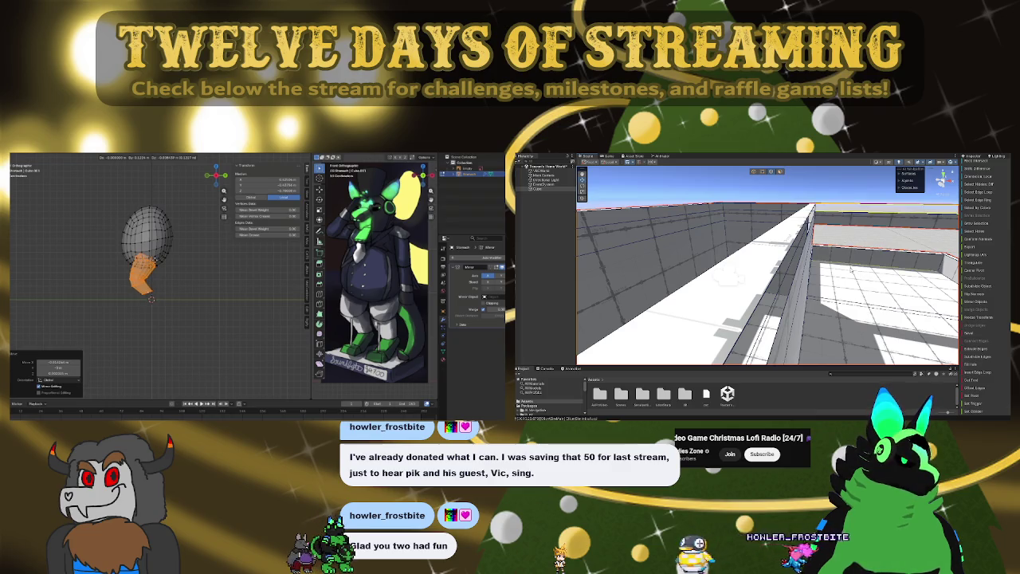
pyautogui.press('f')
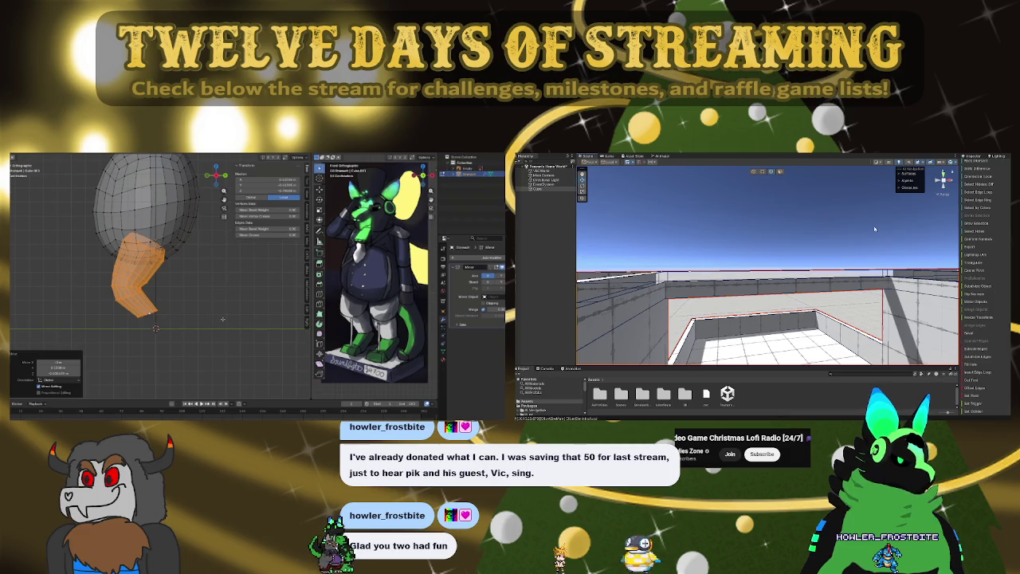
pyautogui.scroll(-4, 224, 319)
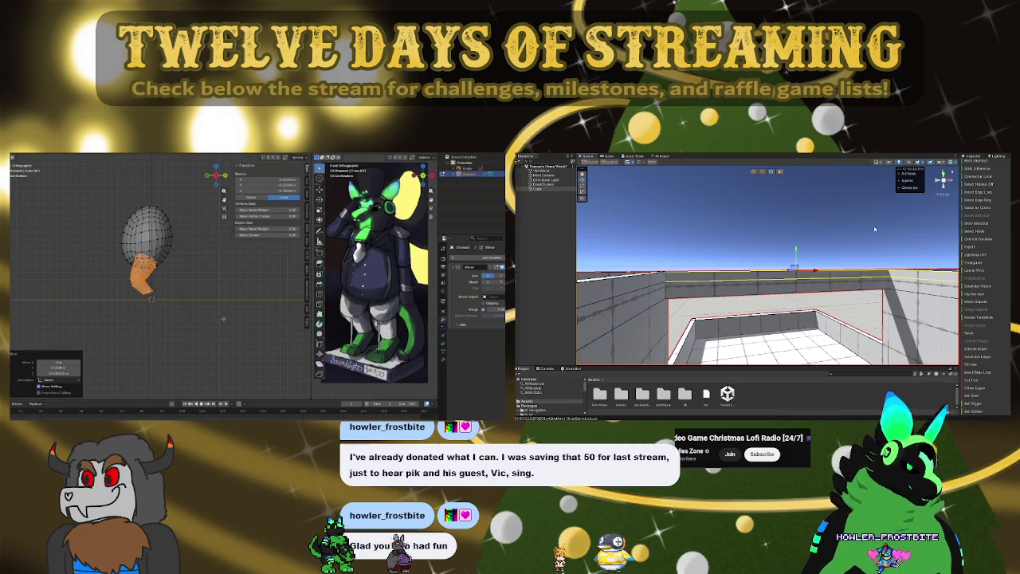
pyautogui.hotkey('shift', 'a')
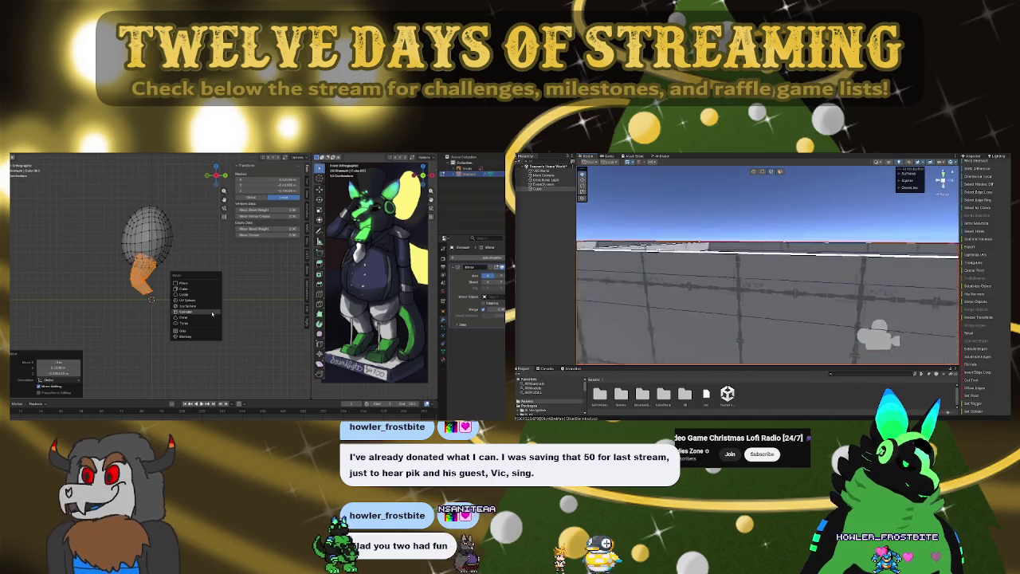
# - Add a plane for the basket and scale it down into a thin strip
pyautogui.hotkey('shift', 'a')
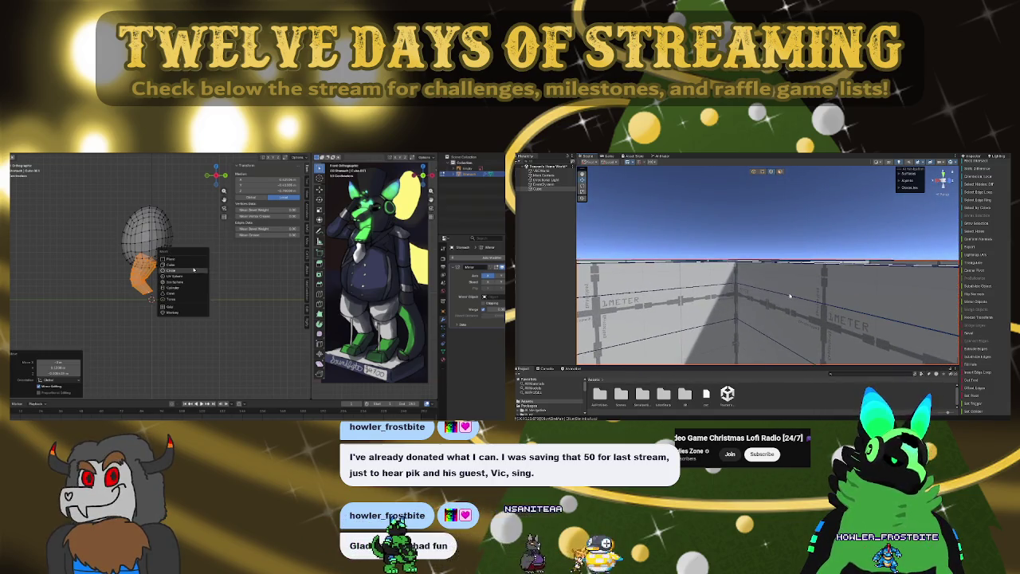
pyautogui.click(170, 259)
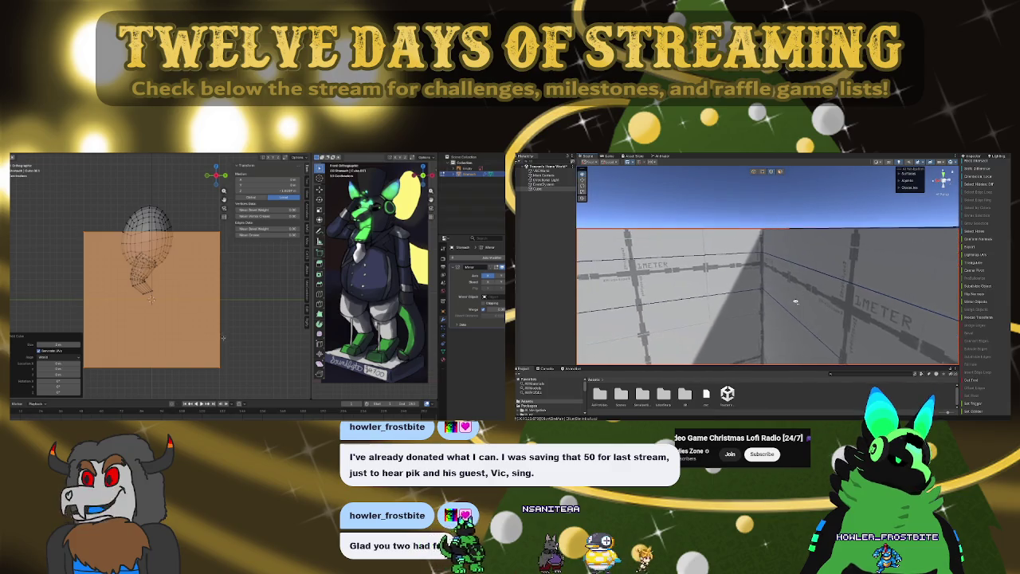
pyautogui.press('s')
pyautogui.press('Return')
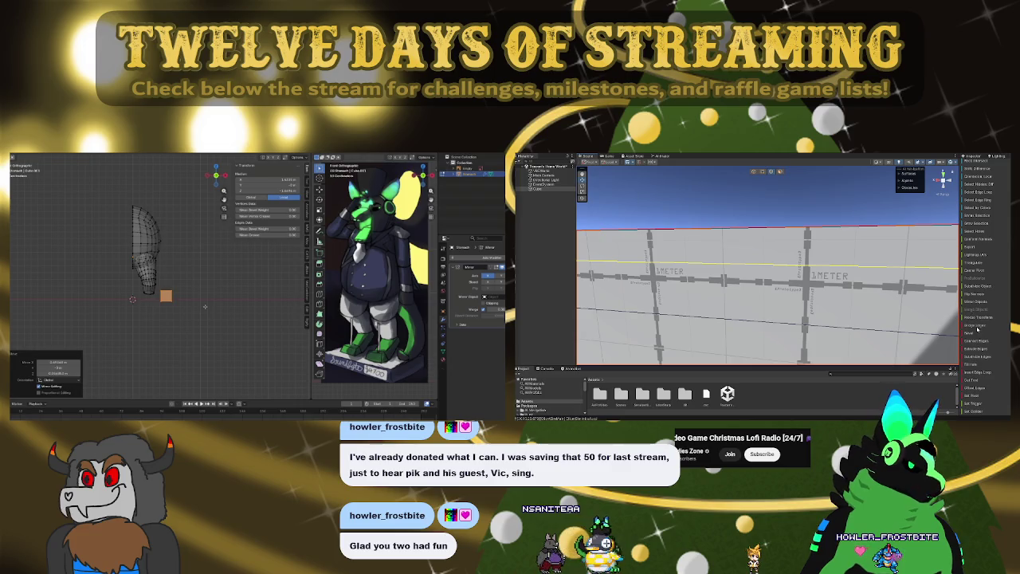
pyautogui.scroll(8, 205, 306)
pyautogui.scroll(-4, 191, 305)
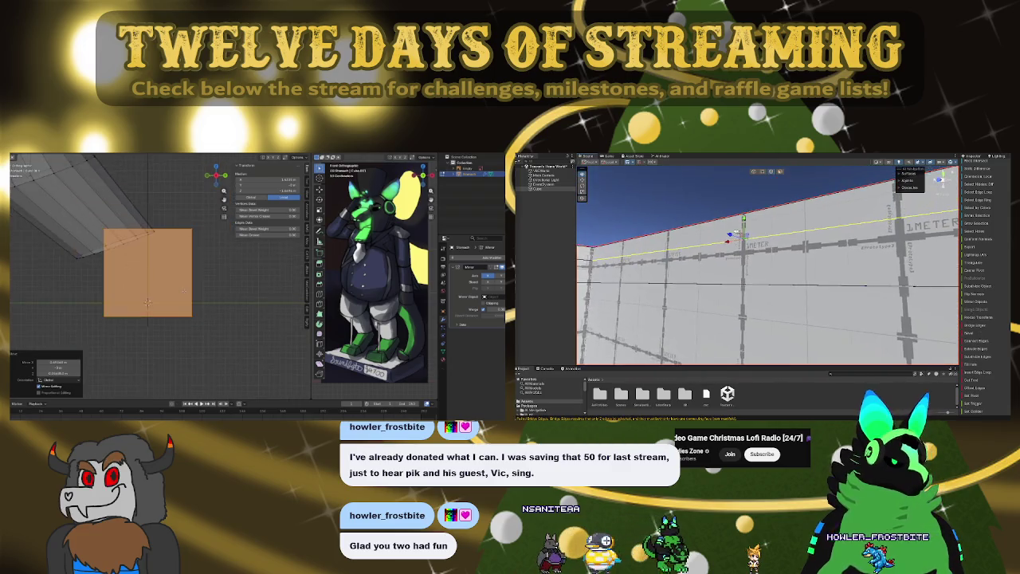
pyautogui.press('s')
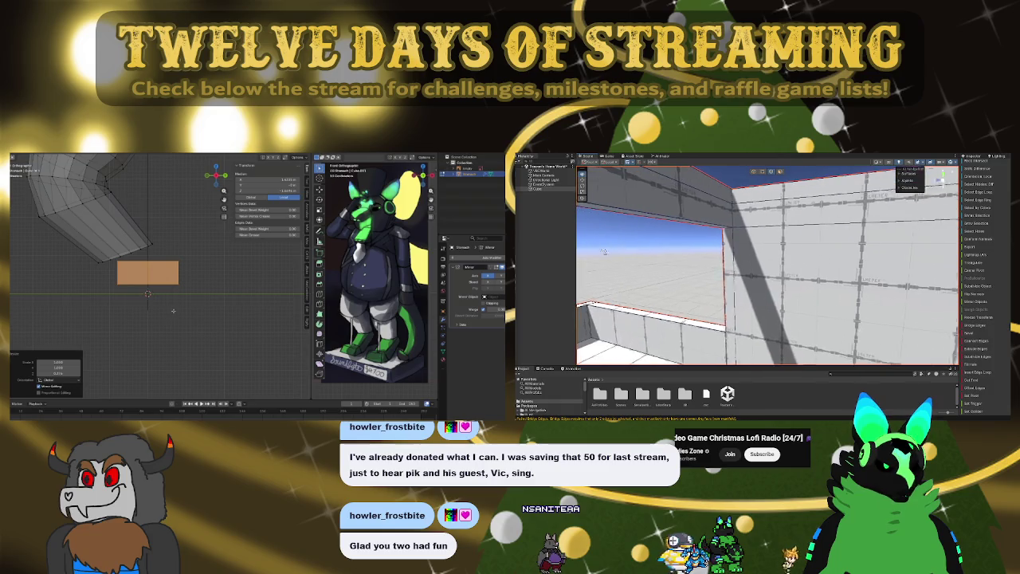
pyautogui.click(170, 294)
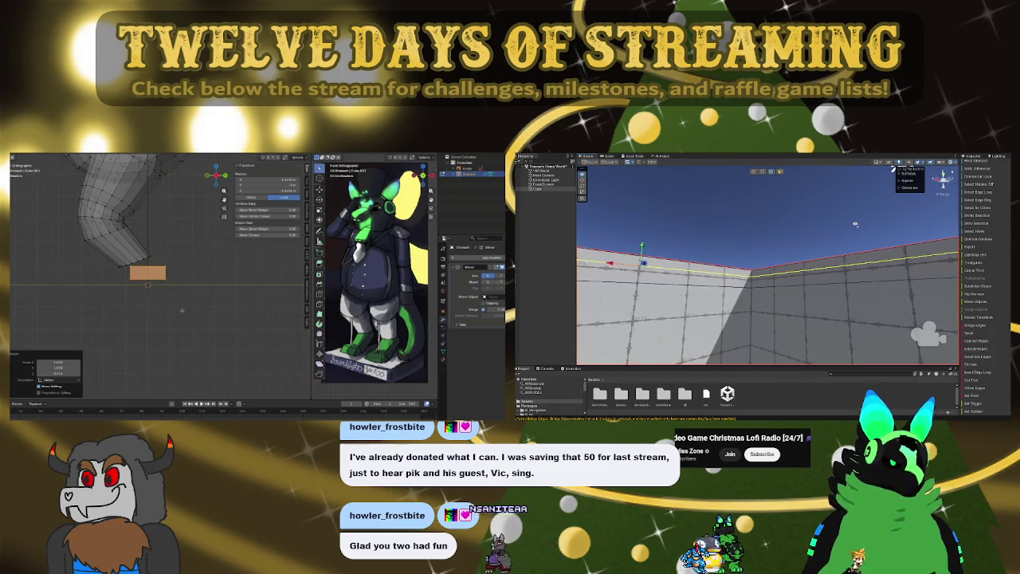
# - Tilt the plane to match the neck and move it toward the neck's bottom end
pyautogui.click(185, 291)
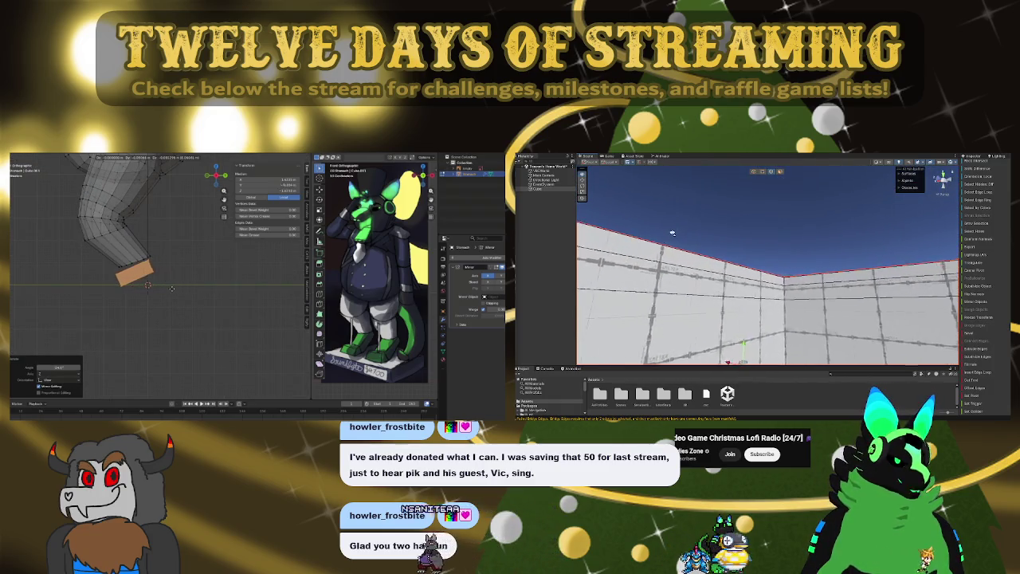
pyautogui.press('g')
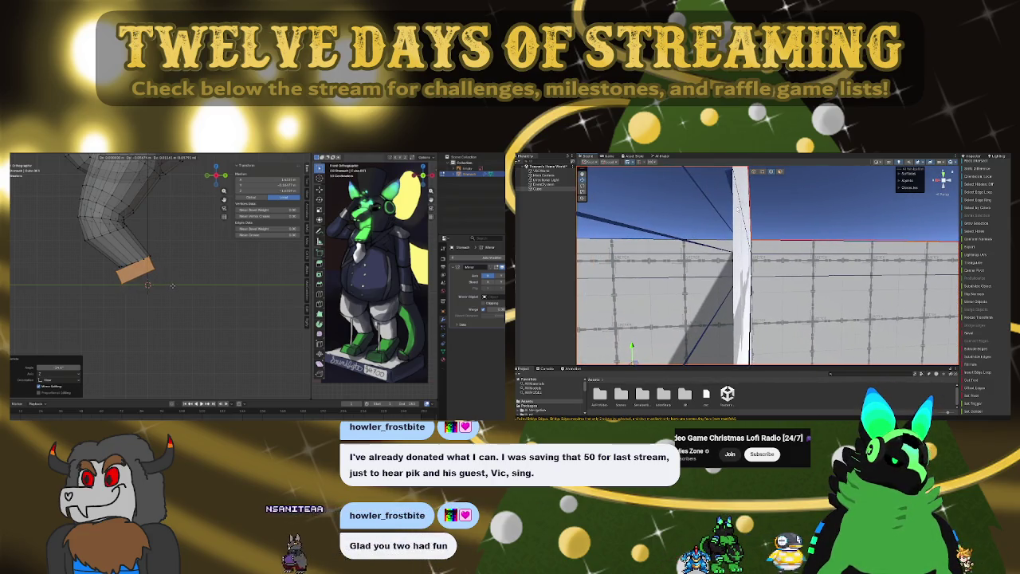
pyautogui.scroll(-2, 174, 278)
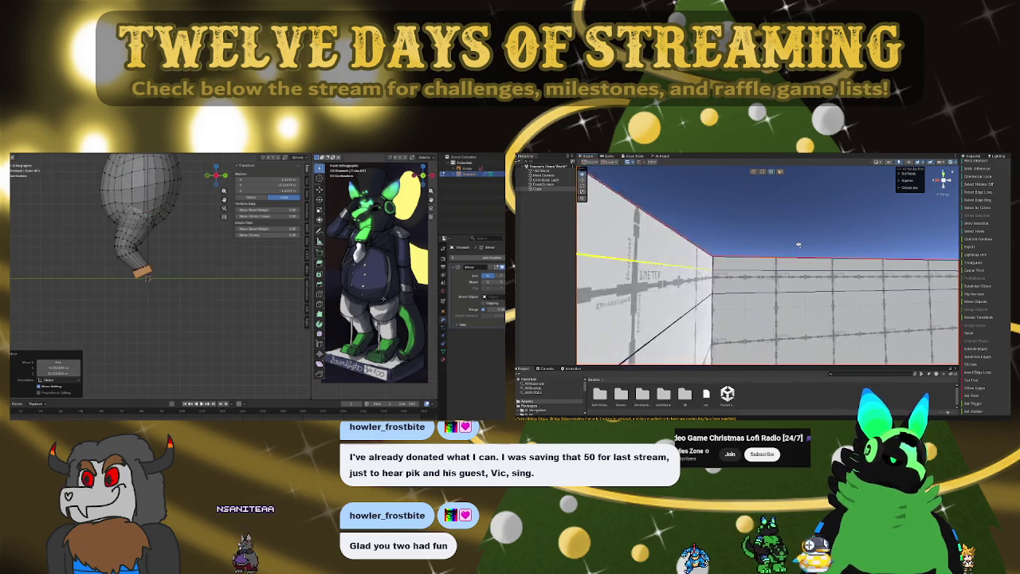
pyautogui.scroll(-2, 173, 278)
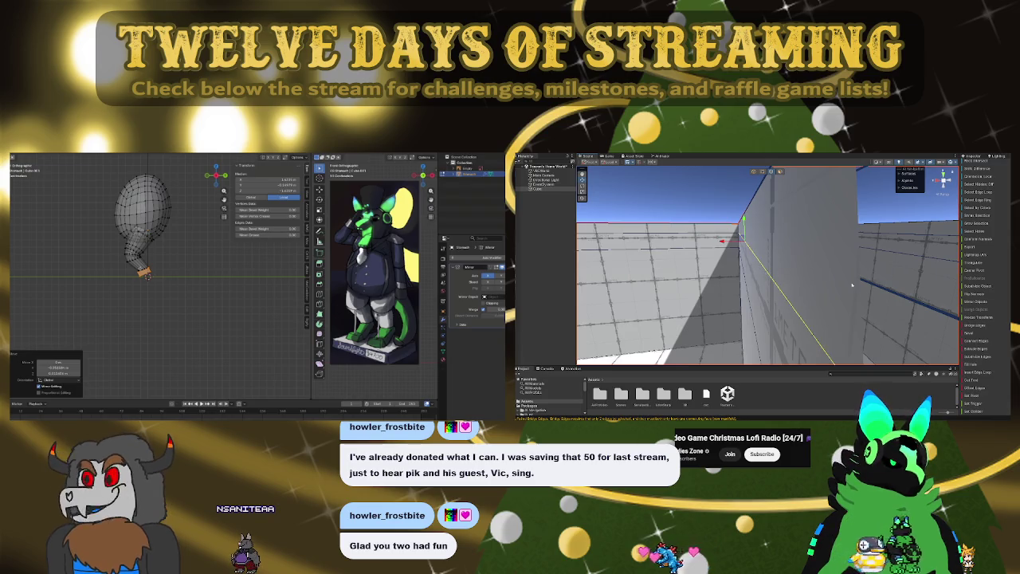
pyautogui.scroll(2, 148, 276)
pyautogui.scroll(2, 147, 279)
# - Shift the neck's end edge loop, then move and scale the connected bottom piece apart
pyautogui.keyDown('alt'); pyautogui.click(147, 279); pyautogui.keyUp('alt')
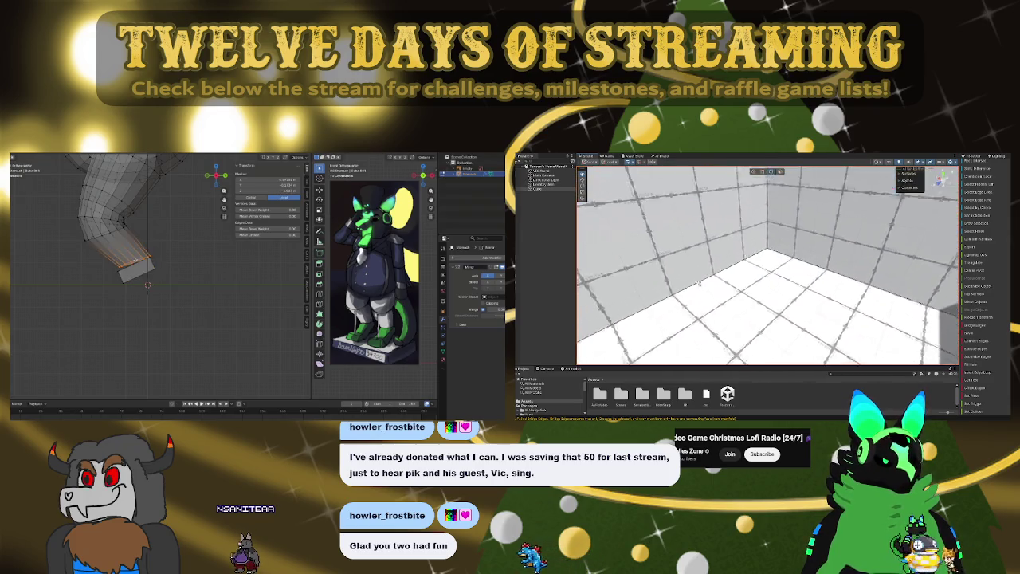
pyautogui.press('g')
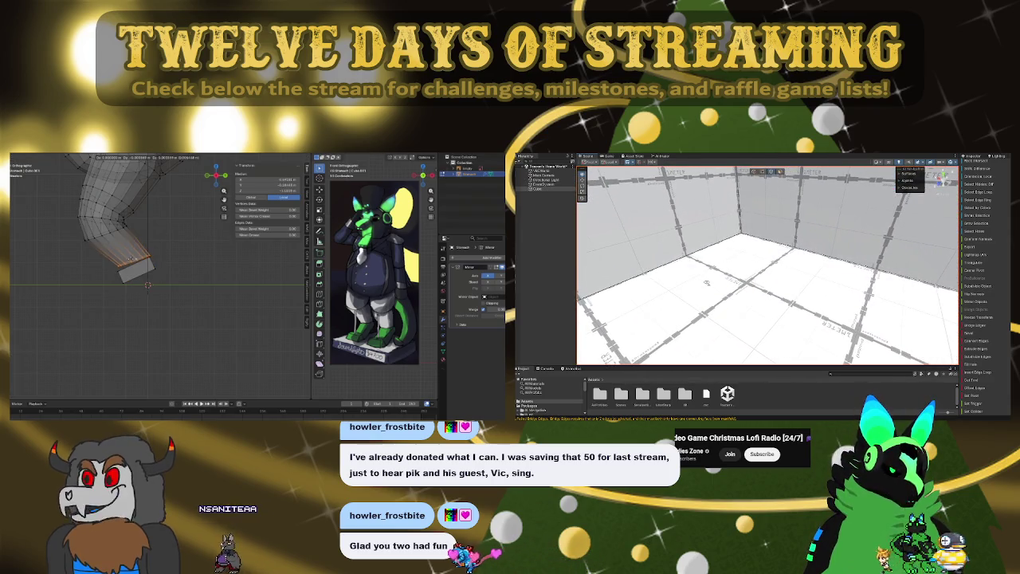
pyautogui.click(147, 279)
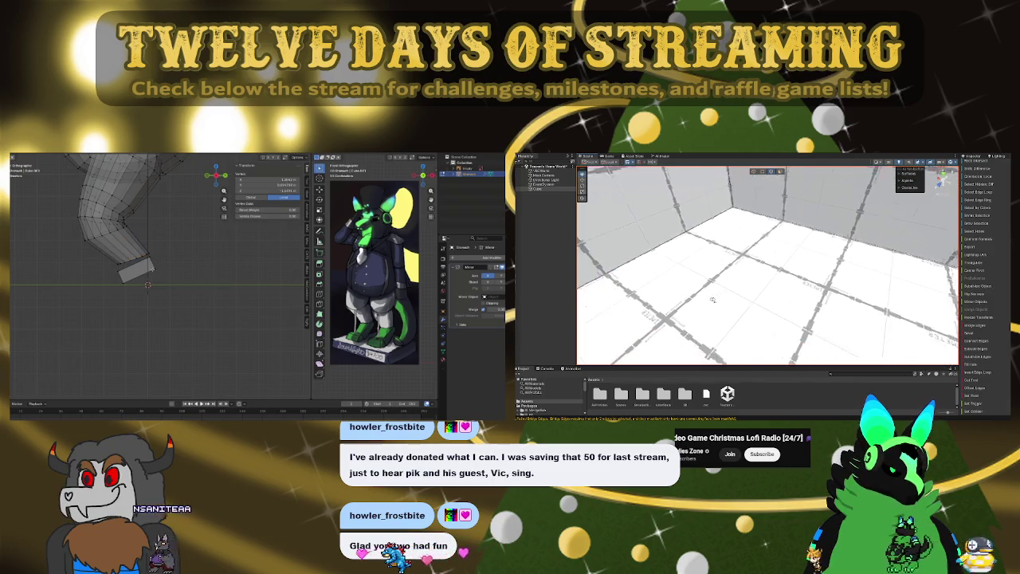
pyautogui.press('l')
pyautogui.press('g')
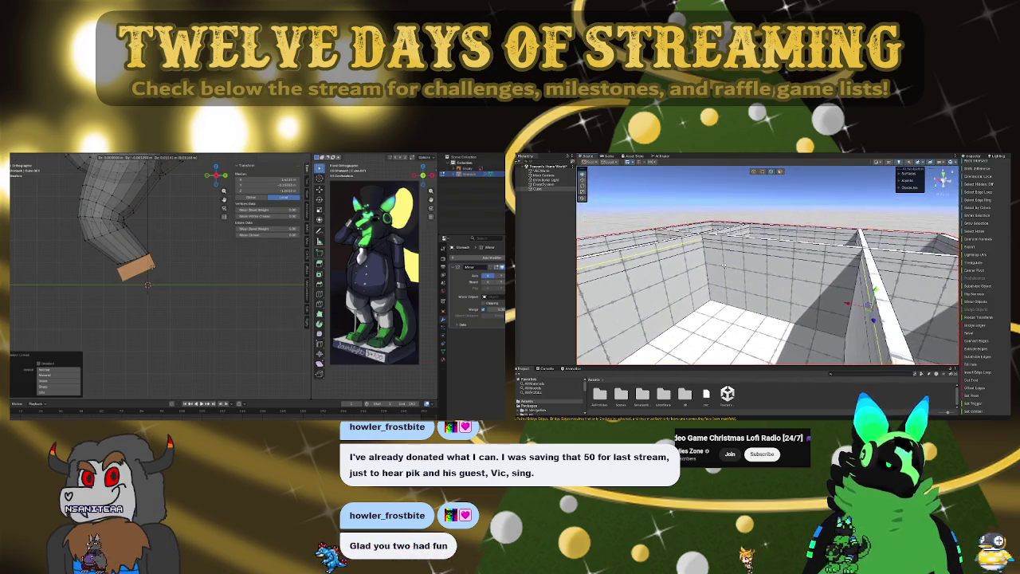
pyautogui.click(138, 288)
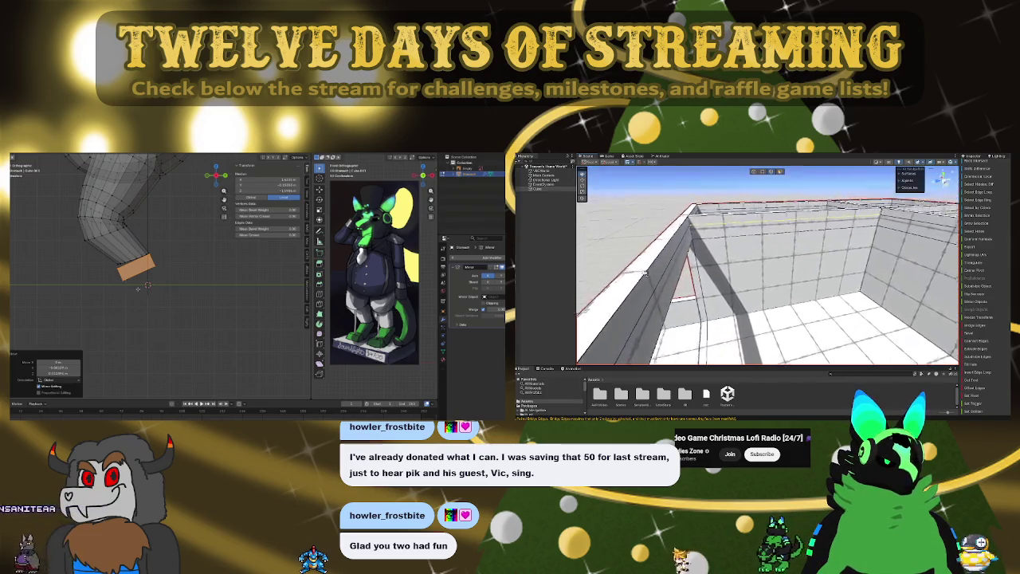
pyautogui.press('s')
pyautogui.moveTo(146, 291)
pyautogui.mouseDown(button='middle')
pyautogui.moveTo(221, 301)
pyautogui.moveTo(212, 295)
pyautogui.mouseUp(button='middle')
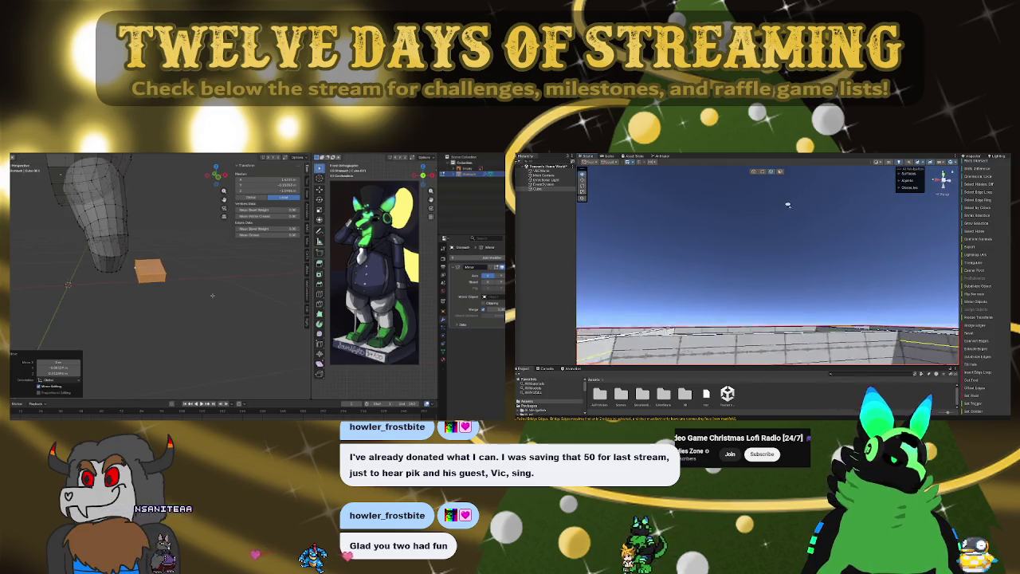
# - Move the block along X, turn it to the neck's angle, and check from side view
pyautogui.press('g')
pyautogui.press('x')
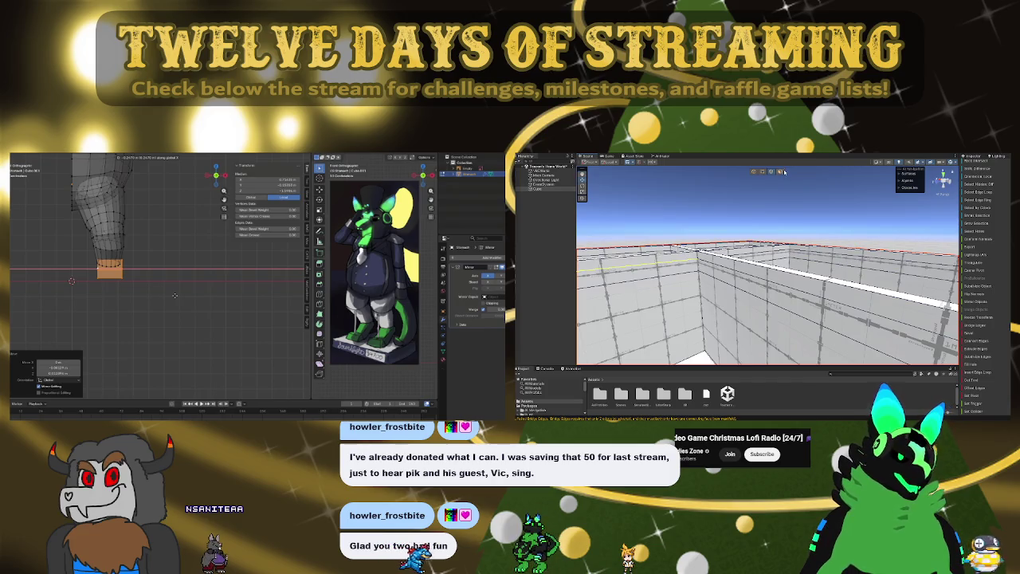
pyautogui.press('s')
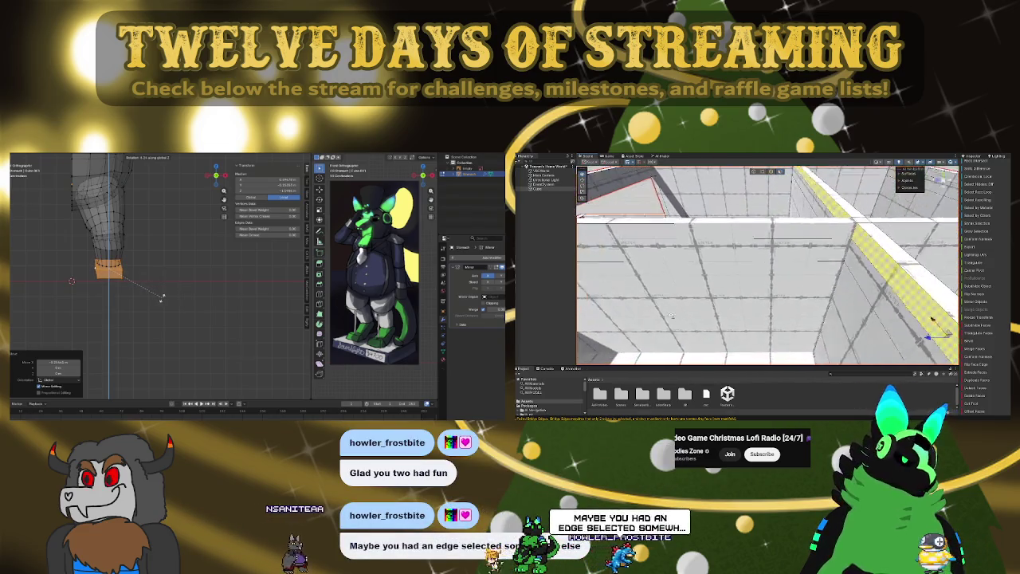
pyautogui.click(137, 286)
pyautogui.press('KP_3')
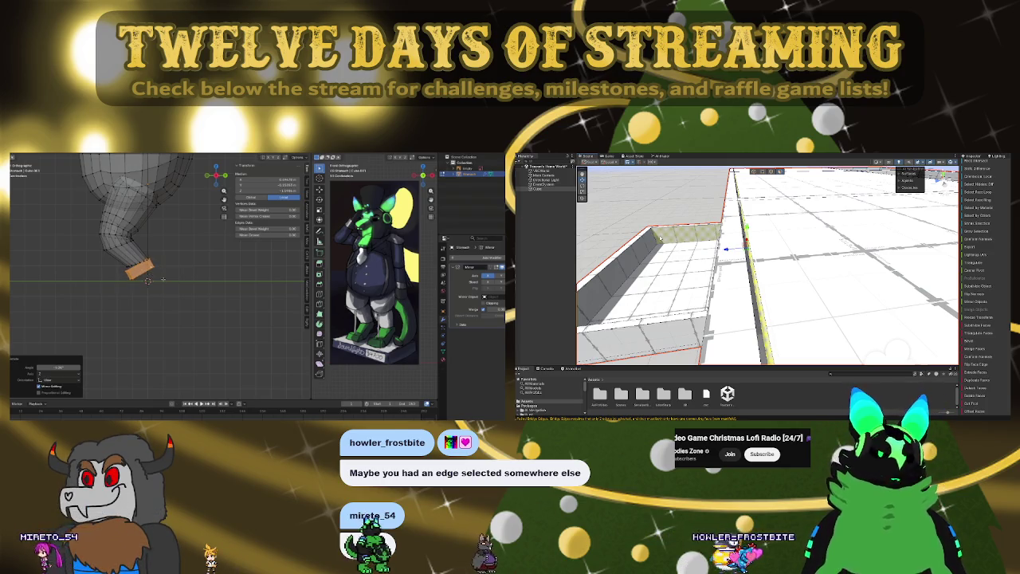
# - Reposition the block along X under the neck's lower tip, checking placement from front view
pyautogui.moveTo(165, 282); pyautogui.dragTo(133, 295)
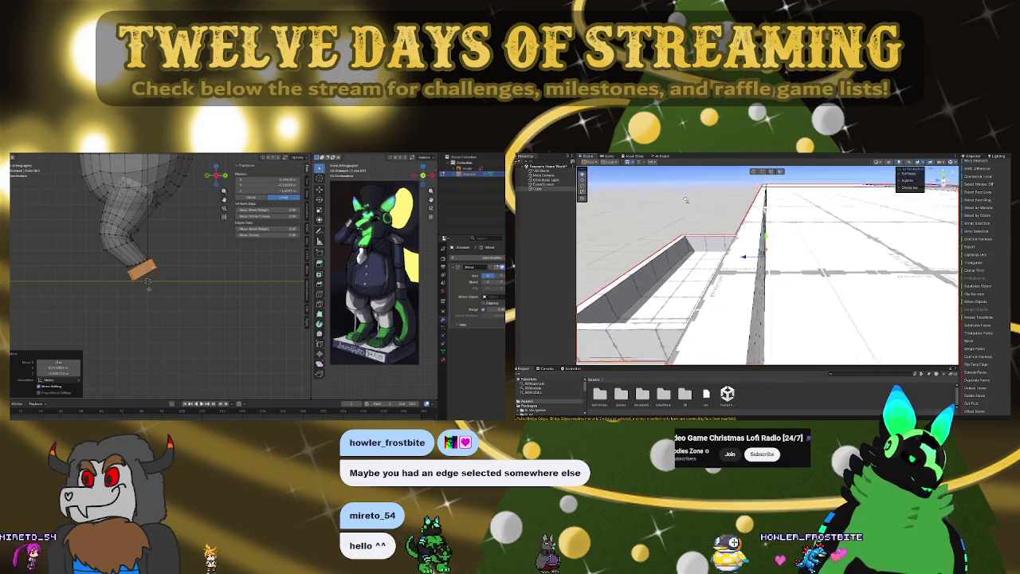
pyautogui.moveTo(133, 295); pyautogui.dragTo(183, 298, button='middle')
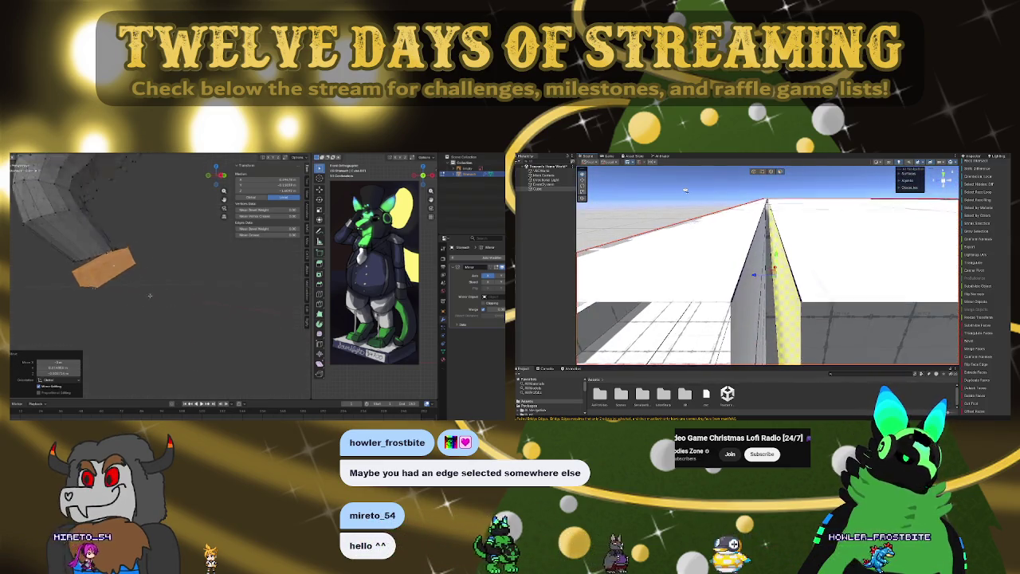
pyautogui.press('KP_1')
pyautogui.moveTo(162, 286)
pyautogui.mouseDown(button='middle')
pyautogui.moveTo(122, 296)
pyautogui.moveTo(209, 279)
pyautogui.mouseUp(button='middle')
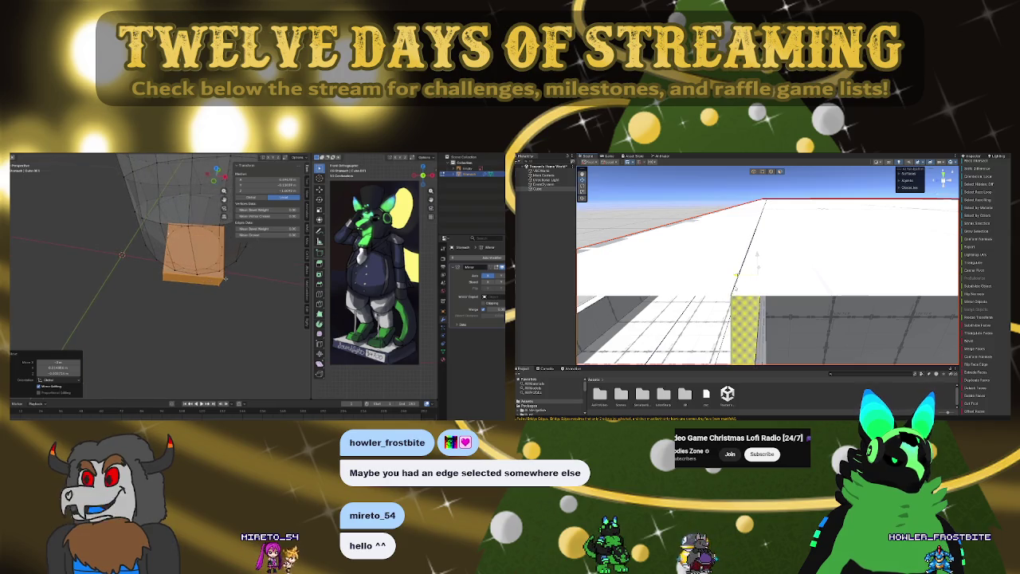
pyautogui.moveTo(736, 274)
pyautogui.mouseDown(button='right')
pyautogui.moveTo(811, 268)
pyautogui.moveTo(811, 396)
pyautogui.mouseUp(button='right')
pyautogui.moveTo(121, 255); pyautogui.dragTo(138, 272, button='middle')
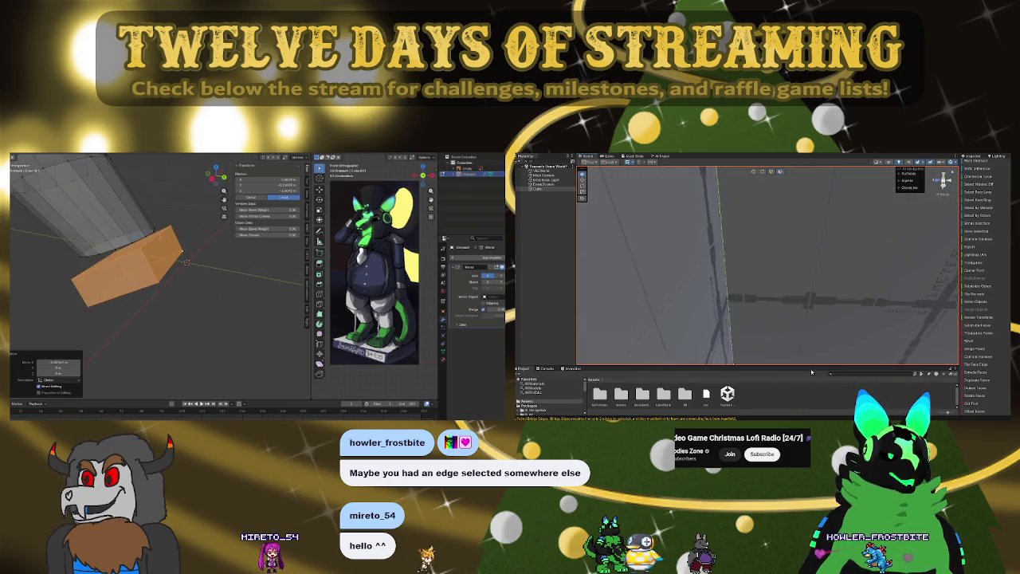
pyautogui.moveTo(811, 397)
pyautogui.mouseDown(button='right')
pyautogui.moveTo(800, 187)
pyautogui.moveTo(805, 209)
pyautogui.moveTo(706, 230)
pyautogui.mouseUp(button='right')
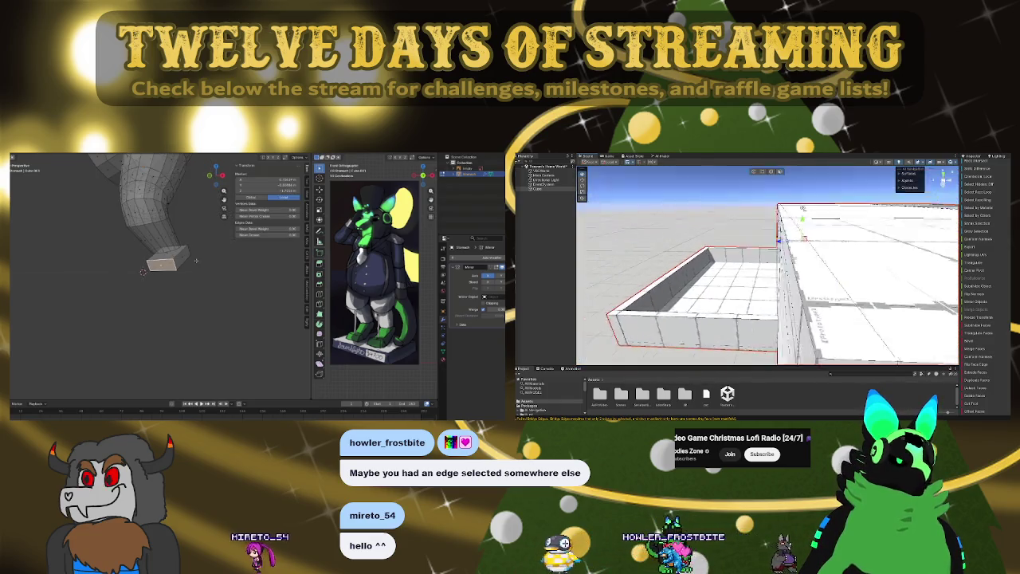
pyautogui.press('g')
pyautogui.press('x')
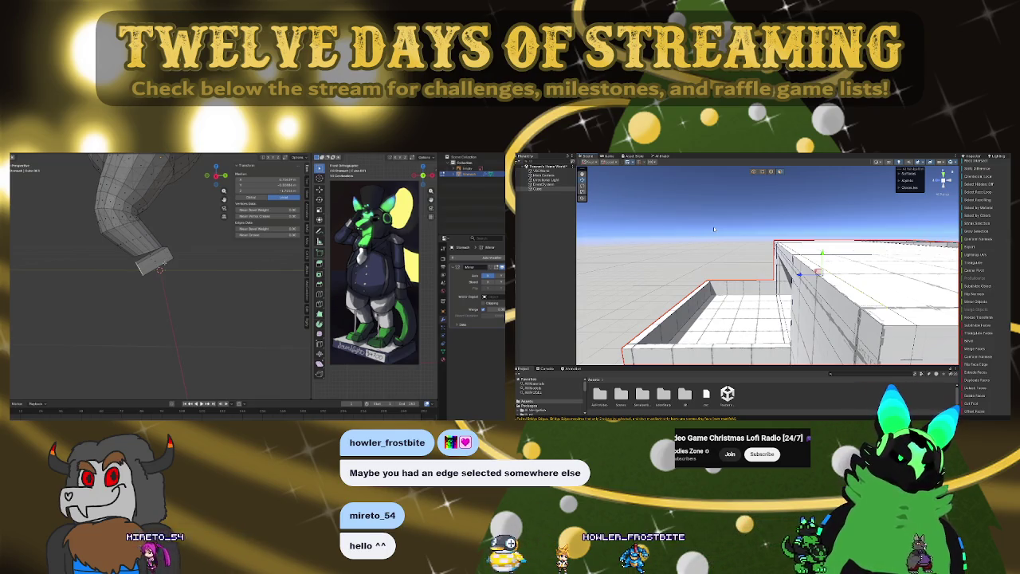
pyautogui.moveTo(717, 240)
pyautogui.mouseDown(button='right')
pyautogui.moveTo(757, 210)
pyautogui.moveTo(818, 228)
pyautogui.mouseUp(button='right')
pyautogui.moveTo(801, 232)
pyautogui.mouseDown(button='right')
pyautogui.moveTo(660, 279)
pyautogui.moveTo(980, 282)
pyautogui.mouseUp(button='right')
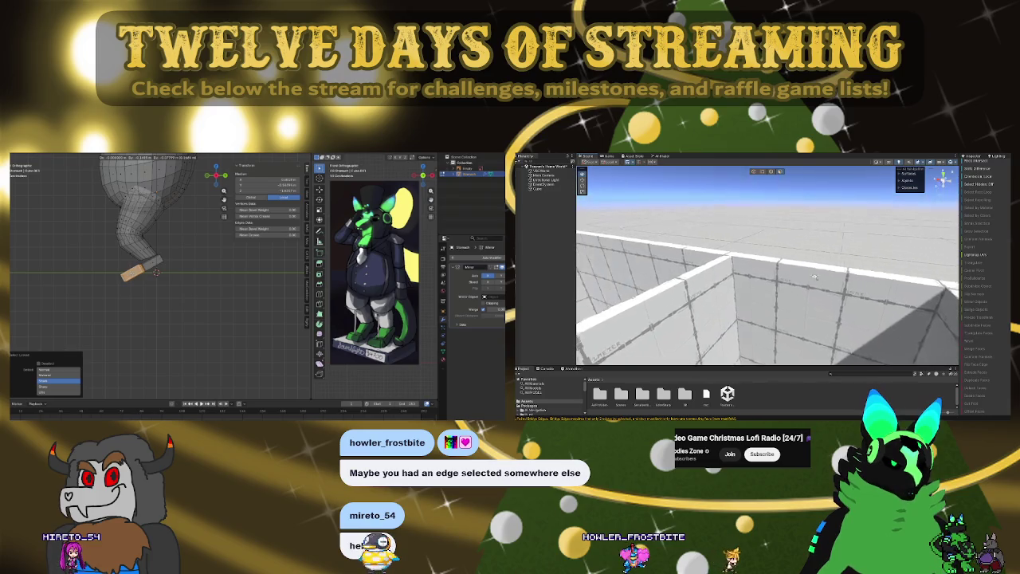
# - Squash and widen the small block with per-axis scaling, then place it under the bent neck's tip as a basket
pyautogui.moveTo(886, 281); pyautogui.dragTo(814, 255, button='right')
pyautogui.press('s')
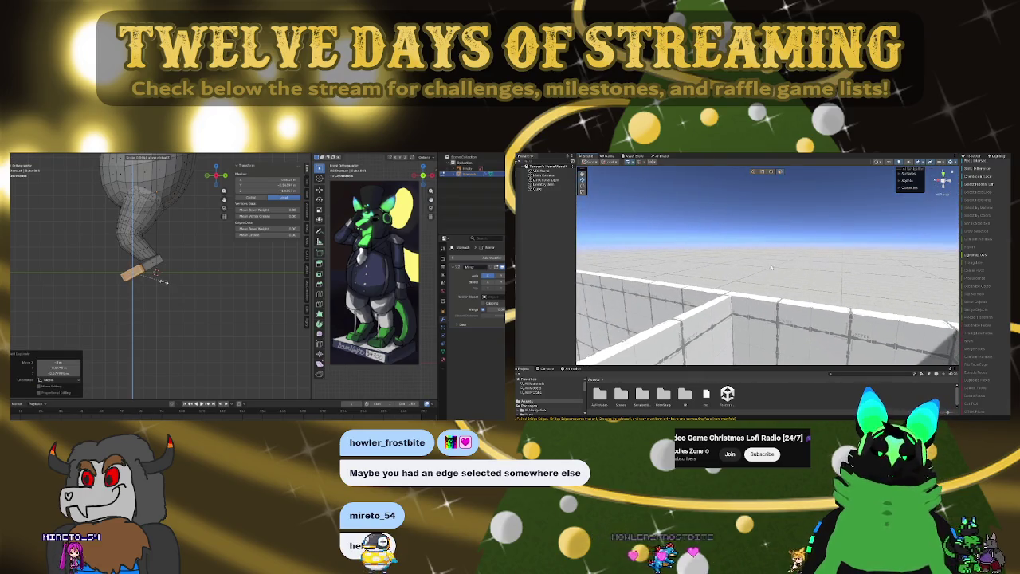
pyautogui.moveTo(738, 263)
pyautogui.mouseDown(button='right')
pyautogui.moveTo(793, 267)
pyautogui.moveTo(770, 261)
pyautogui.mouseUp(button='right')
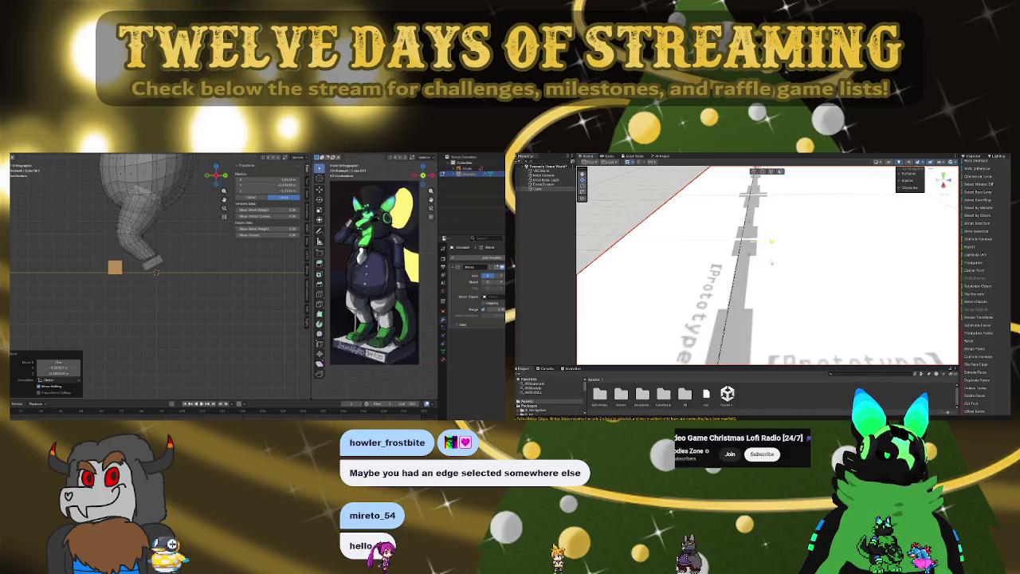
pyautogui.moveTo(808, 269)
pyautogui.mouseDown(button='right')
pyautogui.moveTo(803, 211)
pyautogui.moveTo(852, 234)
pyautogui.moveTo(662, 205)
pyautogui.moveTo(699, 190)
pyautogui.mouseUp(button='right')
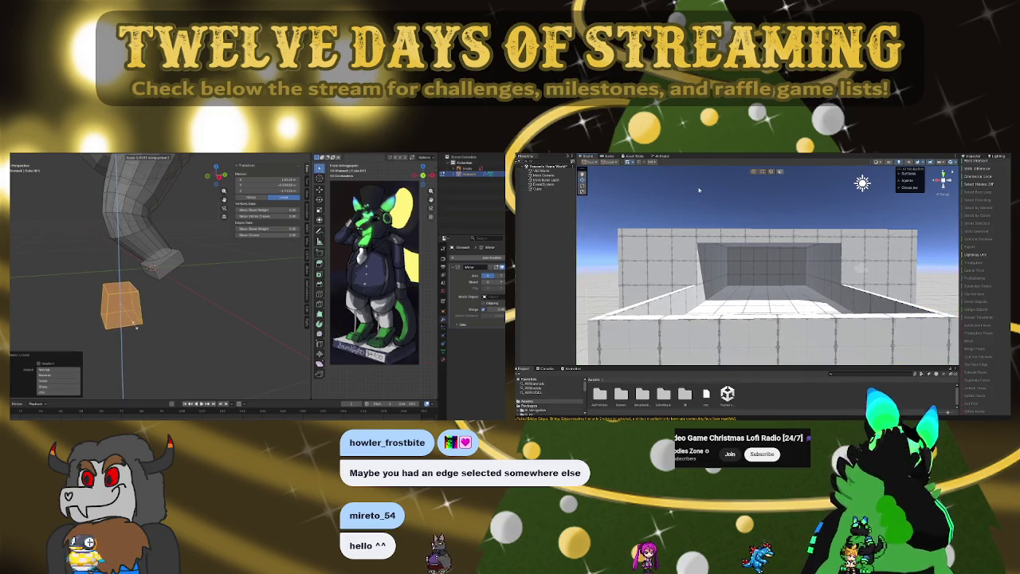
pyautogui.moveTo(750, 206)
pyautogui.mouseDown(button='right')
pyautogui.moveTo(682, 214)
pyautogui.moveTo(713, 212)
pyautogui.mouseUp(button='right')
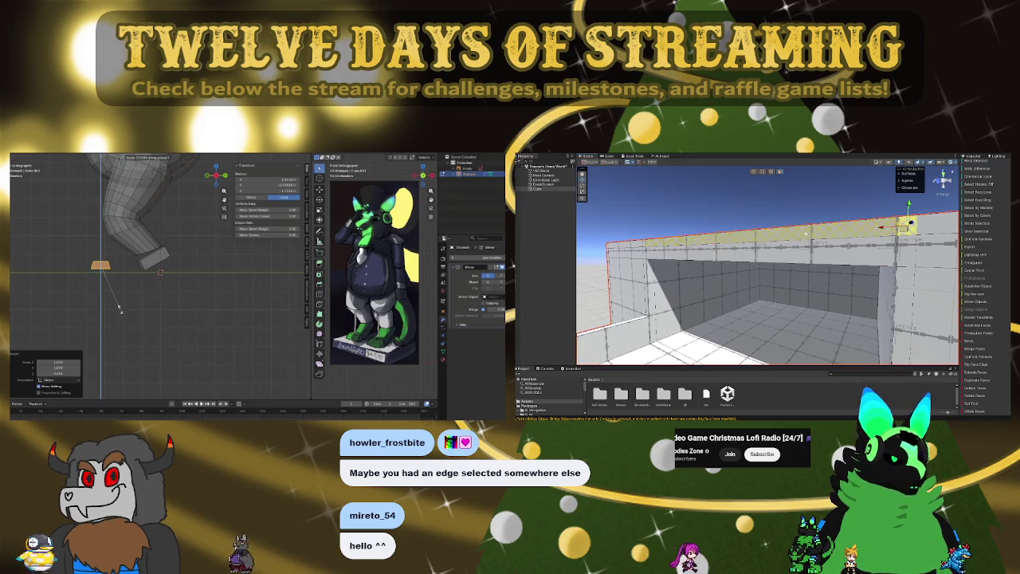
pyautogui.moveTo(806, 234); pyautogui.dragTo(796, 231, button='right')
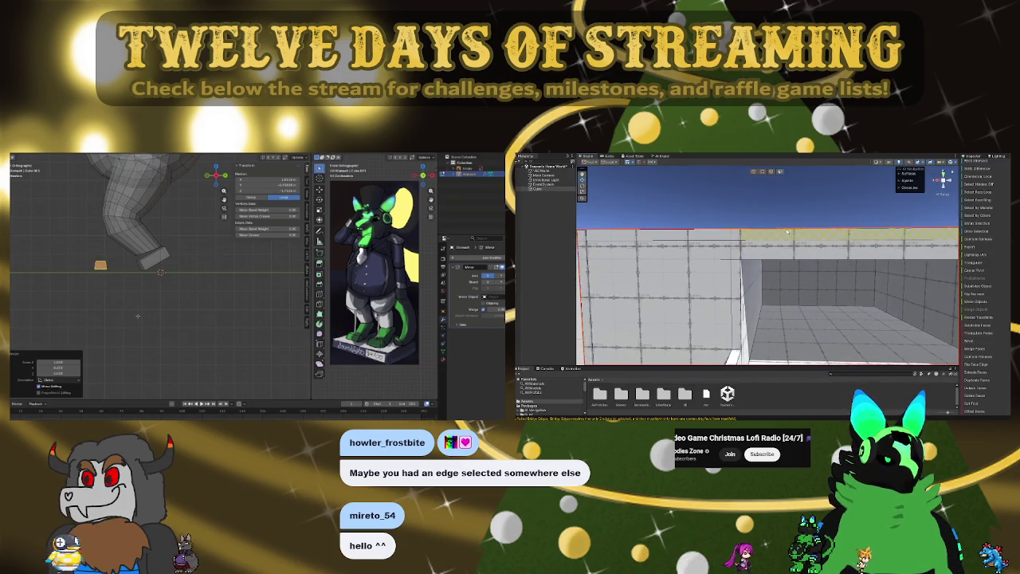
pyautogui.moveTo(771, 245); pyautogui.dragTo(749, 257, button='right')
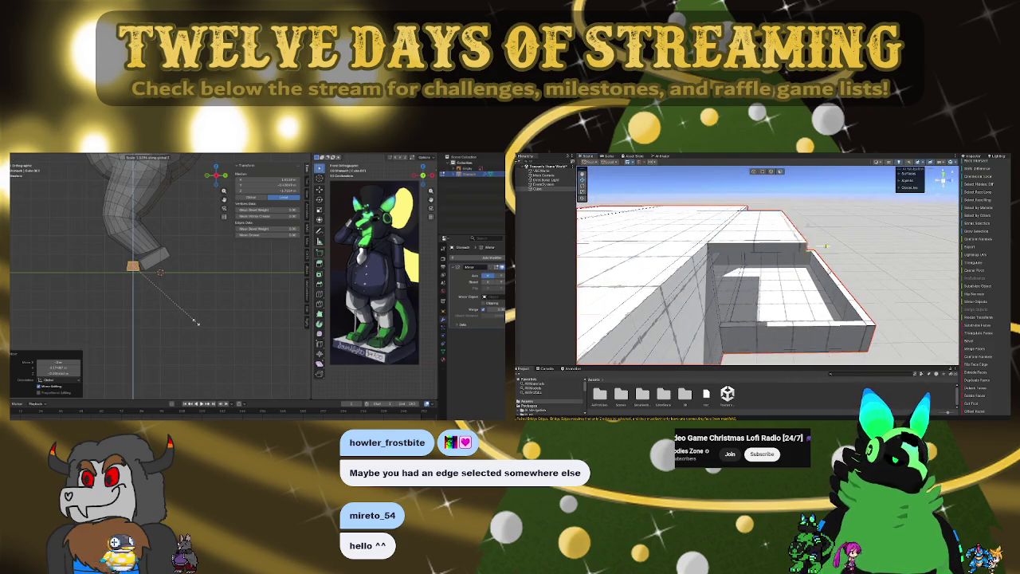
pyautogui.moveTo(895, 283)
pyautogui.mouseDown(button='right')
pyautogui.moveTo(889, 260)
pyautogui.moveTo(893, 363)
pyautogui.mouseUp(button='right')
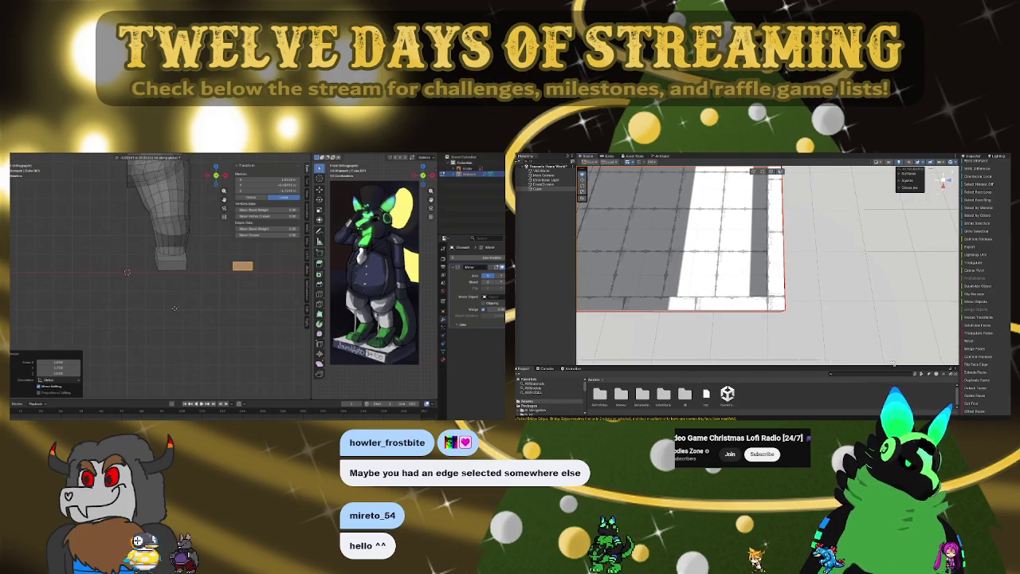
pyautogui.moveTo(893, 363)
pyautogui.mouseDown(button='right')
pyautogui.moveTo(897, 271)
pyautogui.moveTo(773, 262)
pyautogui.moveTo(741, 239)
pyautogui.moveTo(721, 239)
pyautogui.moveTo(843, 254)
pyautogui.mouseUp(button='right')
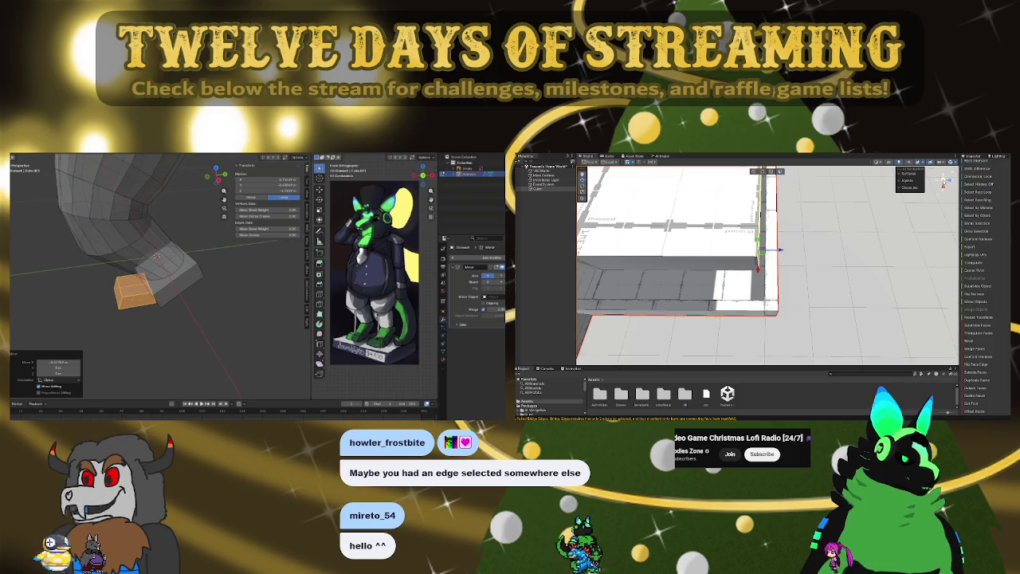
pyautogui.press('f')
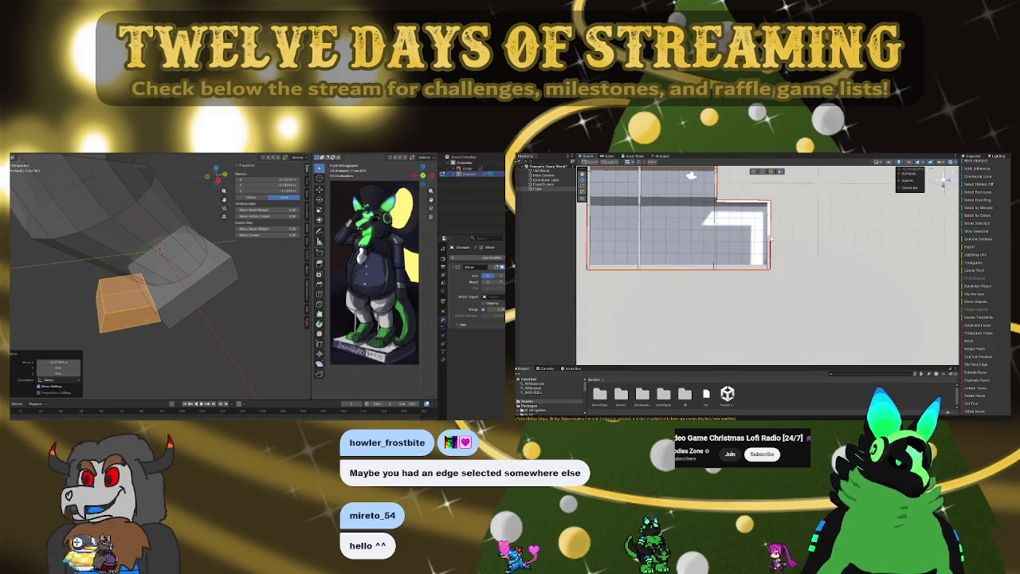
pyautogui.moveTo(159, 287); pyautogui.dragTo(188, 322, button='middle')
pyautogui.press('r')
pyautogui.press('z')
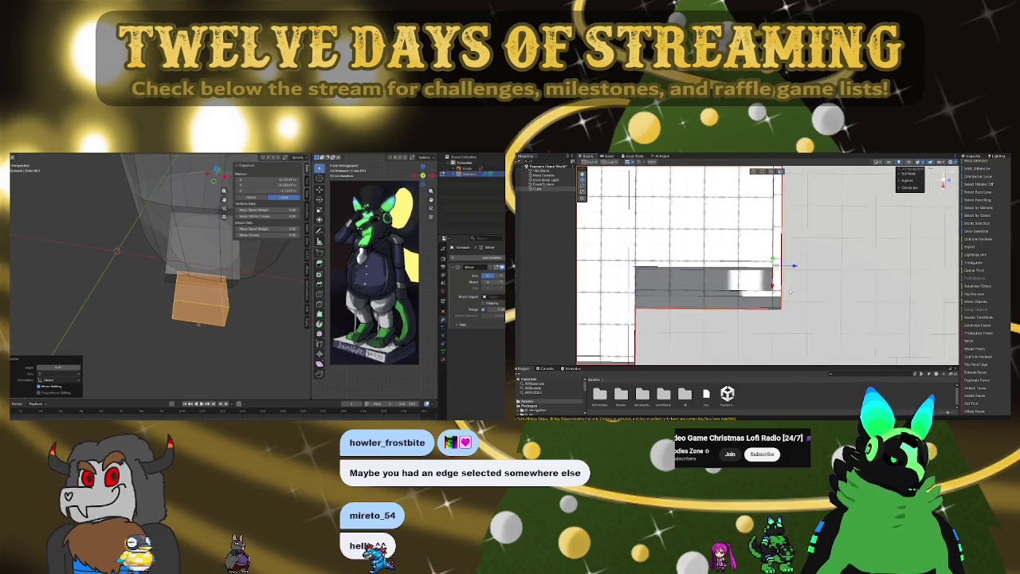
pyautogui.click(198, 324)
pyautogui.press('KP_1')
pyautogui.moveTo(205, 322)
pyautogui.mouseDown(button='middle')
pyautogui.moveTo(190, 256)
pyautogui.moveTo(212, 255)
pyautogui.moveTo(200, 280)
pyautogui.mouseUp(button='middle')
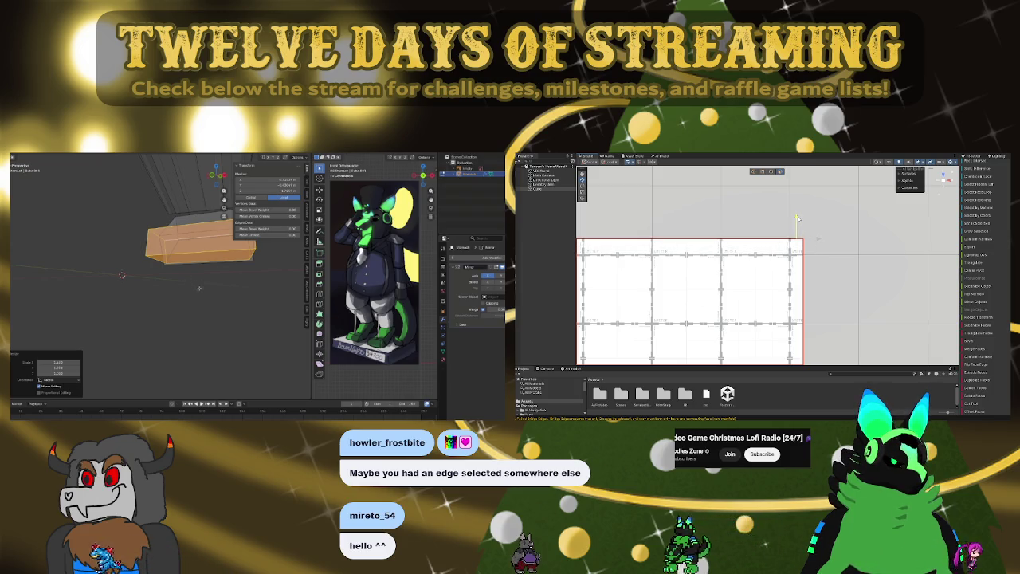
pyautogui.scroll(-3, 200, 293)
pyautogui.press('KP_1')
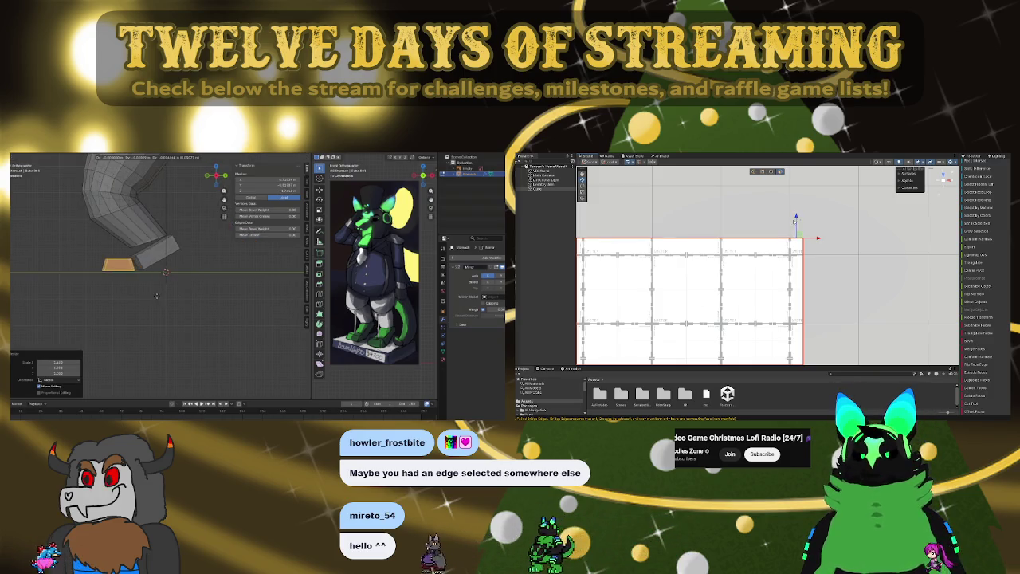
pyautogui.keyDown('alt'); pyautogui.moveTo(883, 247); pyautogui.dragTo(797, 263); pyautogui.keyUp('alt')
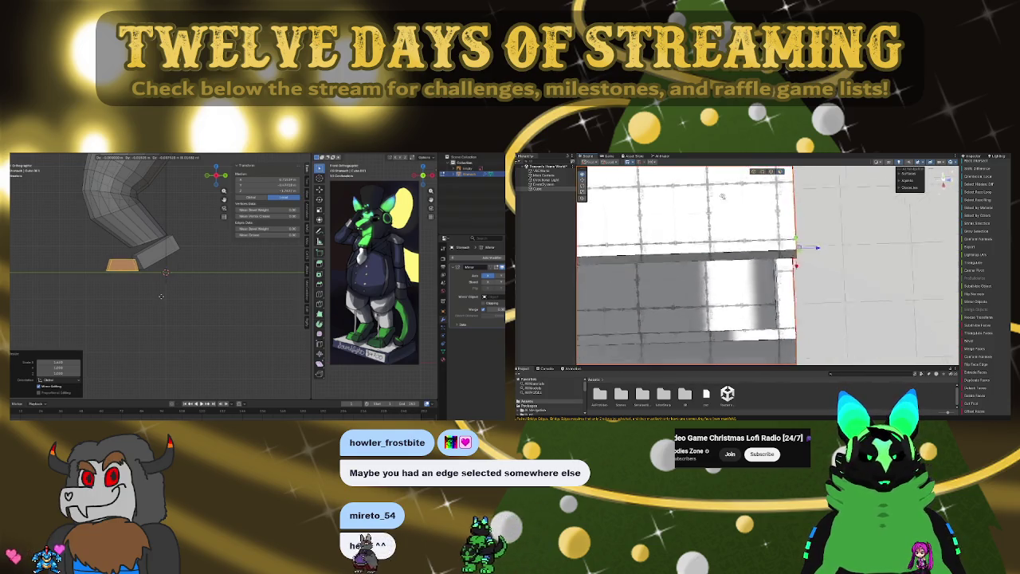
pyautogui.scroll(-5, 721, 252)
pyautogui.moveTo(160, 293); pyautogui.dragTo(192, 309, button='middle')
pyautogui.keyDown('alt'); pyautogui.moveTo(721, 251); pyautogui.dragTo(665, 235); pyautogui.keyUp('alt')
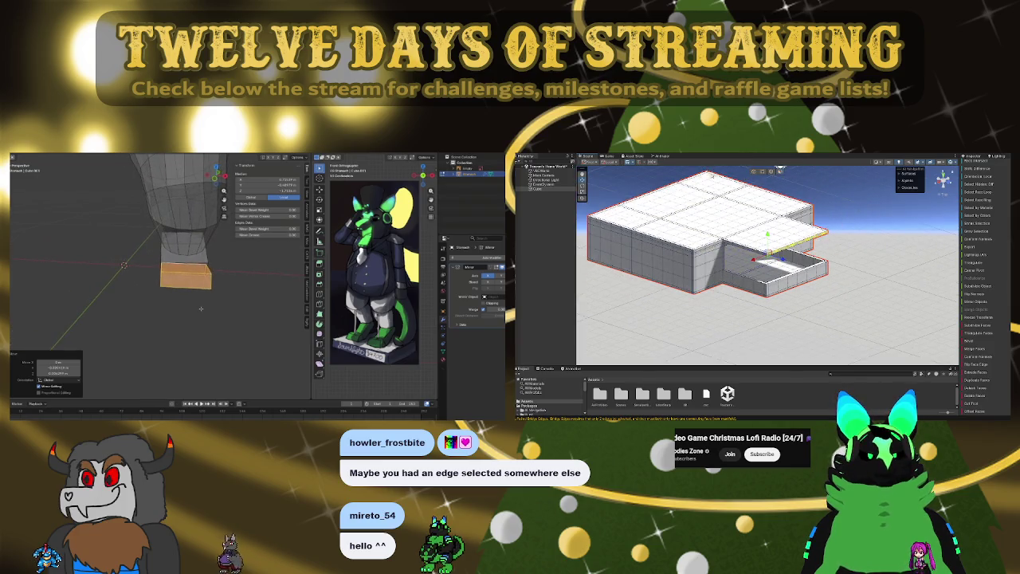
pyautogui.scroll(-3, 201, 308)
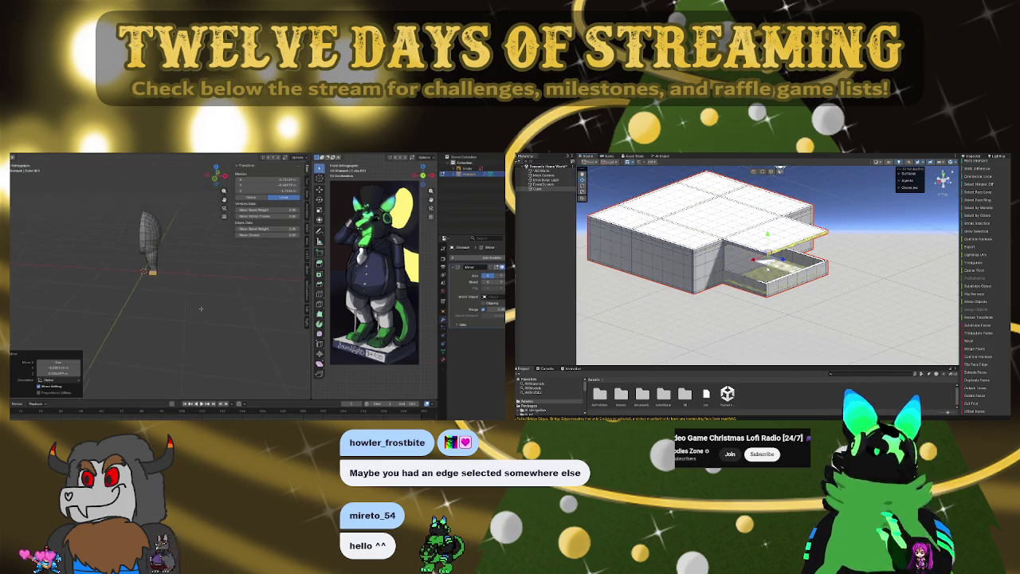
pyautogui.moveTo(200, 309)
pyautogui.mouseDown(button='middle')
pyautogui.moveTo(214, 296)
pyautogui.moveTo(184, 289)
pyautogui.mouseUp(button='middle')
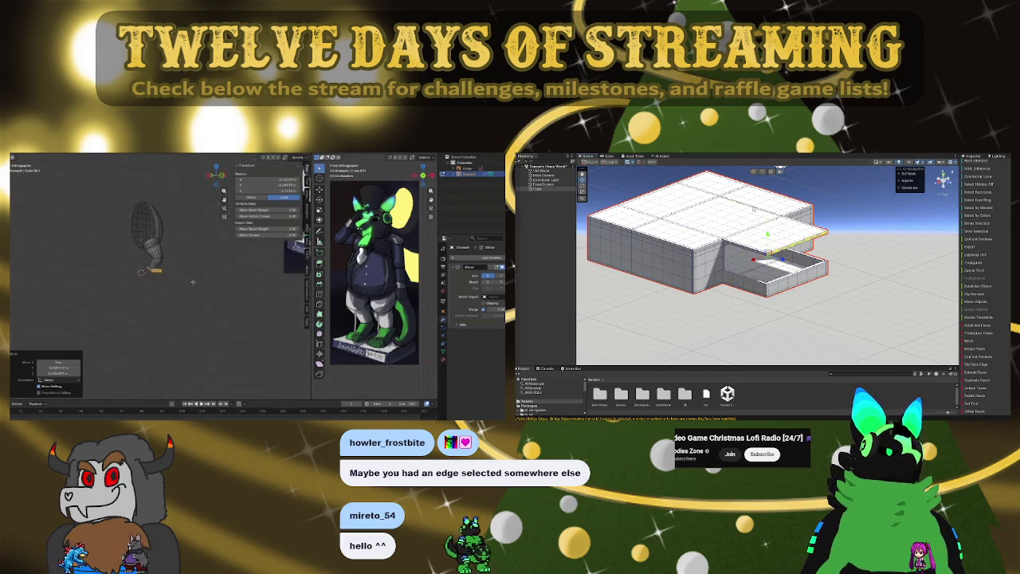
pyautogui.scroll(2, 765, 263)
pyautogui.scroll(2, 765, 263)
pyautogui.scroll(2, 765, 262)
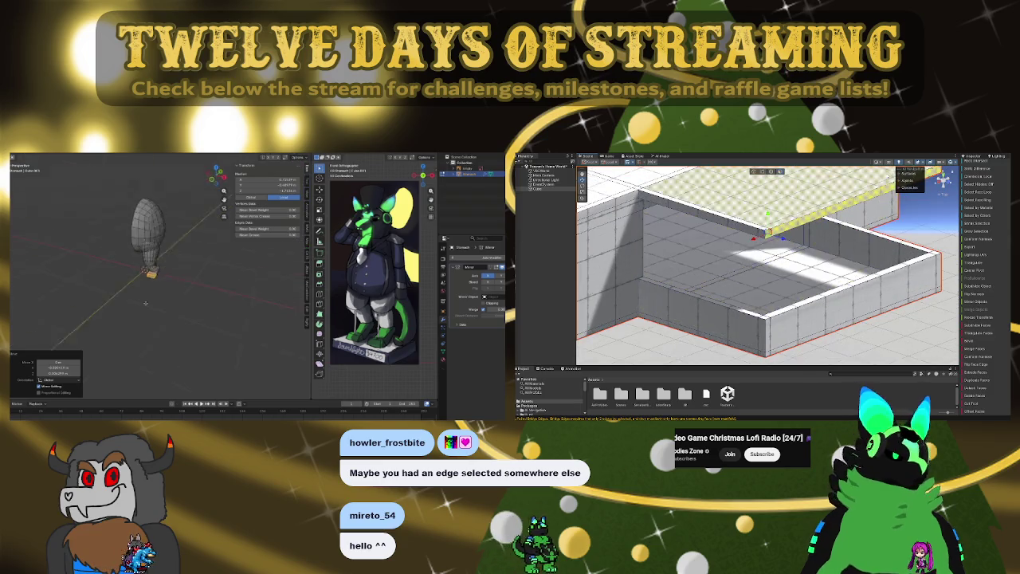
pyautogui.moveTo(145, 302); pyautogui.dragTo(162, 309, button='middle')
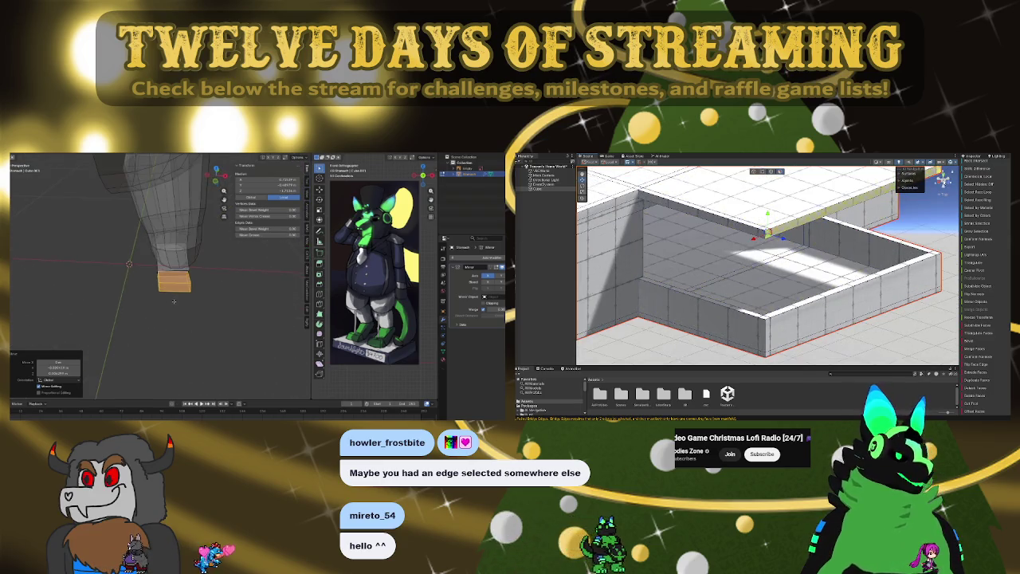
pyautogui.moveTo(717, 263)
pyautogui.keyDown('alt'); pyautogui.mouseDown()
pyautogui.moveTo(864, 302)
pyautogui.moveTo(828, 262)
pyautogui.moveTo(737, 270)
pyautogui.mouseUp(); pyautogui.keyUp('alt')
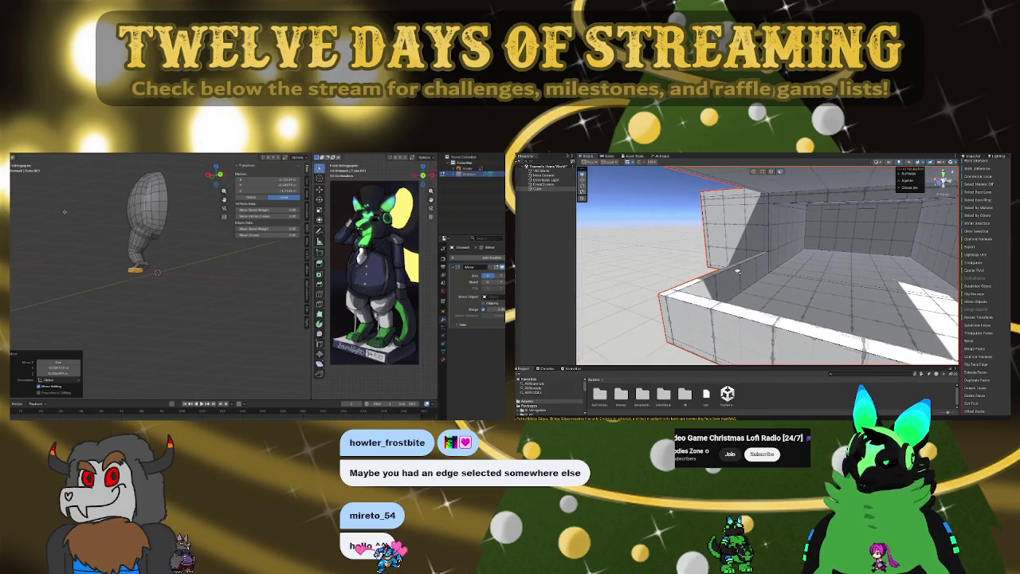
# - Undo the stray basket-face selection and clear the mesh selection while inspecting the lower geometry
pyautogui.keyDown('alt'); pyautogui.moveTo(738, 272); pyautogui.dragTo(766, 273); pyautogui.keyUp('alt')
pyautogui.keyDown('alt'); pyautogui.moveTo(862, 270); pyautogui.dragTo(828, 255); pyautogui.keyUp('alt')
pyautogui.moveTo(808, 293)
pyautogui.keyDown('alt'); pyautogui.mouseDown()
pyautogui.moveTo(733, 255)
pyautogui.moveTo(865, 241)
pyautogui.mouseUp(); pyautogui.keyUp('alt')
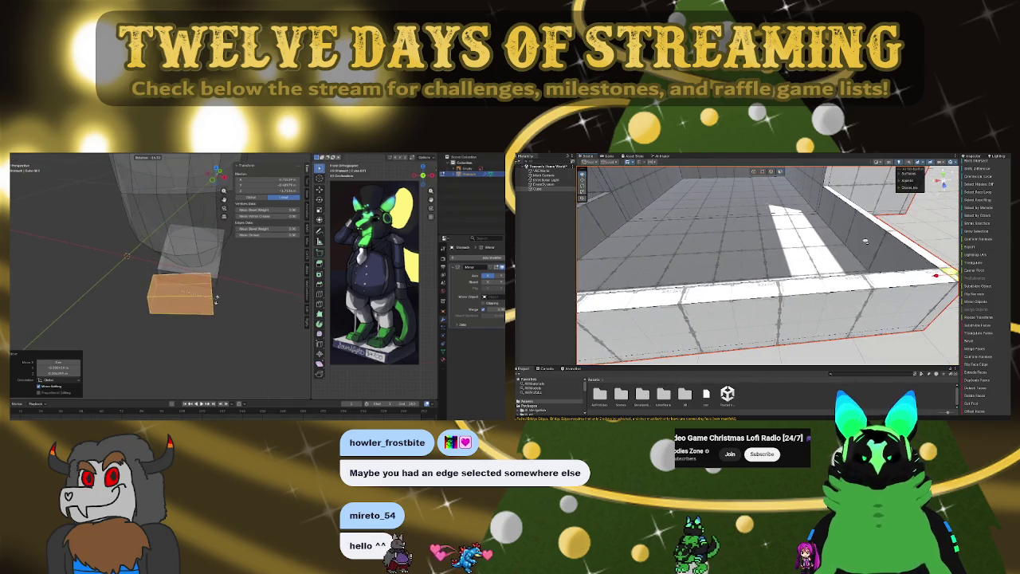
pyautogui.moveTo(865, 241)
pyautogui.keyDown('alt'); pyautogui.mouseDown()
pyautogui.moveTo(819, 216)
pyautogui.moveTo(724, 239)
pyautogui.moveTo(741, 263)
pyautogui.mouseUp(); pyautogui.keyUp('alt')
pyautogui.moveTo(744, 334)
pyautogui.keyDown('shift'); pyautogui.mouseDown()
pyautogui.moveTo(740, 239)
pyautogui.moveTo(882, 240)
pyautogui.moveTo(829, 262)
pyautogui.mouseUp(); pyautogui.keyUp('shift')
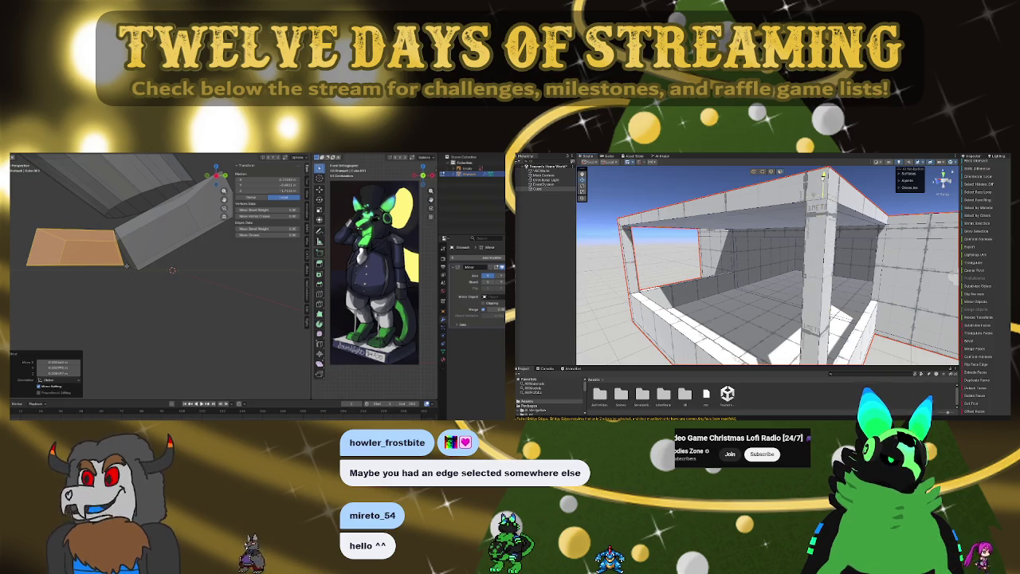
pyautogui.hotkey('ctrl', 'z')
pyautogui.hotkey('ctrl', 'z')
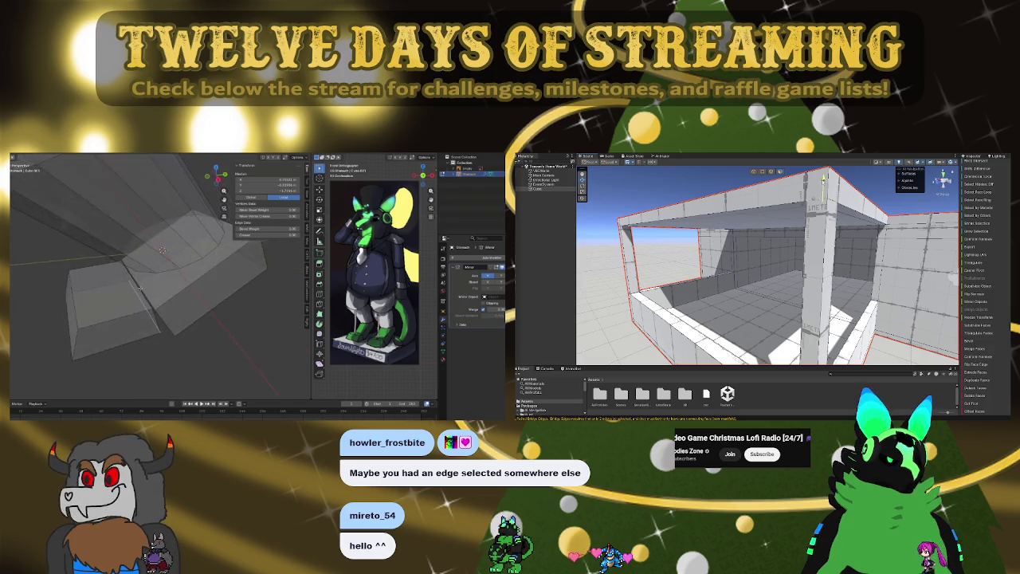
pyautogui.keyDown('alt'); pyautogui.moveTo(824, 179); pyautogui.dragTo(781, 204); pyautogui.keyUp('alt')
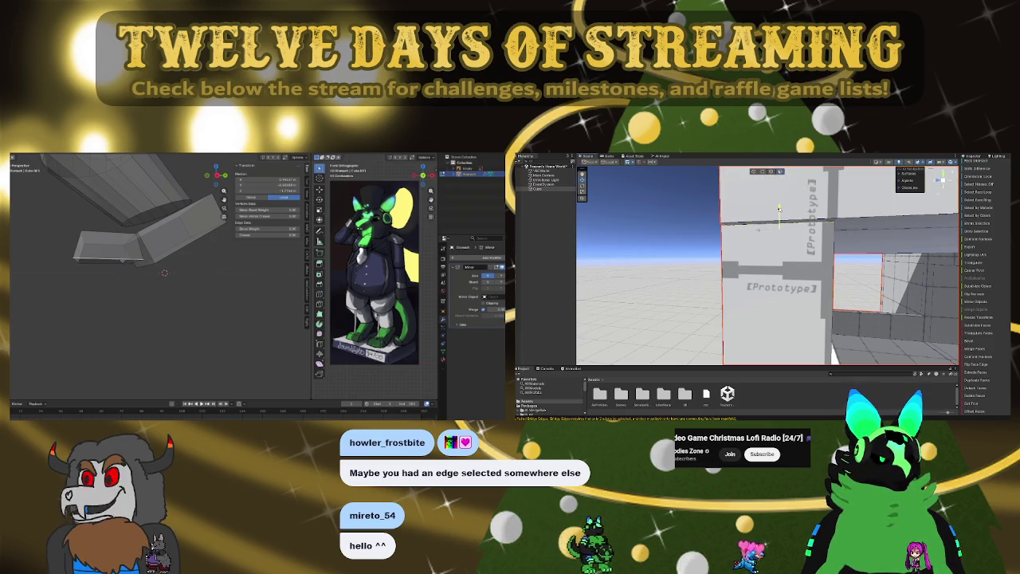
pyautogui.click(115, 260)
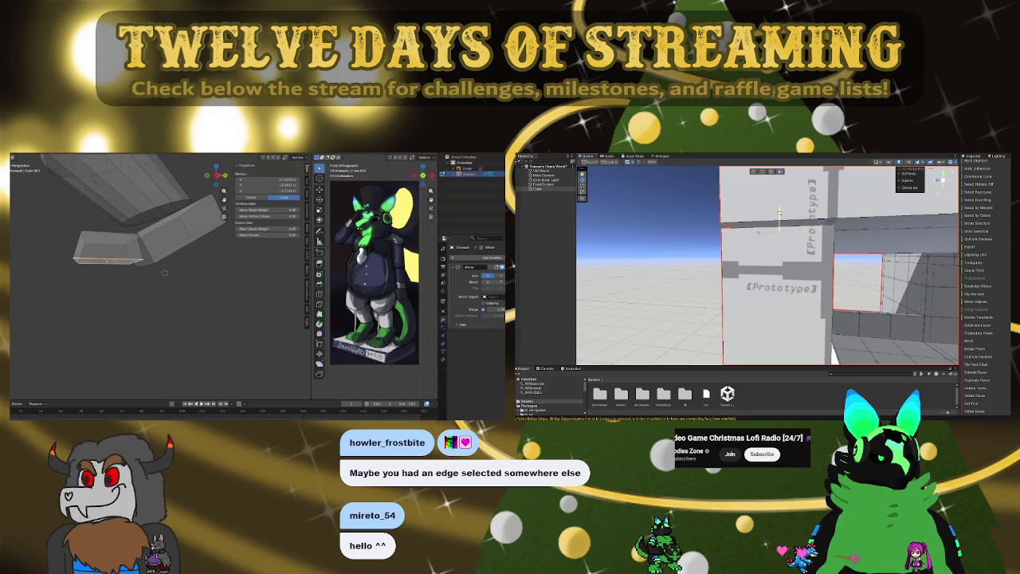
pyautogui.moveTo(846, 224)
pyautogui.keyDown('alt'); pyautogui.mouseDown()
pyautogui.moveTo(735, 203)
pyautogui.moveTo(862, 218)
pyautogui.moveTo(801, 246)
pyautogui.moveTo(828, 245)
pyautogui.moveTo(770, 242)
pyautogui.moveTo(765, 256)
pyautogui.moveTo(947, 302)
pyautogui.moveTo(924, 300)
pyautogui.mouseUp(); pyautogui.keyUp('alt')
# - Select the lower neck faces and stretch them along the X axis
pyautogui.click(770, 242)
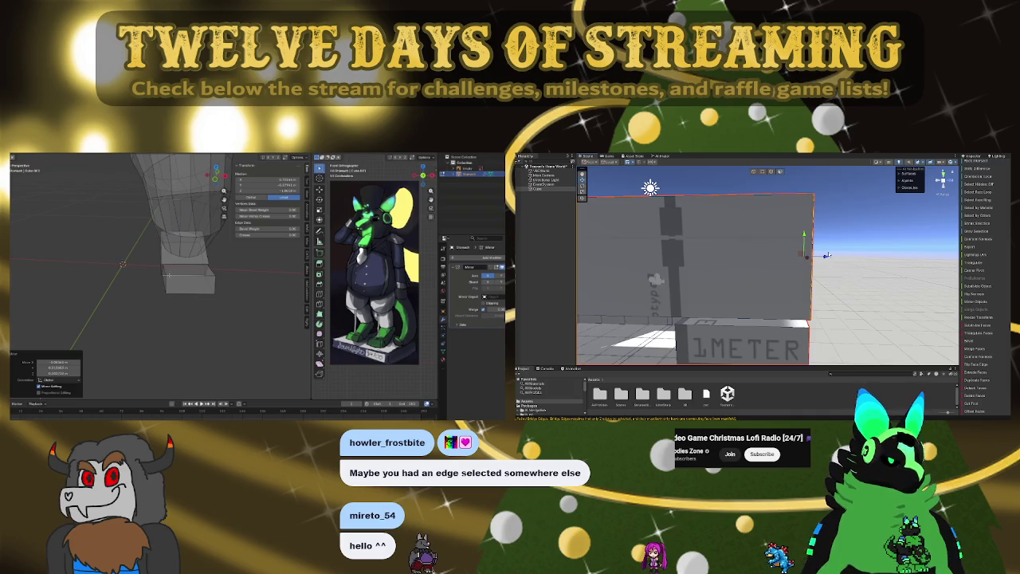
pyautogui.scroll(2, 169, 276)
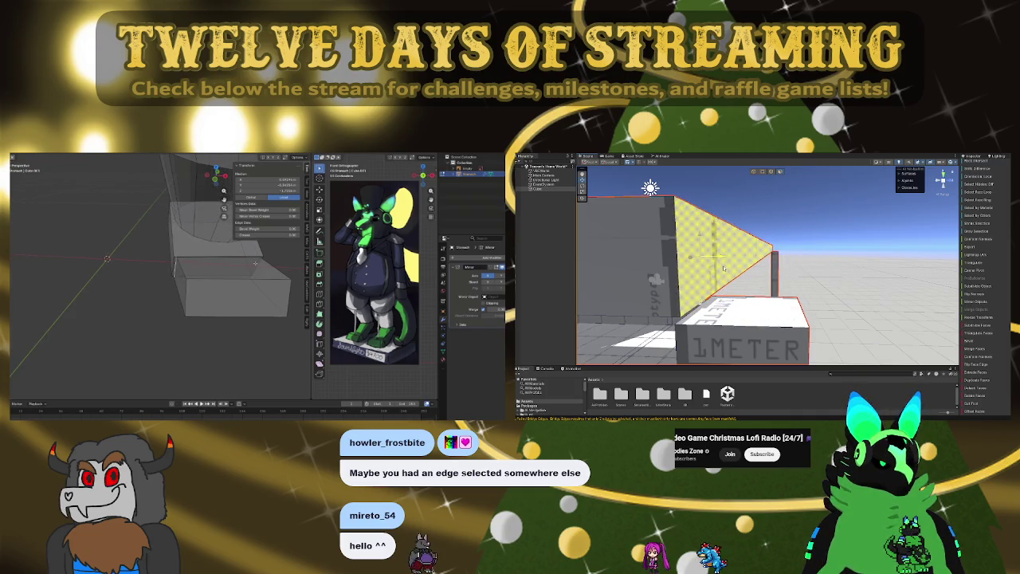
pyautogui.keyDown('alt'); pyautogui.moveTo(789, 275); pyautogui.dragTo(800, 294); pyautogui.keyUp('alt')
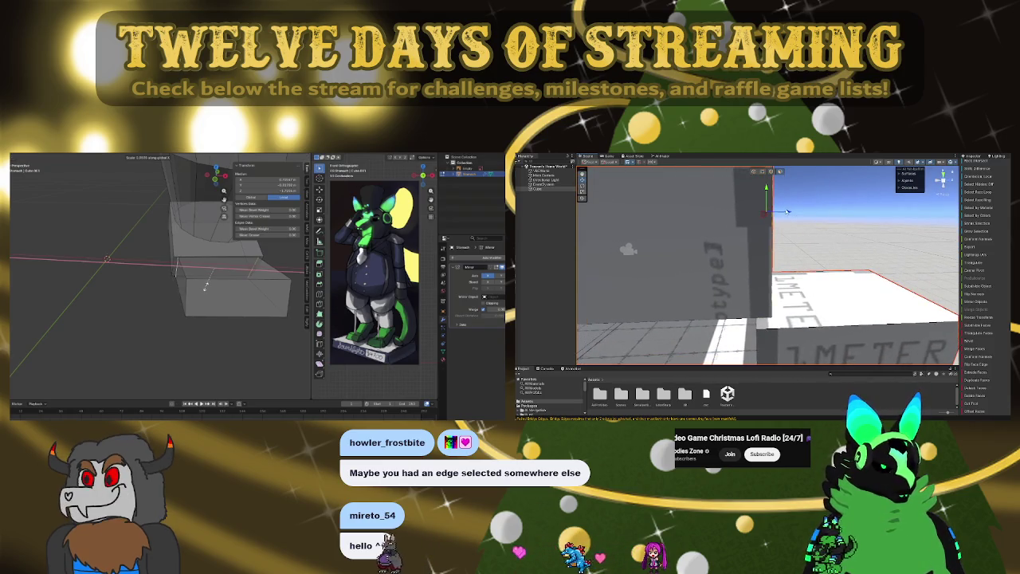
pyautogui.click(202, 285)
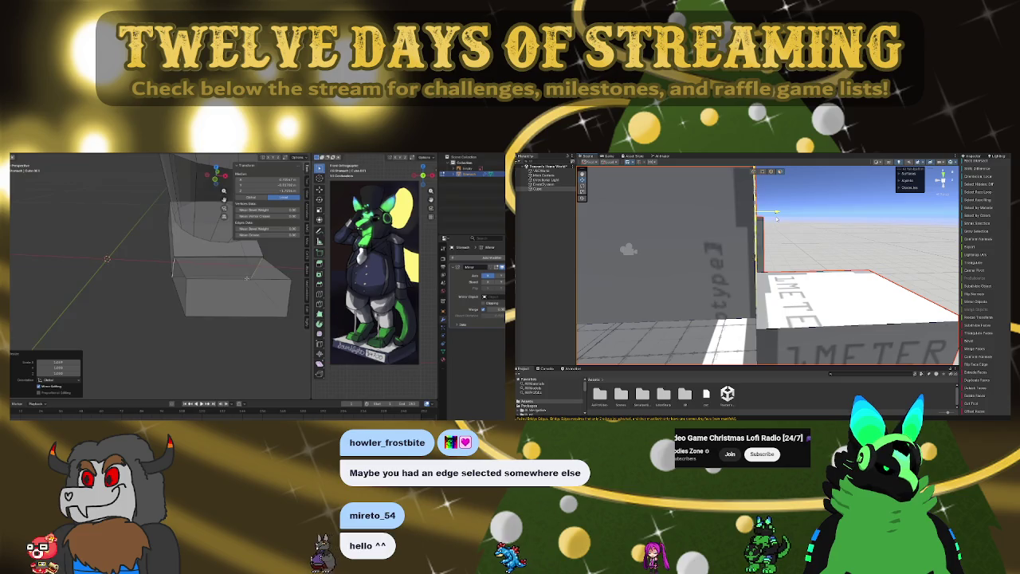
pyautogui.moveTo(239, 275); pyautogui.dragTo(149, 257, button='middle')
pyautogui.click(942, 181)
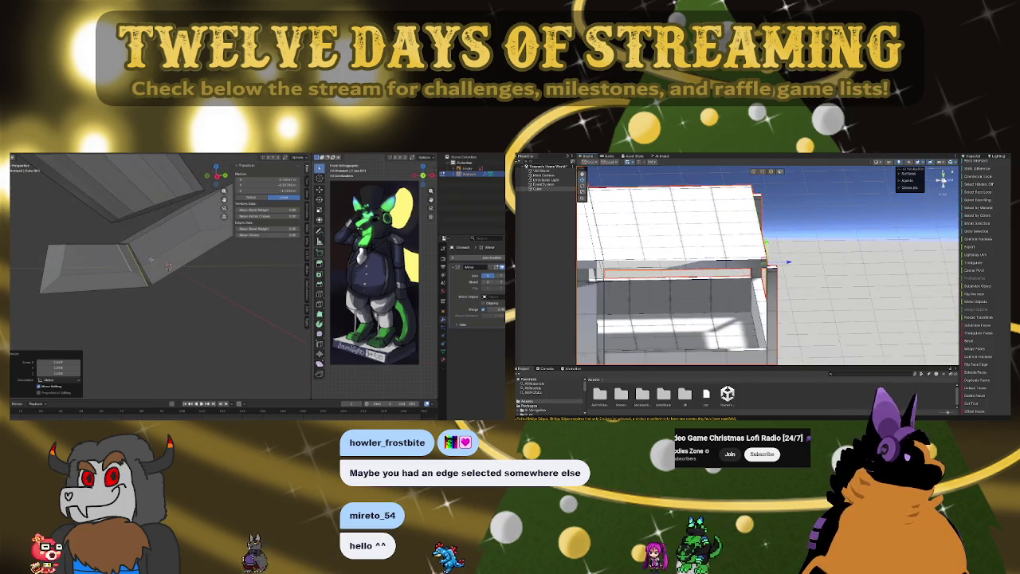
pyautogui.click(943, 181)
# - Shift the stretched neck geometry to a new spot above the basket and select a neck edge
pyautogui.press('g')
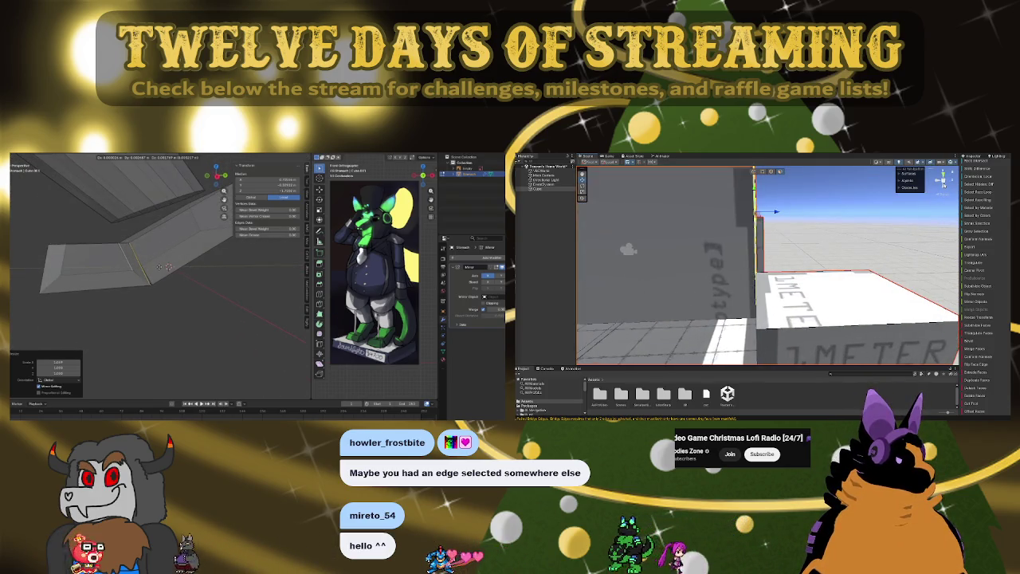
pyautogui.click(942, 178)
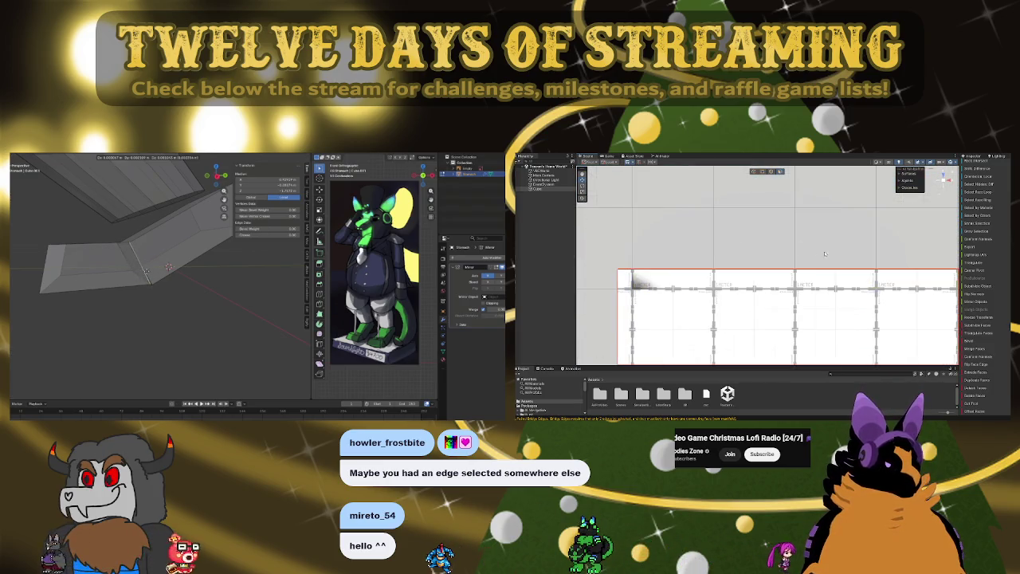
pyautogui.click(77, 275)
pyautogui.moveTo(76, 275)
pyautogui.mouseDown(button='middle')
pyautogui.moveTo(126, 275)
pyautogui.moveTo(80, 281)
pyautogui.mouseUp(button='middle')
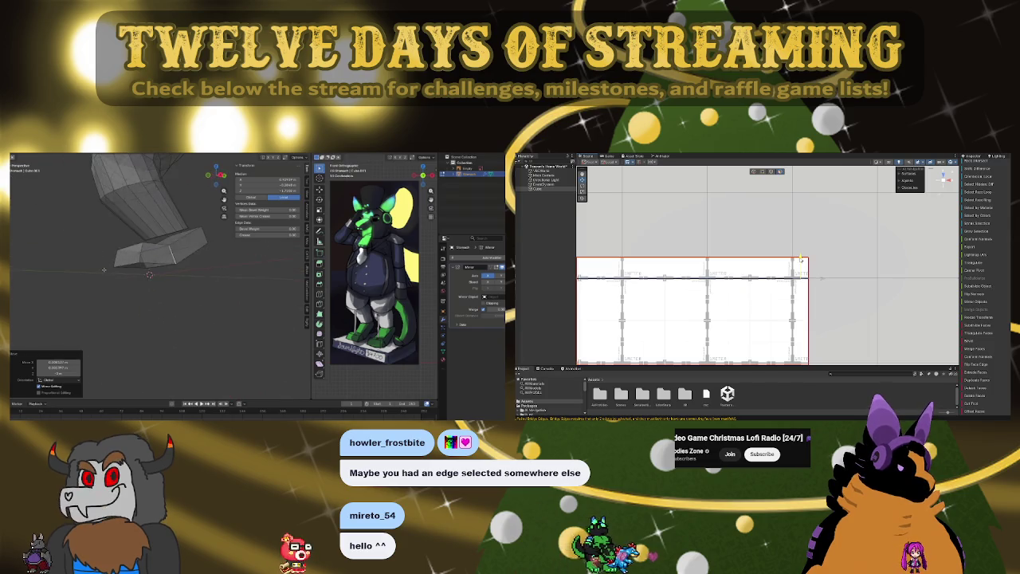
pyautogui.click(142, 247)
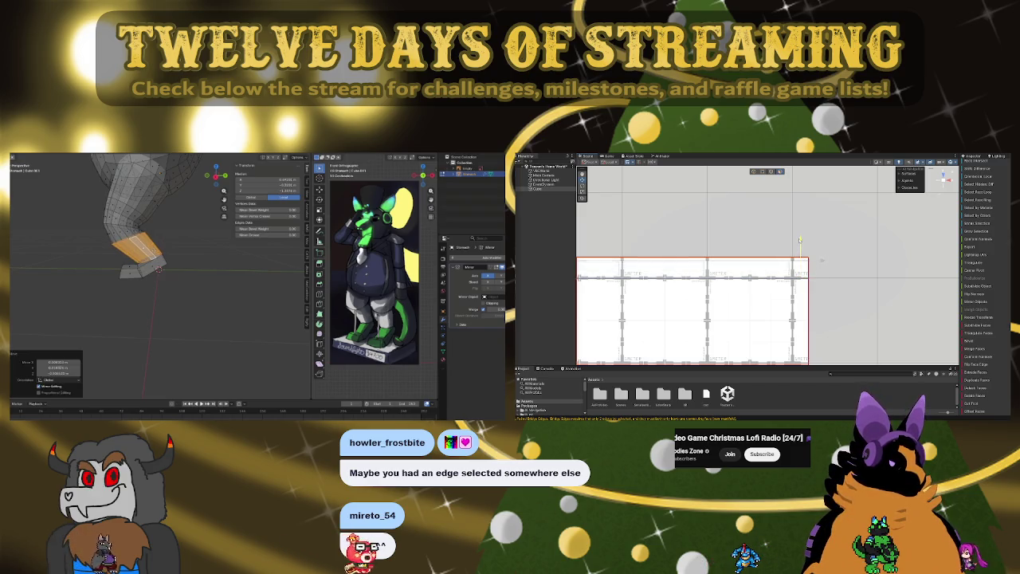
pyautogui.scroll(-3, 120, 226)
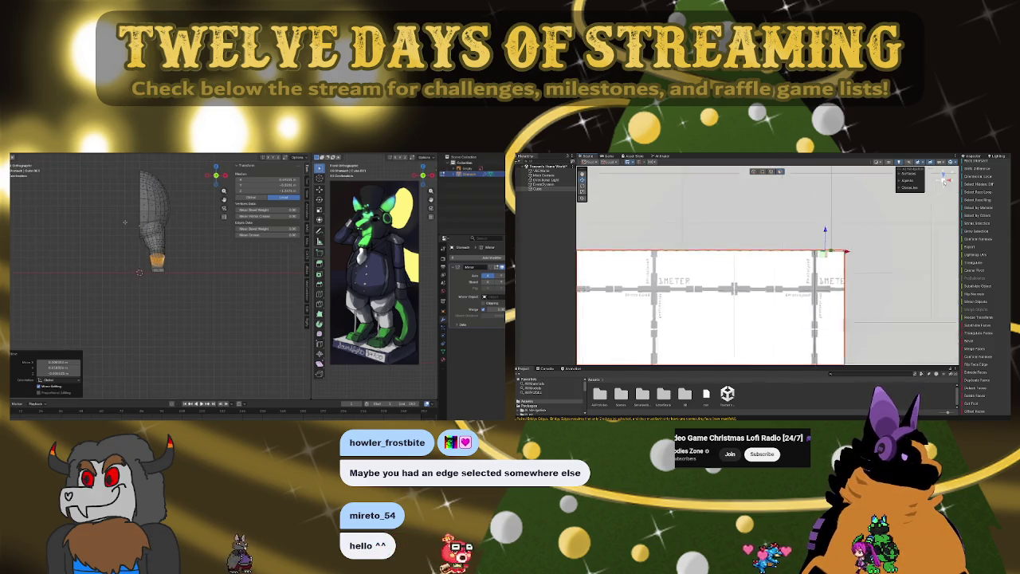
# - Switch the viewport to an orthographic right side view of the balloon (numpad 3)
pyautogui.keyDown('alt'); pyautogui.moveTo(797, 239); pyautogui.dragTo(848, 230); pyautogui.keyUp('alt')
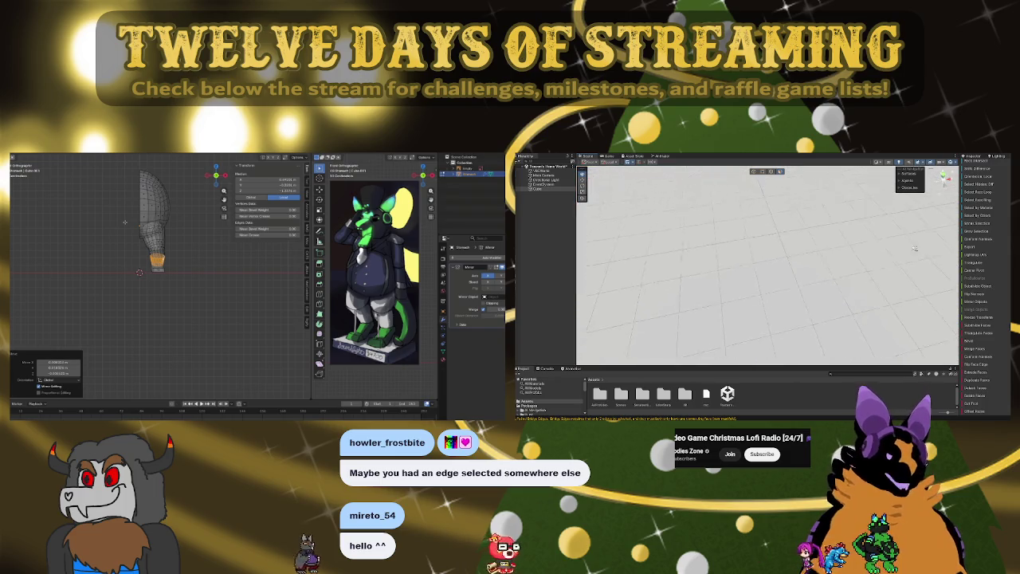
pyautogui.keyDown('alt'); pyautogui.moveTo(914, 247); pyautogui.dragTo(739, 214); pyautogui.keyUp('alt')
pyautogui.moveTo(749, 194); pyautogui.dragTo(751, 170, button='right')
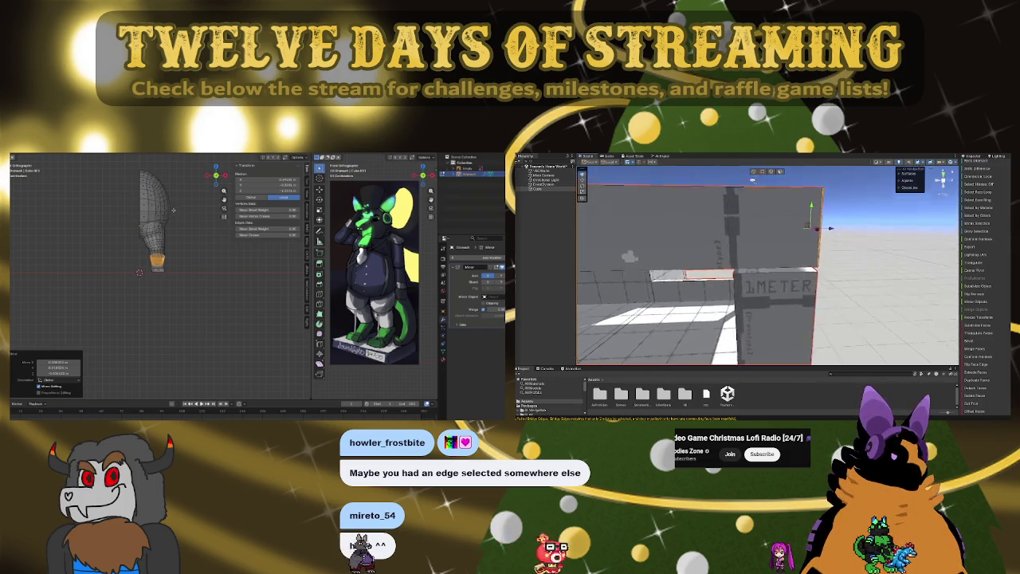
pyautogui.press('KP_1')
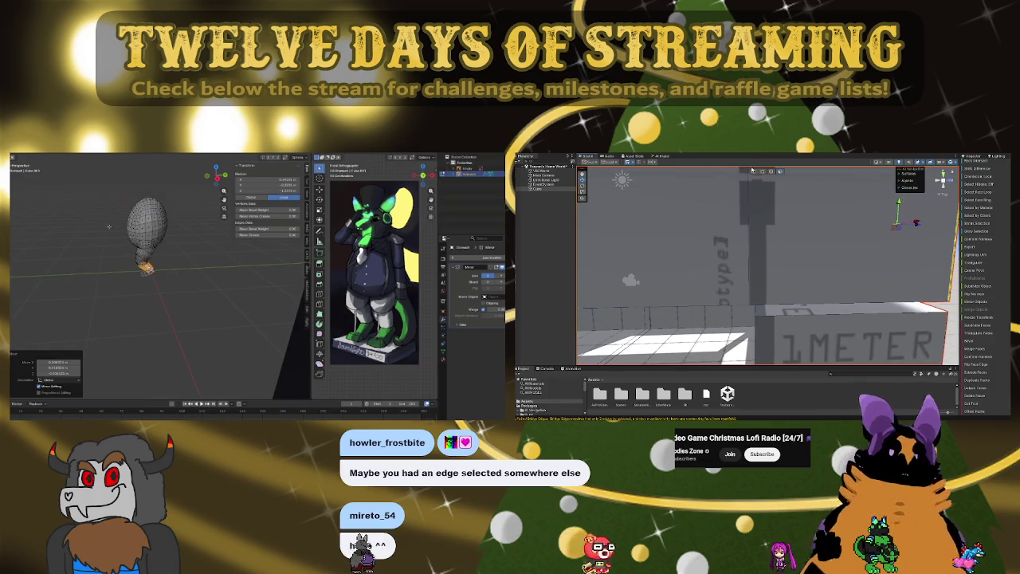
pyautogui.press('KP_3')
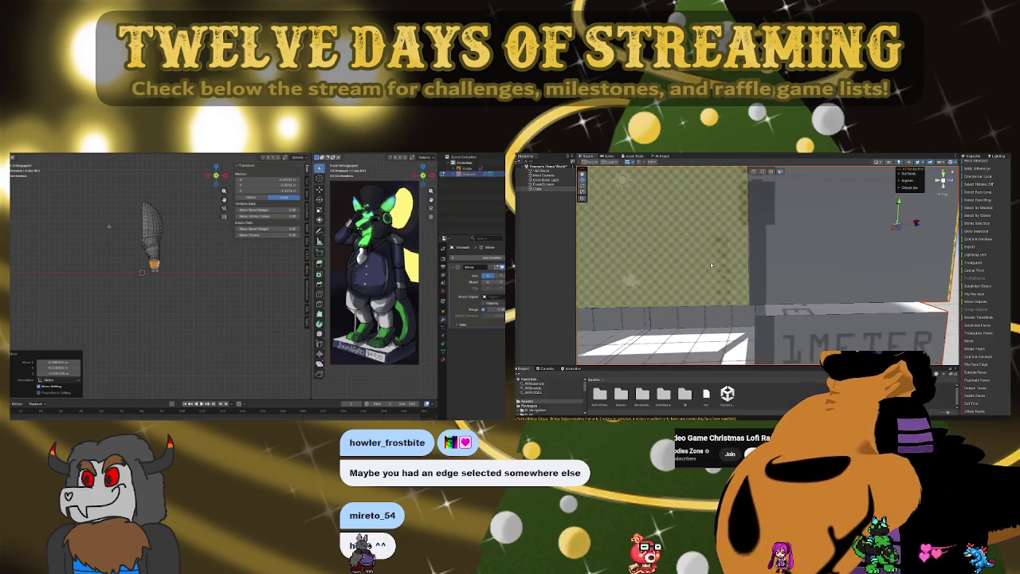
pyautogui.moveTo(738, 250)
pyautogui.mouseDown(button='right')
pyautogui.moveTo(740, 275)
pyautogui.moveTo(763, 272)
pyautogui.mouseUp(button='right')
# - Add a cube and raise it straight up along Z to the top of the balloon
pyautogui.click(198, 215)
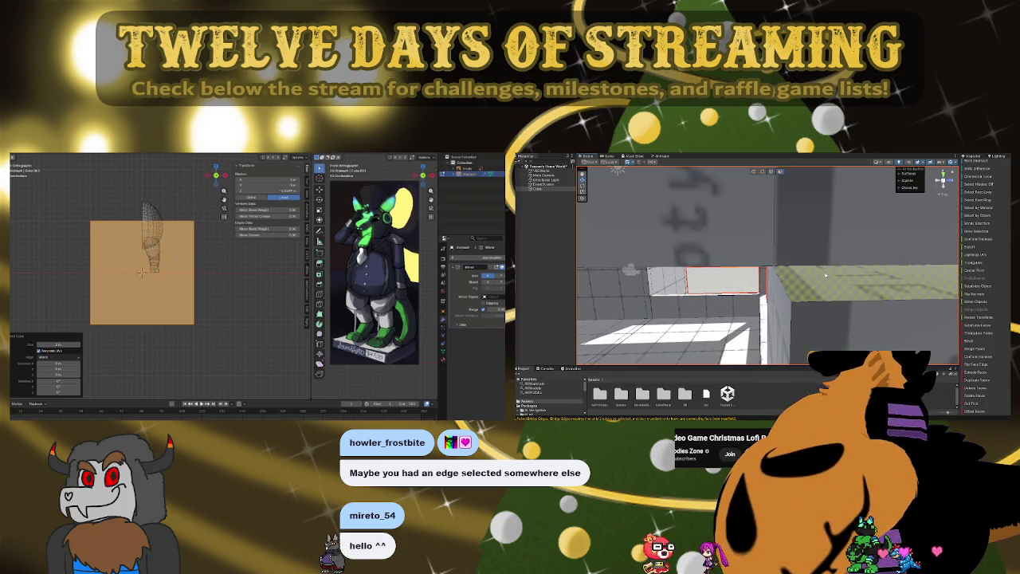
pyautogui.press('g')
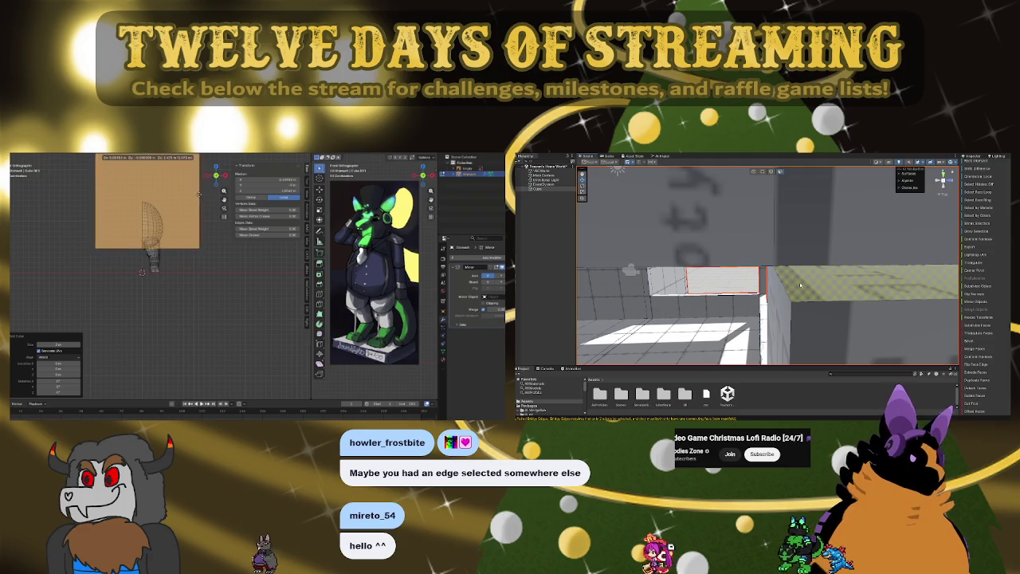
pyautogui.press('Escape')
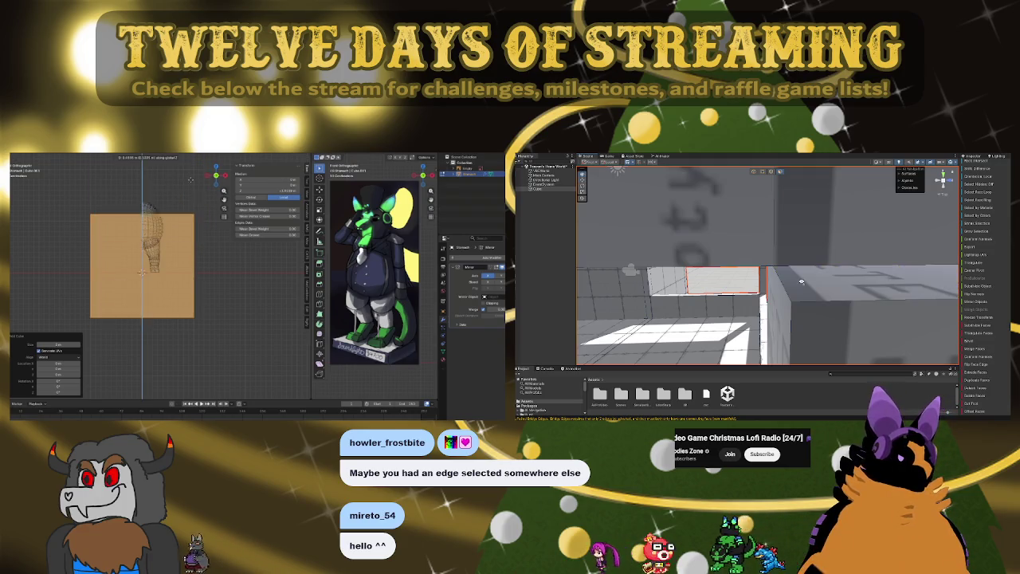
pyautogui.press('g')
pyautogui.press('z')
pyautogui.press('Return')
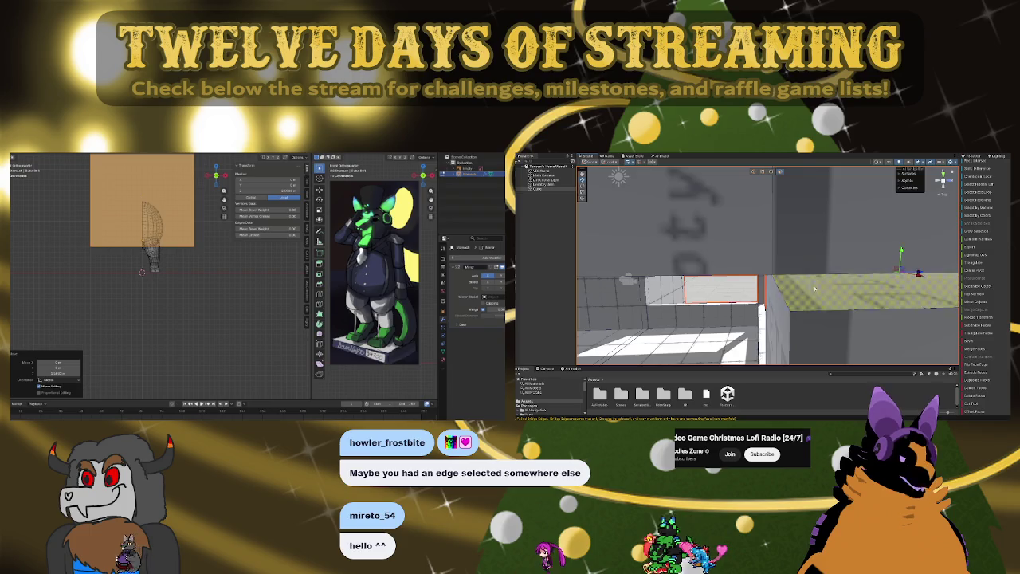
# - Stretch the cube along Z, undo it, then redo to keep the enlarged size
pyautogui.press('s')
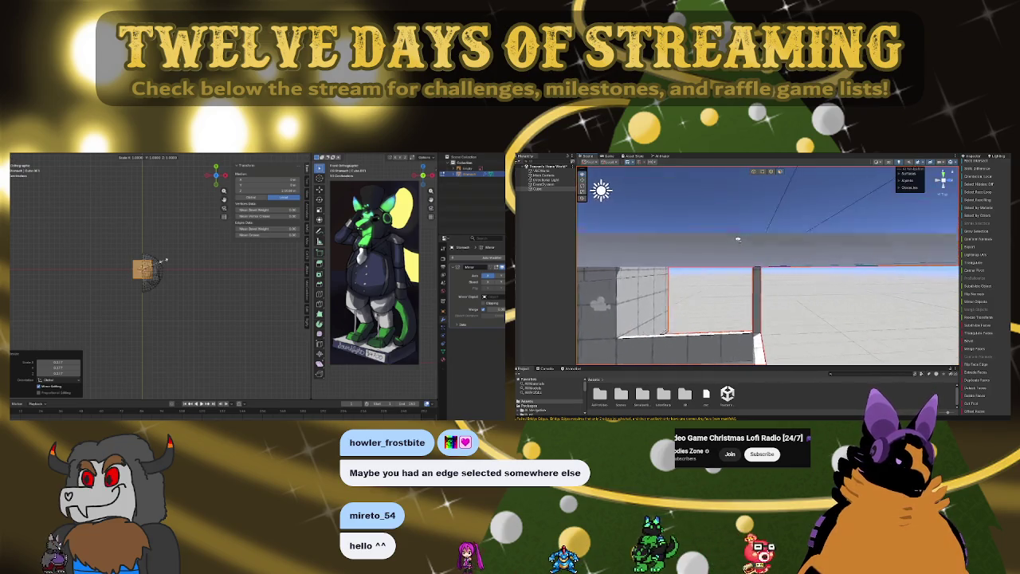
pyautogui.press('z')
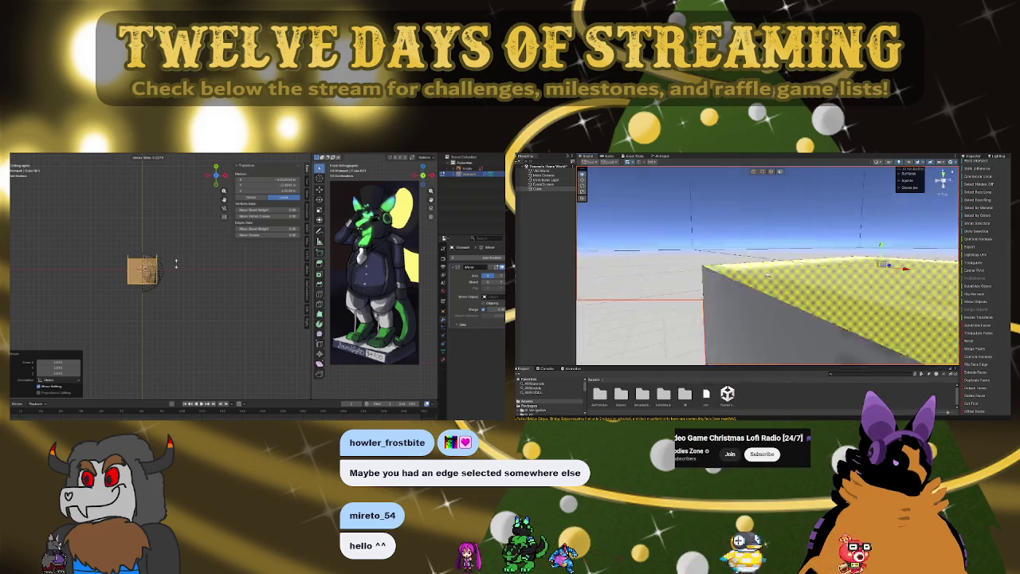
pyautogui.hotkey('ctrl', 'z')
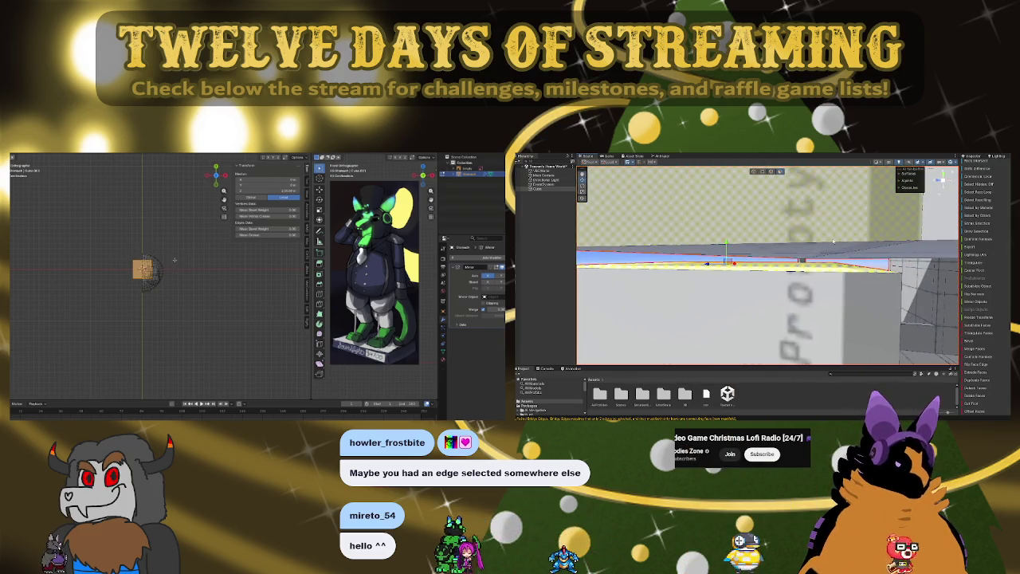
pyautogui.hotkey('ctrl', 'shift', 'z')
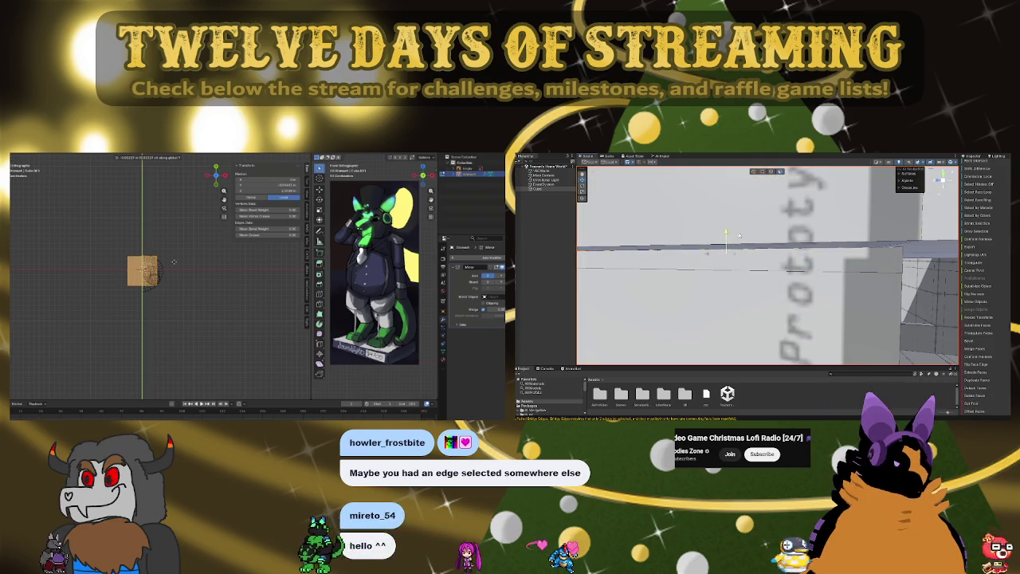
# - Slide a new edge loop across the top block into place and select vertices to delete
pyautogui.moveTo(739, 234)
pyautogui.mouseDown(button='right')
pyautogui.moveTo(618, 276)
pyautogui.moveTo(760, 255)
pyautogui.moveTo(815, 297)
pyautogui.moveTo(808, 265)
pyautogui.moveTo(766, 203)
pyautogui.moveTo(812, 240)
pyautogui.mouseUp(button='right')
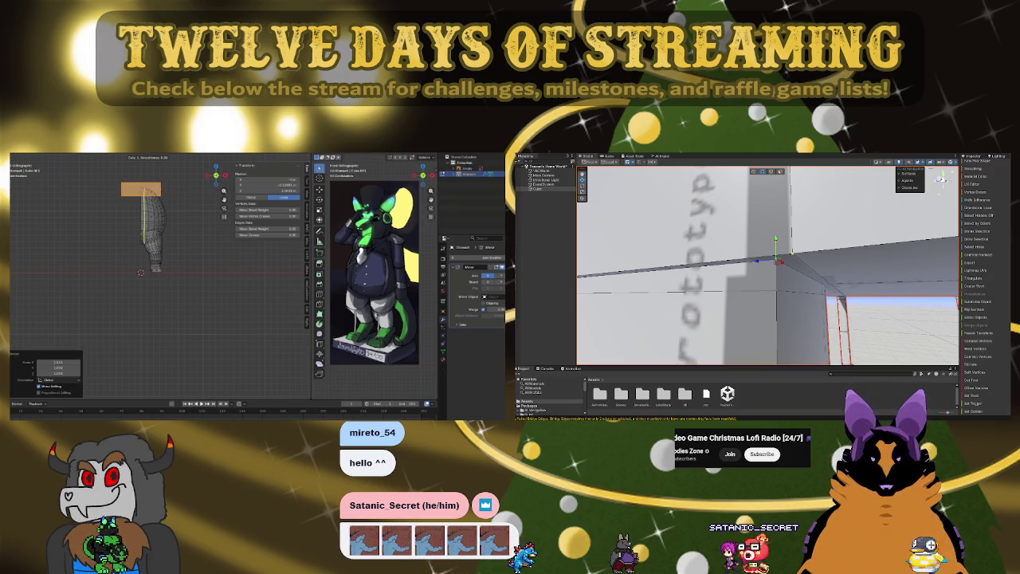
pyautogui.click(137, 196)
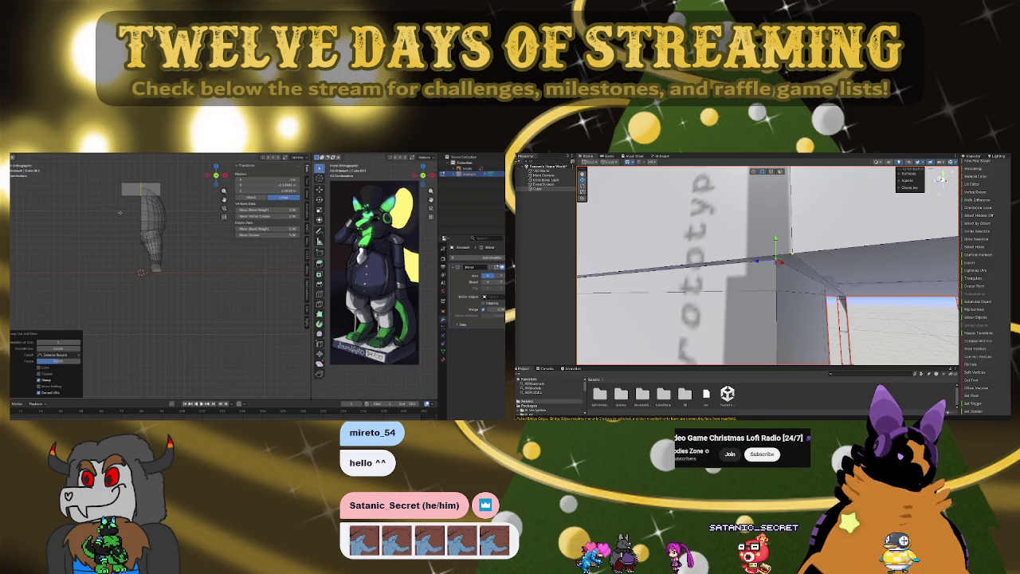
pyautogui.moveTo(706, 289)
pyautogui.mouseDown(button='right')
pyautogui.moveTo(773, 281)
pyautogui.moveTo(782, 266)
pyautogui.mouseUp(button='right')
pyautogui.press('x')
pyautogui.click(779, 263)
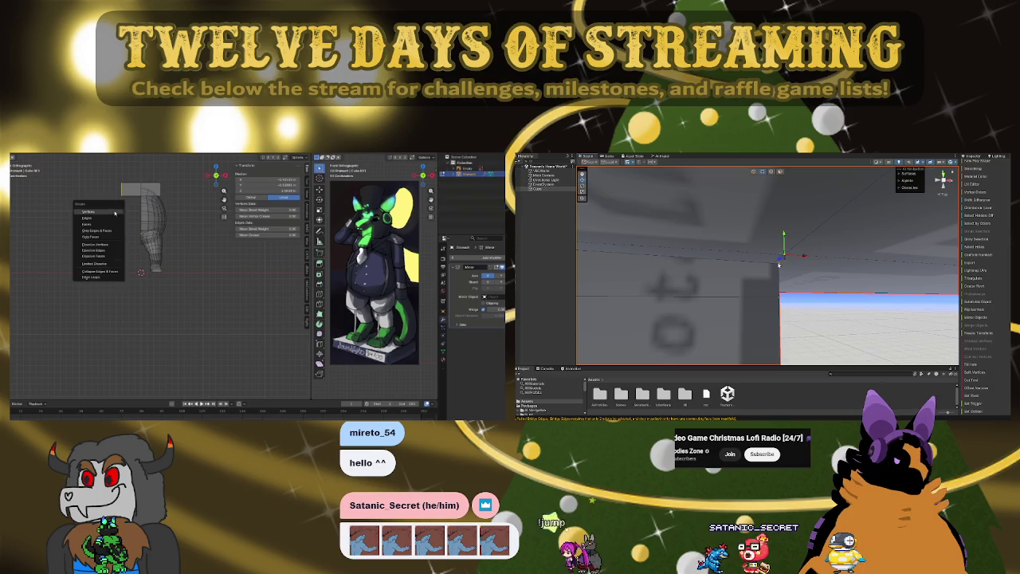
# - Delete the selected vertices and add several loop cuts around the top block
pyautogui.click(110, 211)
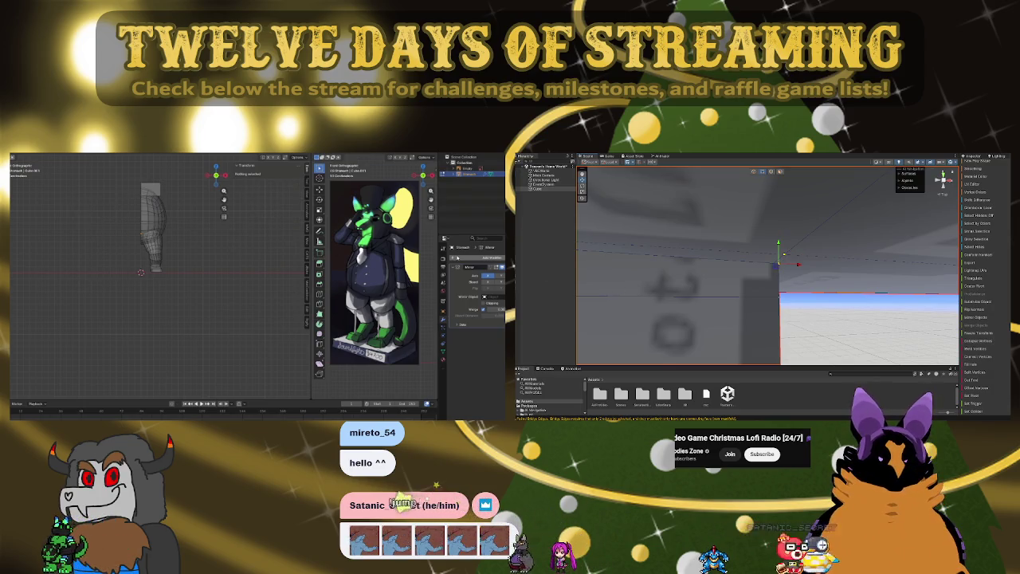
pyautogui.moveTo(732, 303); pyautogui.dragTo(595, 302, button='right')
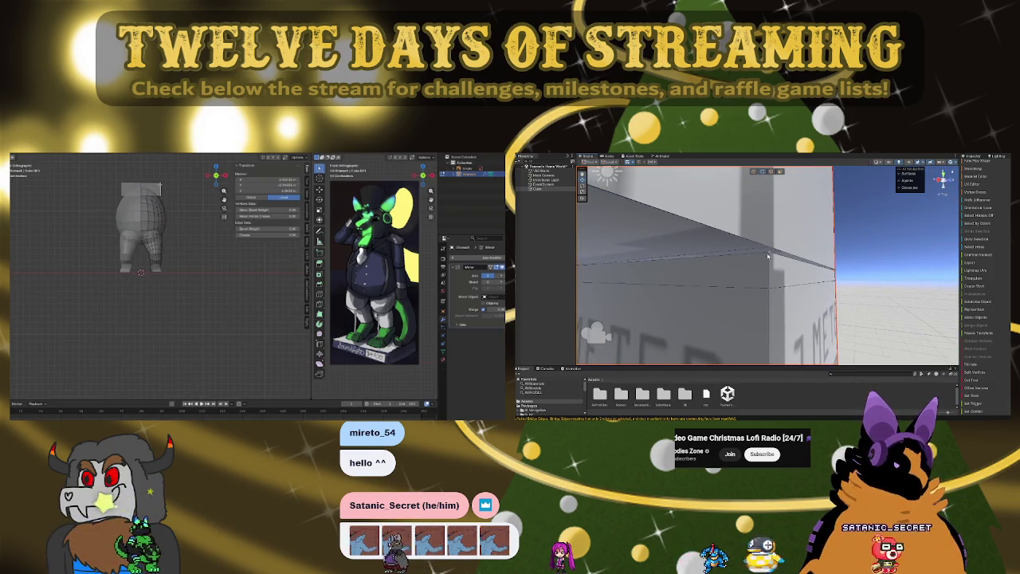
pyautogui.moveTo(768, 255); pyautogui.dragTo(855, 267, button='right')
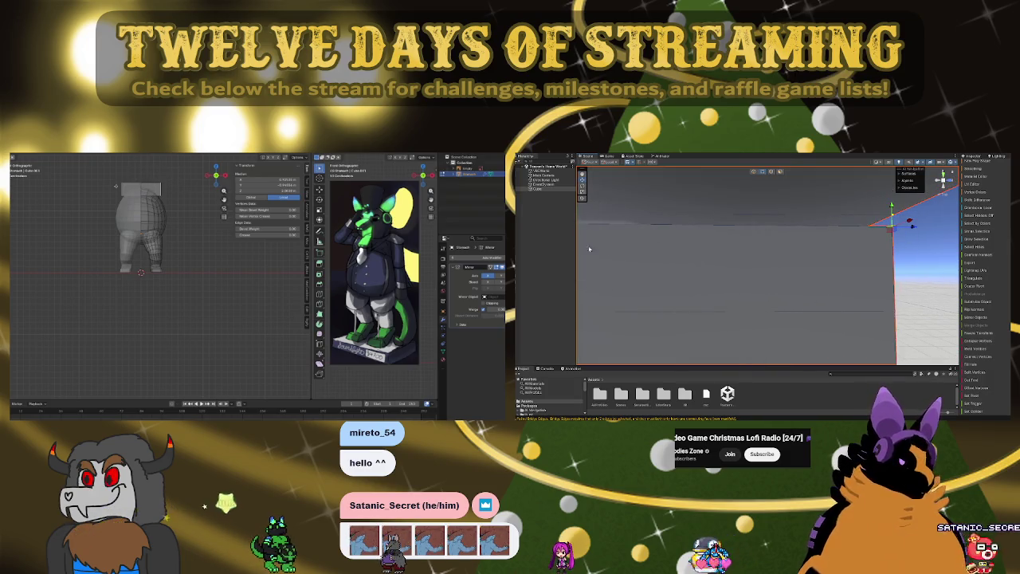
pyautogui.moveTo(682, 256); pyautogui.dragTo(663, 258, button='right')
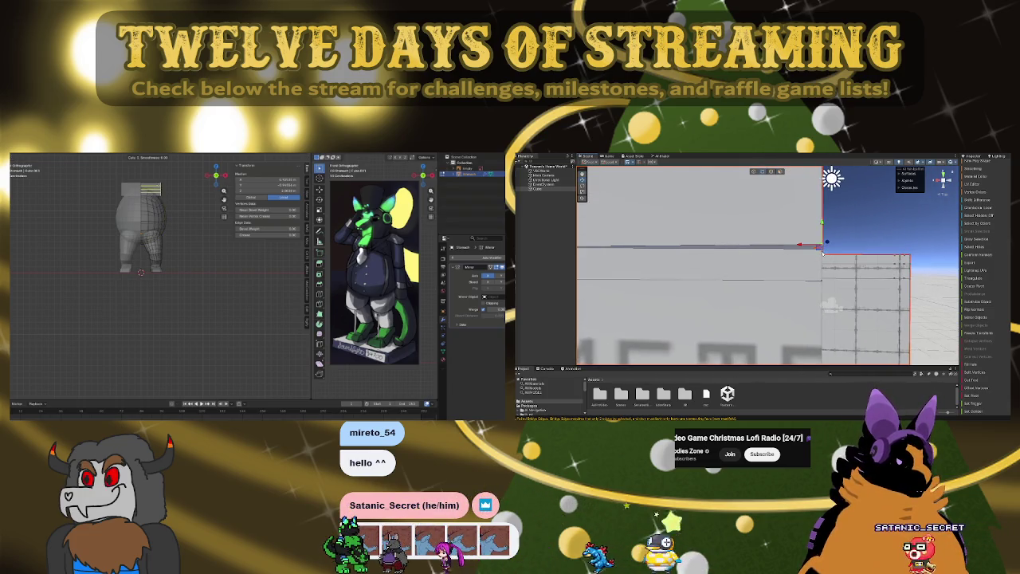
pyautogui.moveTo(823, 251); pyautogui.dragTo(835, 233, button='right')
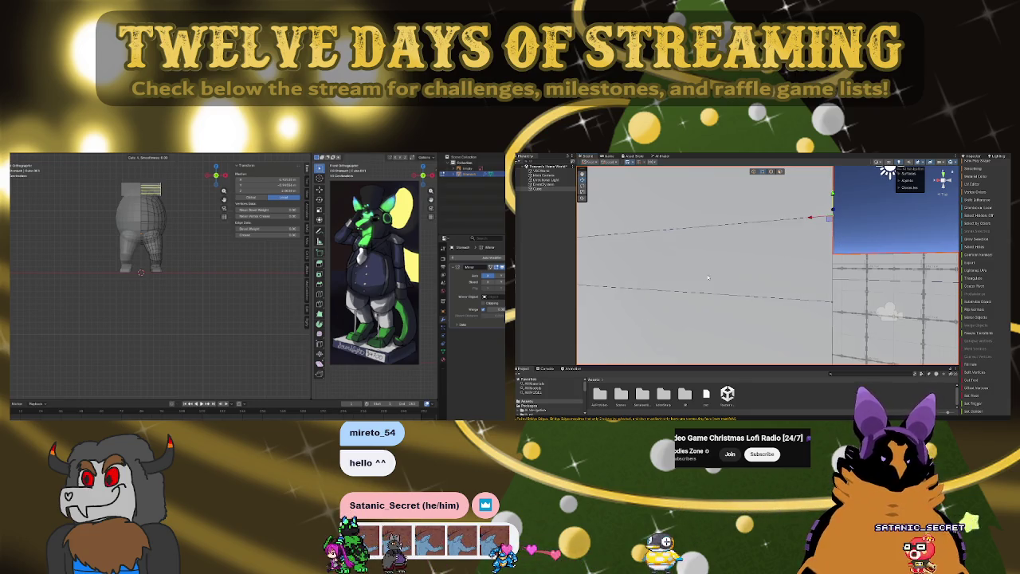
pyautogui.moveTo(686, 277)
pyautogui.mouseDown(button='right')
pyautogui.moveTo(726, 286)
pyautogui.moveTo(720, 301)
pyautogui.moveTo(725, 270)
pyautogui.moveTo(839, 289)
pyautogui.moveTo(795, 266)
pyautogui.moveTo(725, 283)
pyautogui.mouseUp(button='right')
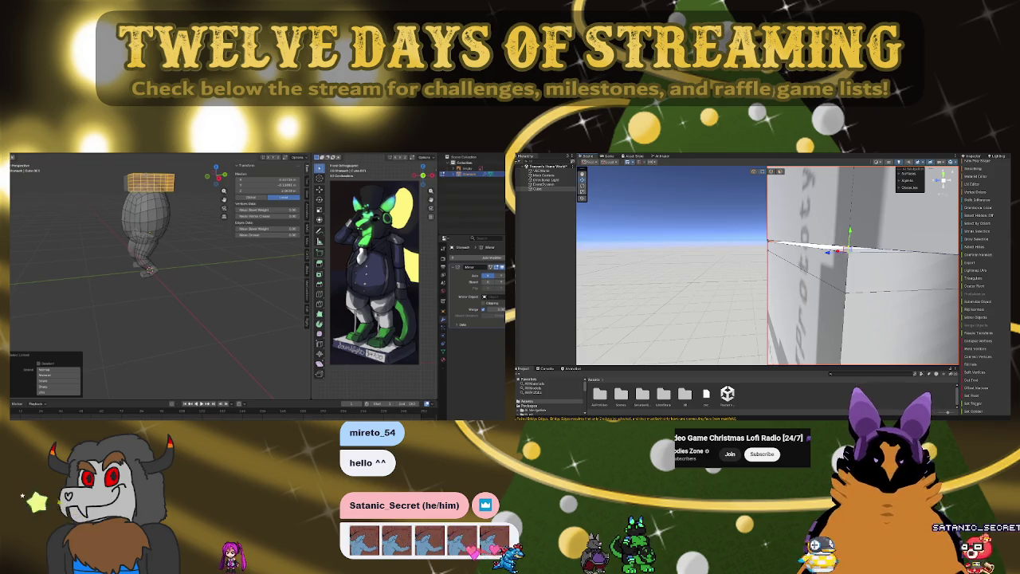
# - Subdivide the top cube through F3 search and adjust its number of cuts
pyautogui.moveTo(757, 275)
pyautogui.mouseDown(button='right')
pyautogui.moveTo(888, 265)
pyautogui.moveTo(753, 243)
pyautogui.moveTo(822, 260)
pyautogui.moveTo(883, 243)
pyautogui.mouseUp(button='right')
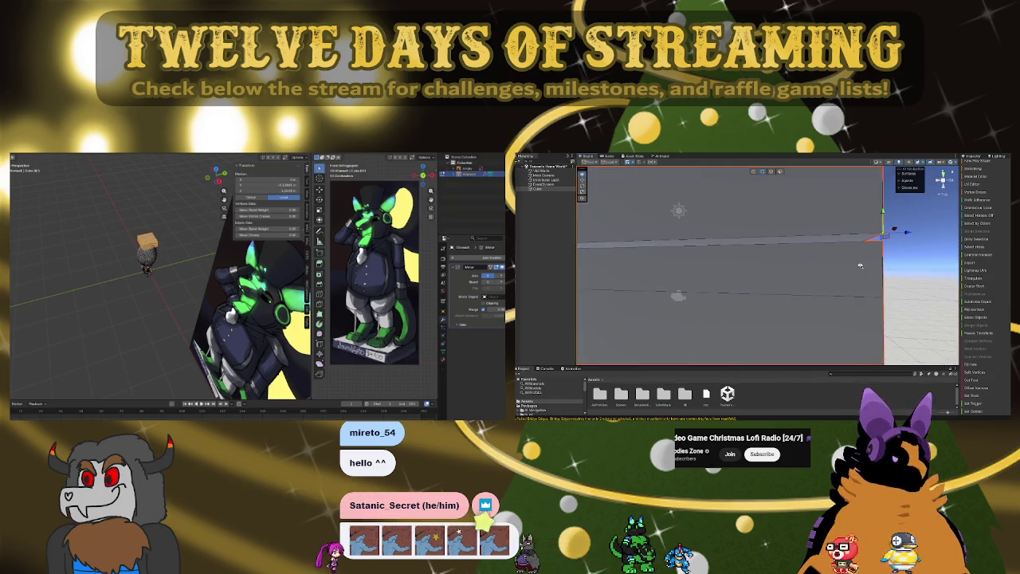
pyautogui.press('F3')
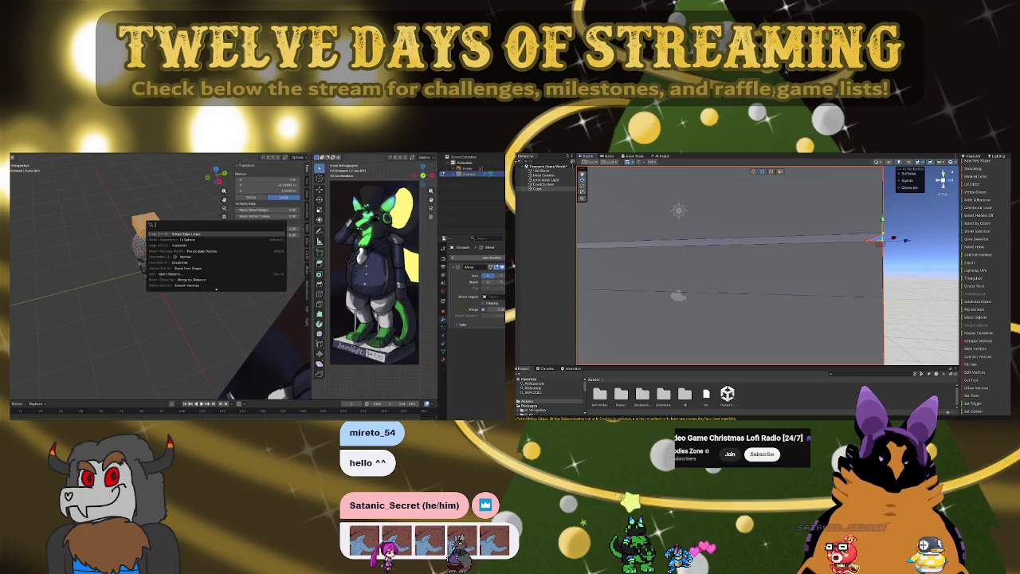
pyautogui.press('Return')
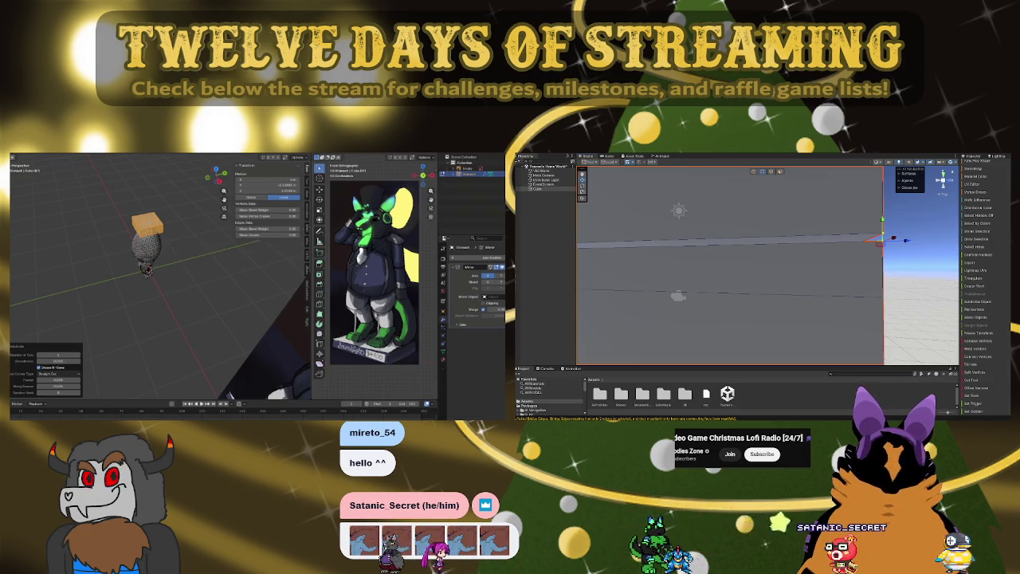
pyautogui.moveTo(582, 294); pyautogui.dragTo(722, 254, button='right')
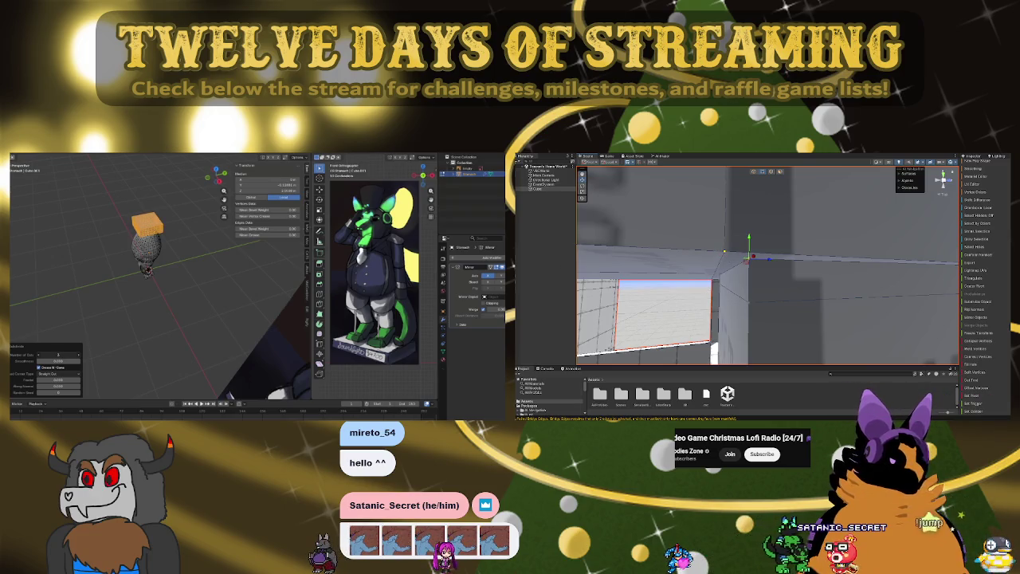
pyautogui.moveTo(722, 254)
pyautogui.mouseDown(button='right')
pyautogui.moveTo(808, 305)
pyautogui.moveTo(812, 229)
pyautogui.mouseUp(button='right')
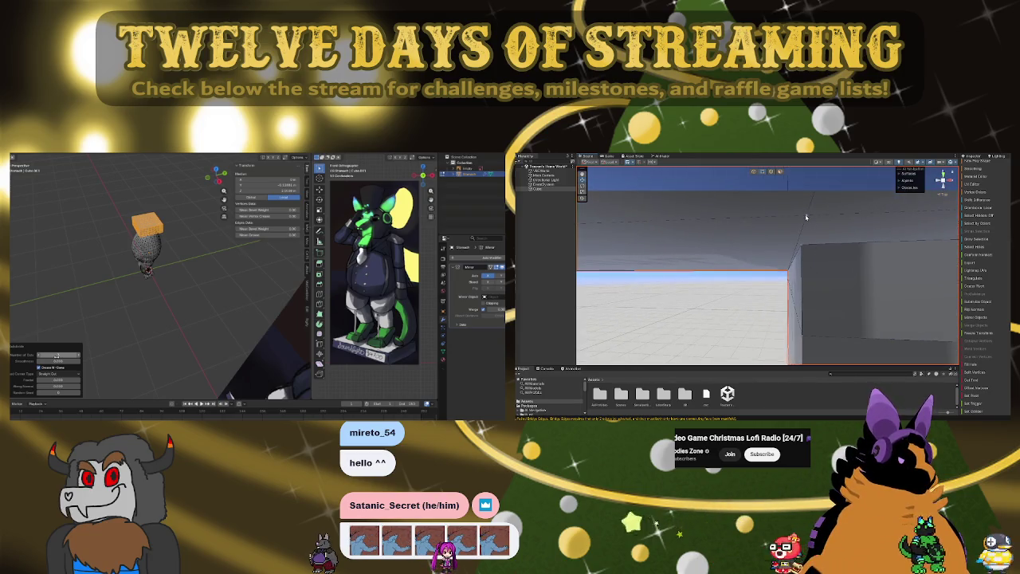
pyautogui.moveTo(812, 229)
pyautogui.mouseDown(button='right')
pyautogui.moveTo(612, 303)
pyautogui.moveTo(616, 289)
pyautogui.moveTo(600, 286)
pyautogui.moveTo(924, 317)
pyautogui.moveTo(916, 303)
pyautogui.mouseUp(button='right')
# - Orbit to a front view of the model and search for Subdivide again
pyautogui.moveTo(993, 298)
pyautogui.mouseDown(button='right')
pyautogui.moveTo(979, 280)
pyautogui.moveTo(866, 333)
pyautogui.moveTo(838, 334)
pyautogui.moveTo(832, 317)
pyautogui.mouseUp(button='right')
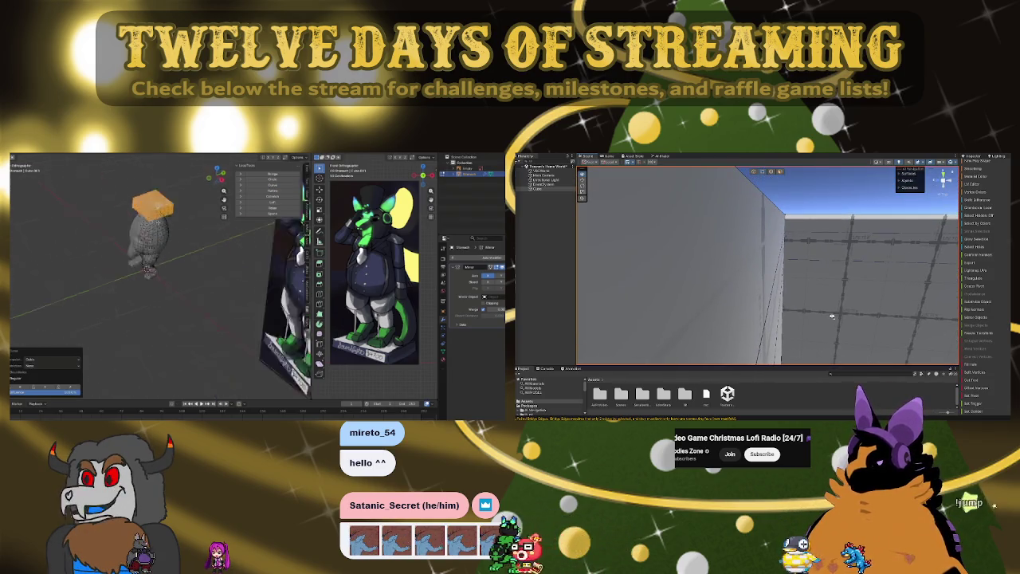
pyautogui.moveTo(159, 263); pyautogui.dragTo(183, 255, button='middle')
pyautogui.moveTo(830, 315)
pyautogui.mouseDown(button='right')
pyautogui.moveTo(668, 312)
pyautogui.moveTo(715, 289)
pyautogui.moveTo(620, 286)
pyautogui.moveTo(665, 324)
pyautogui.moveTo(664, 313)
pyautogui.mouseUp(button='right')
pyautogui.press('F3')
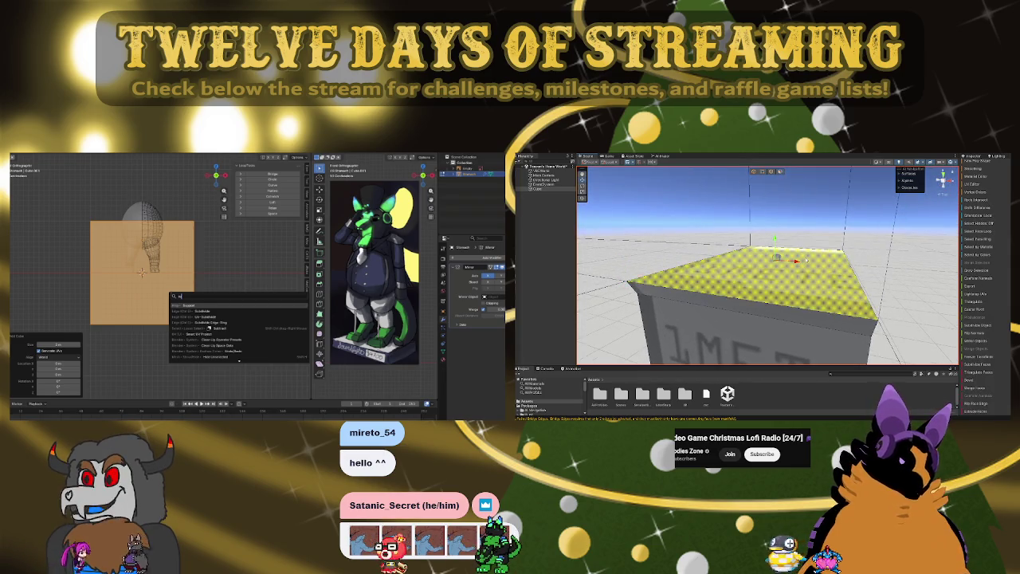
# - Subdivide the top cube again and apply To Sphere with factor 1
pyautogui.scroll(-3, 1000, 392)
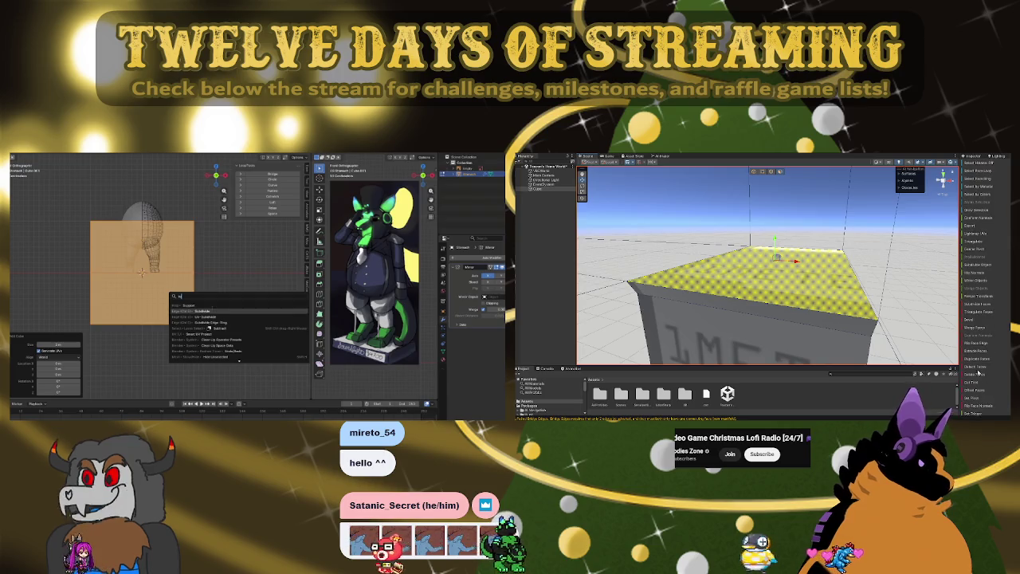
pyautogui.click(211, 309)
pyautogui.moveTo(833, 306); pyautogui.dragTo(819, 239, button='right')
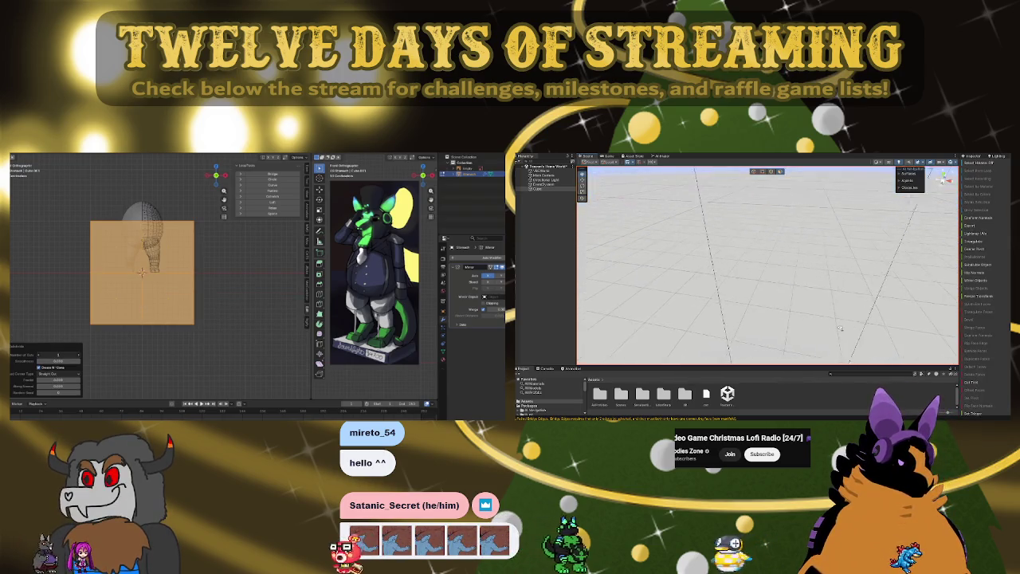
pyautogui.click(819, 239)
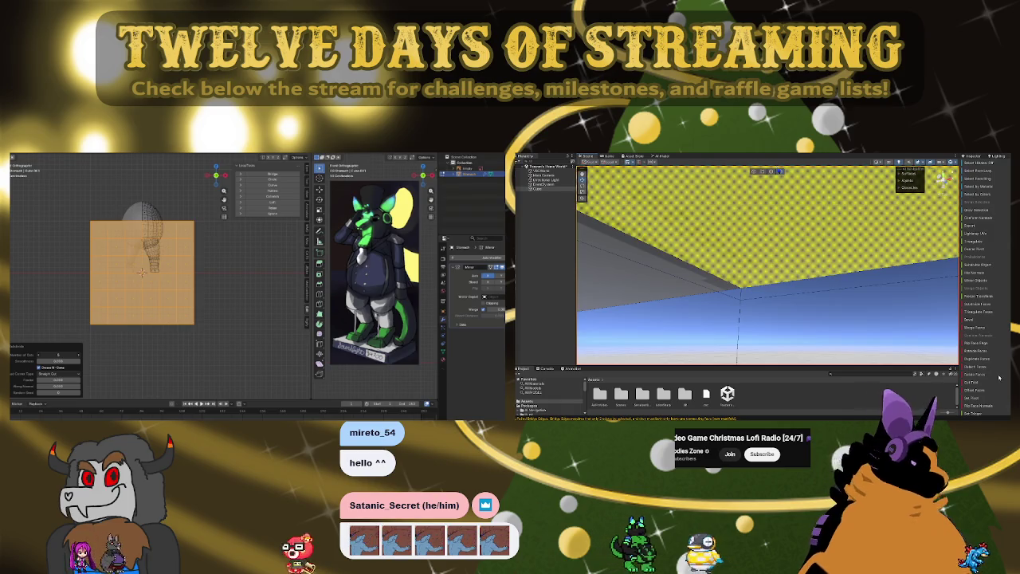
pyautogui.moveTo(819, 240)
pyautogui.mouseDown(button='right')
pyautogui.moveTo(804, 323)
pyautogui.moveTo(676, 326)
pyautogui.moveTo(697, 327)
pyautogui.moveTo(807, 274)
pyautogui.mouseUp(button='right')
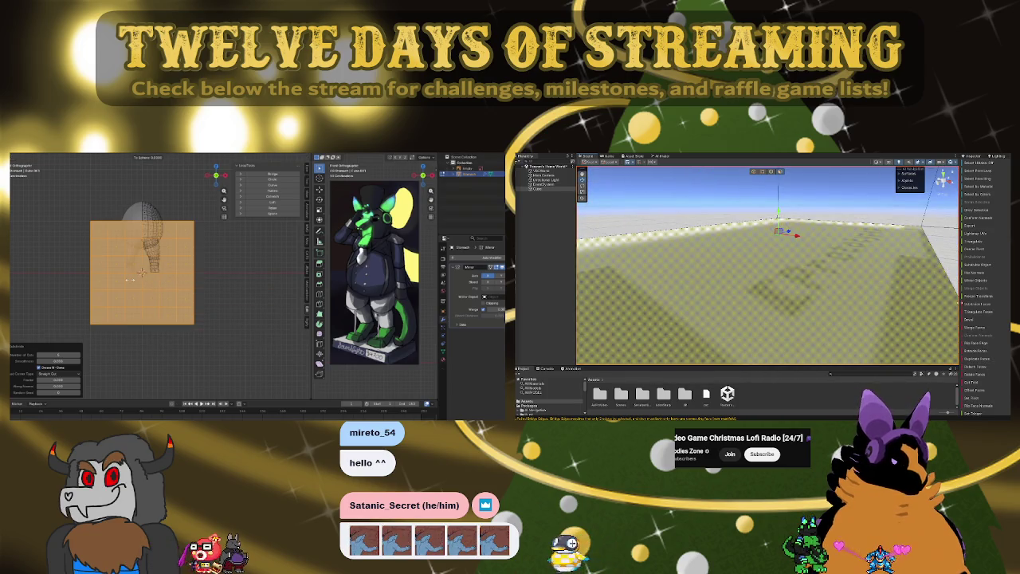
pyautogui.press('1')
pyautogui.press('Return')
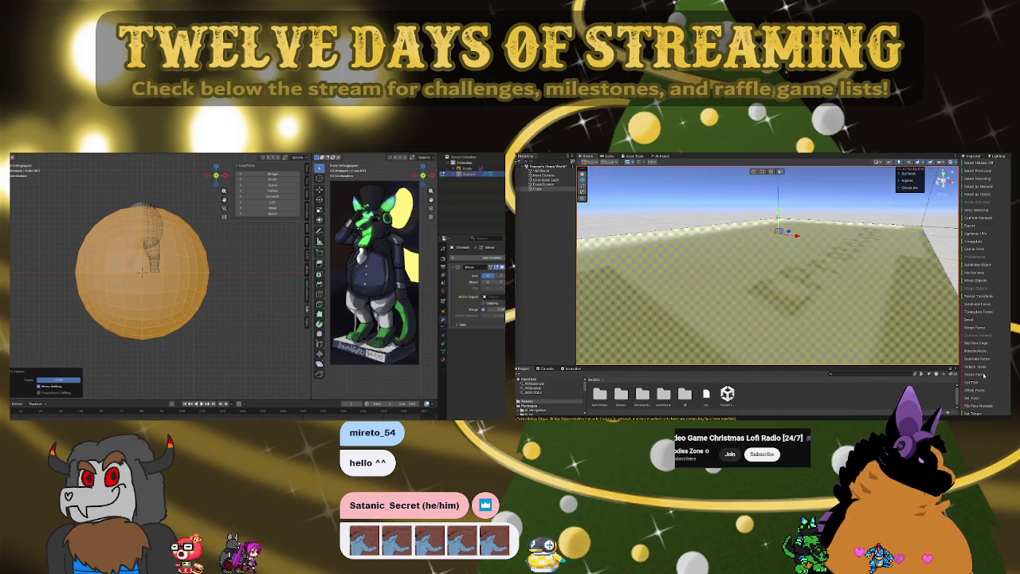
# - Raise the sphere along Z and squash it vertically into a thin disc atop the envelope
pyautogui.press('g')
pyautogui.press('z')
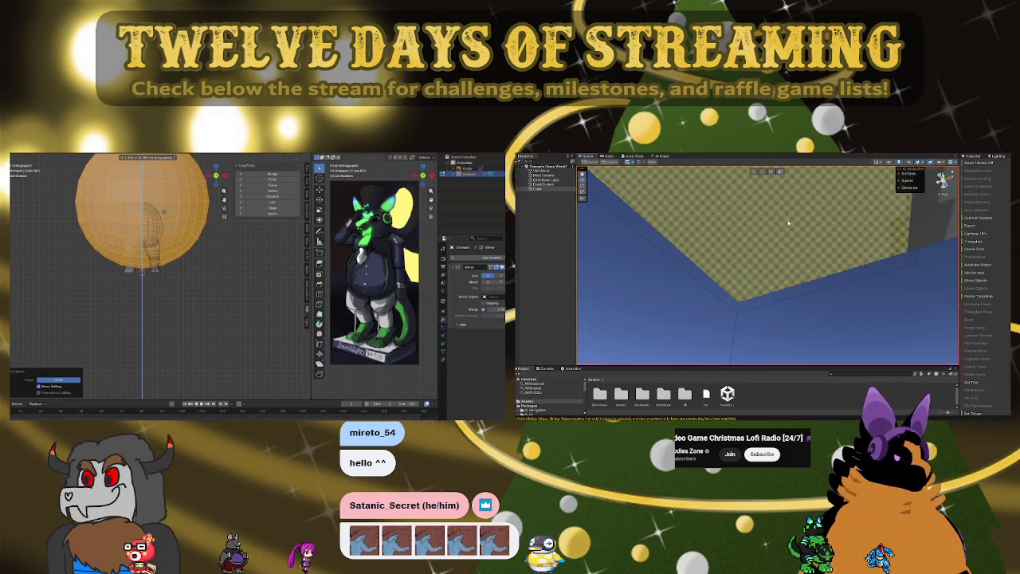
pyautogui.moveTo(753, 170)
pyautogui.mouseDown(button='right')
pyautogui.moveTo(937, 319)
pyautogui.moveTo(996, 336)
pyautogui.moveTo(900, 393)
pyautogui.mouseUp(button='right')
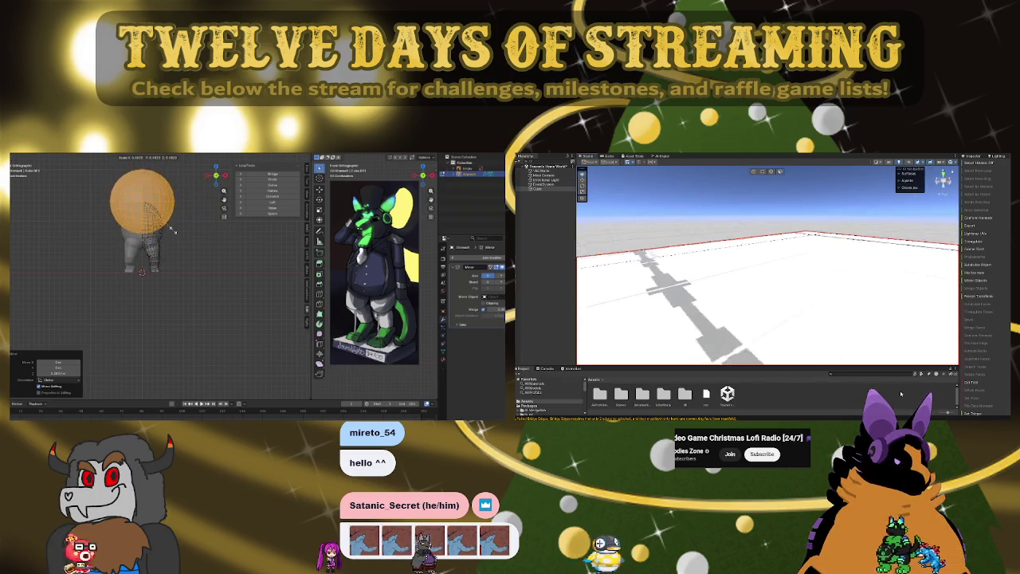
pyautogui.moveTo(900, 393)
pyautogui.mouseDown(button='right')
pyautogui.moveTo(906, 364)
pyautogui.moveTo(775, 358)
pyautogui.mouseUp(button='right')
pyautogui.press('z')
pyautogui.moveTo(808, 224)
pyautogui.mouseDown(button='right')
pyautogui.moveTo(842, 272)
pyautogui.moveTo(649, 223)
pyautogui.moveTo(683, 273)
pyautogui.mouseUp(button='right')
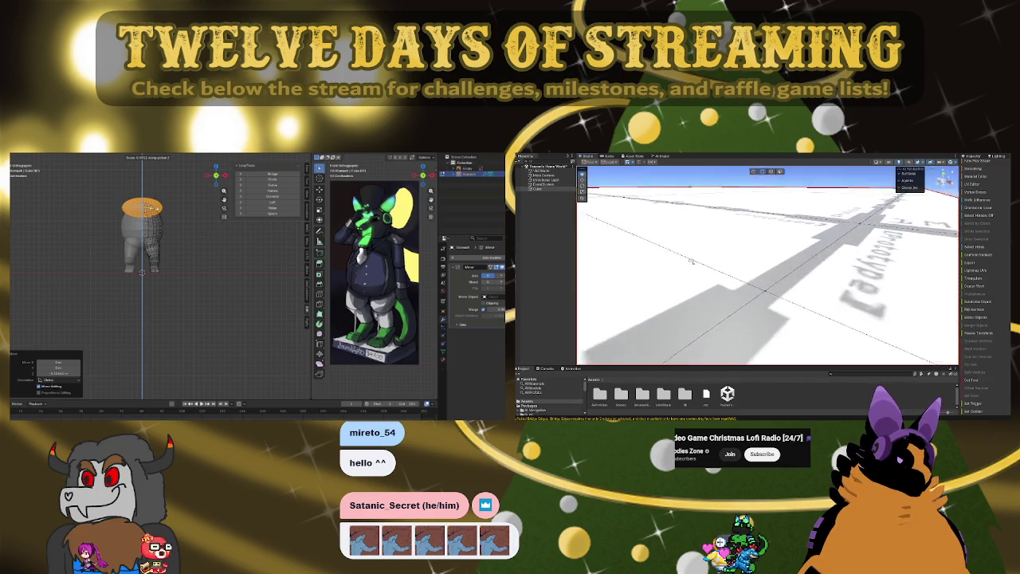
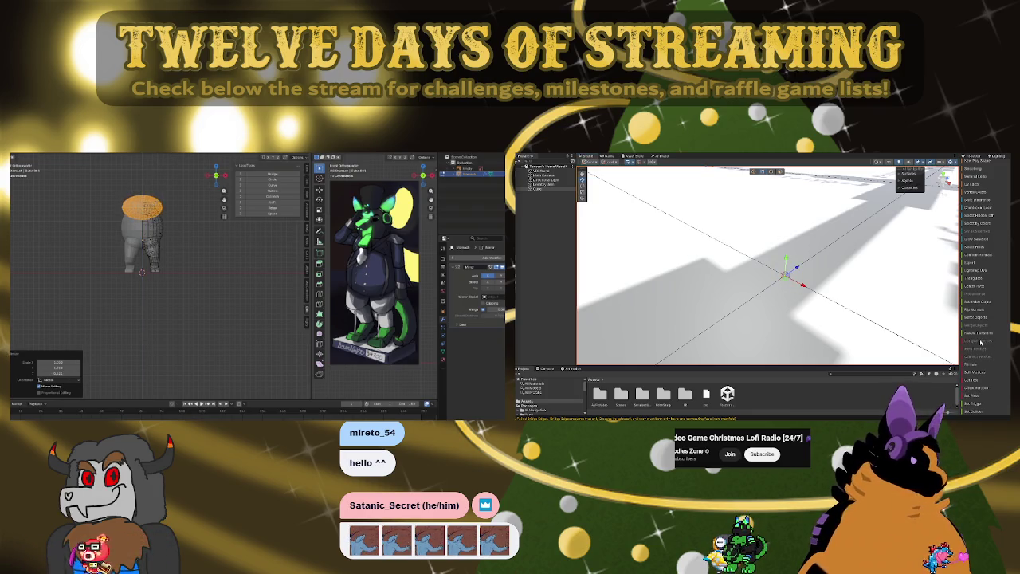
# - Orbit and fly the view around the scene to inspect it from several angles
pyautogui.moveTo(802, 303); pyautogui.dragTo(732, 245, button='right')
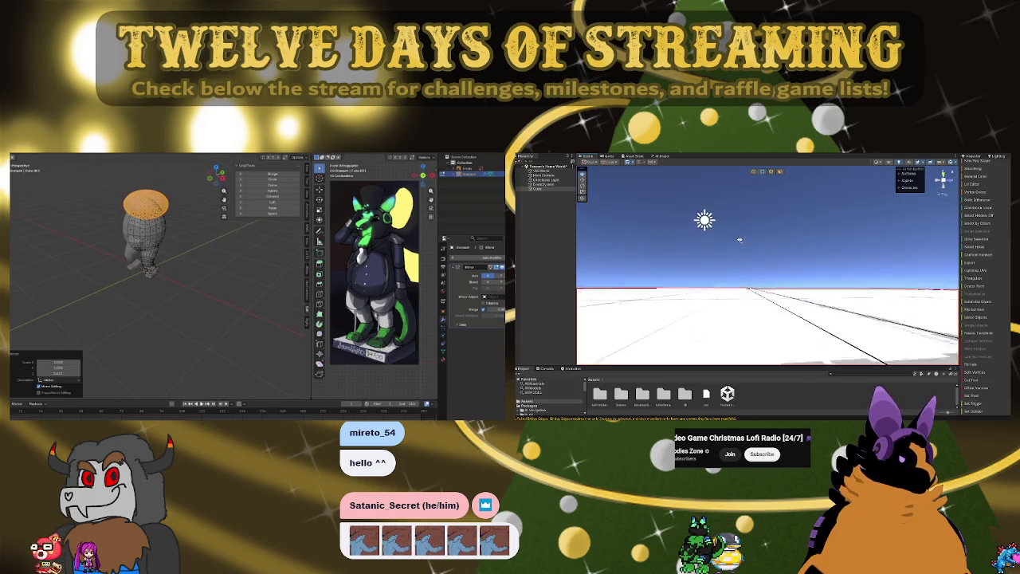
pyautogui.moveTo(732, 244)
pyautogui.mouseDown(button='right')
pyautogui.moveTo(746, 285)
pyautogui.moveTo(777, 294)
pyautogui.mouseUp(button='right')
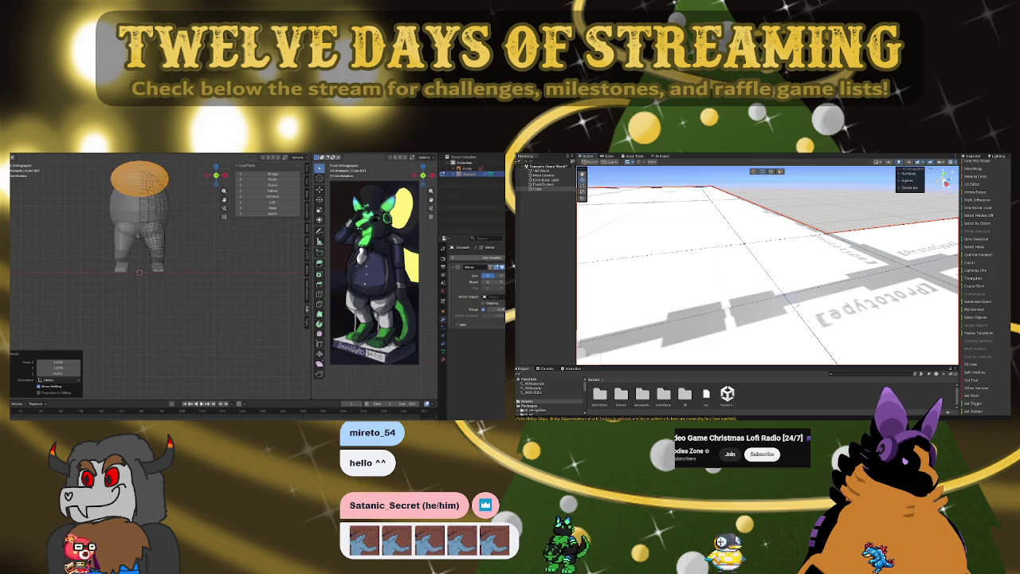
pyautogui.click(795, 303)
pyautogui.scroll(3, 137, 235)
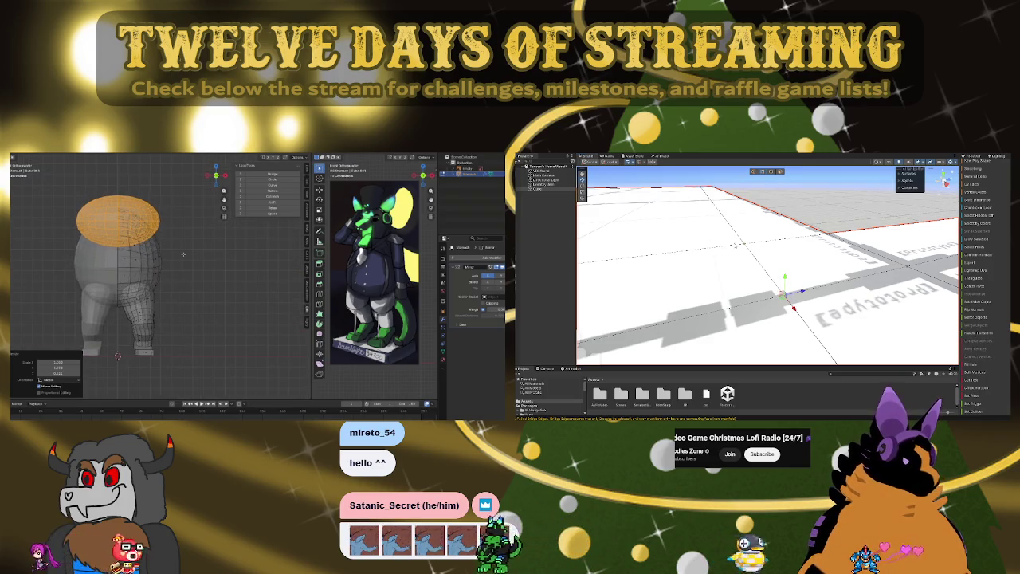
pyautogui.moveTo(940, 318)
pyautogui.mouseDown(button='right')
pyautogui.moveTo(889, 252)
pyautogui.moveTo(806, 224)
pyautogui.moveTo(784, 271)
pyautogui.mouseUp(button='right')
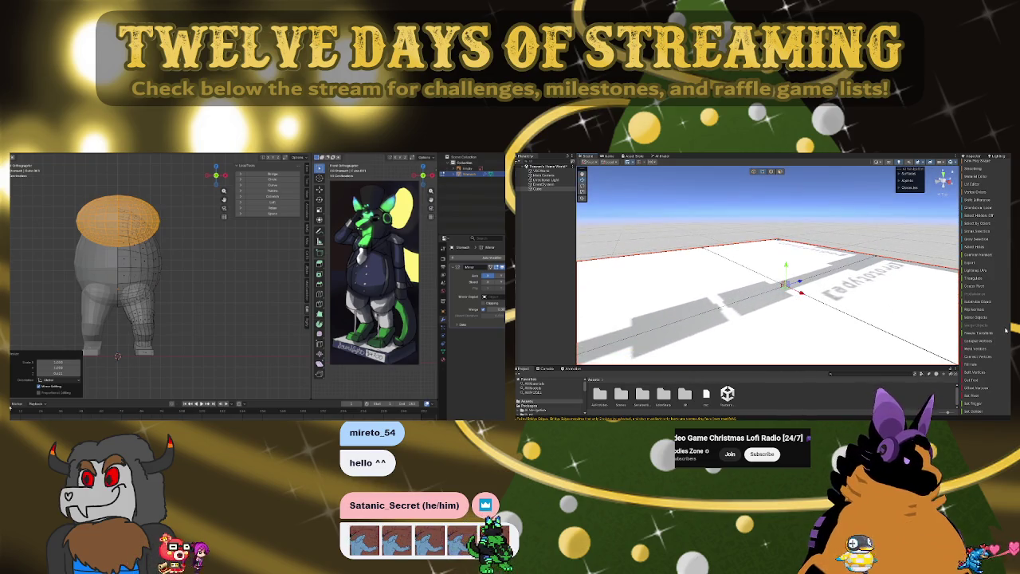
pyautogui.moveTo(784, 271)
pyautogui.mouseDown(button='right')
pyautogui.moveTo(781, 230)
pyautogui.moveTo(790, 226)
pyautogui.mouseUp(button='right')
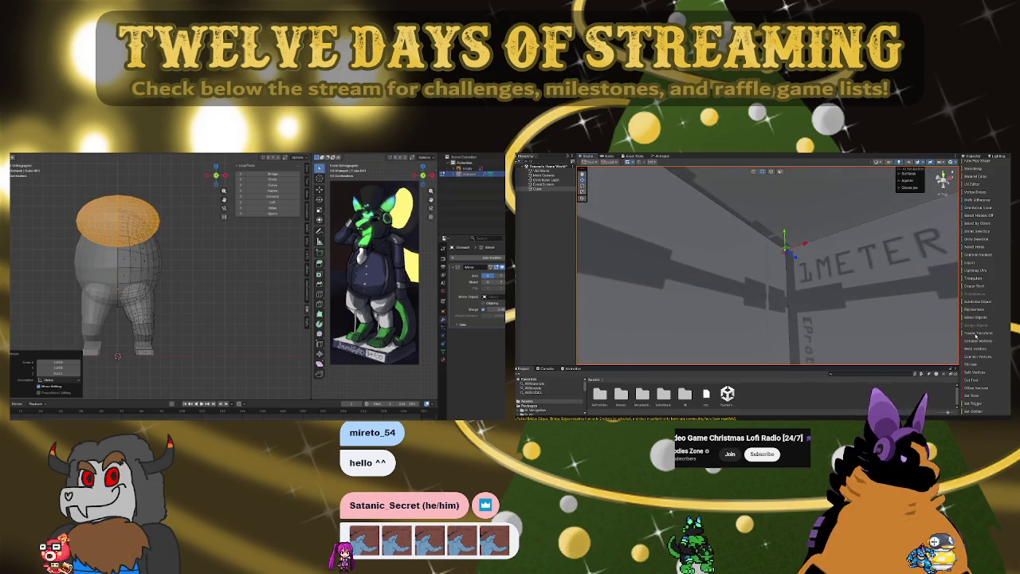
pyautogui.moveTo(777, 278)
pyautogui.mouseDown(button='right')
pyautogui.moveTo(902, 310)
pyautogui.moveTo(880, 297)
pyautogui.mouseUp(button='right')
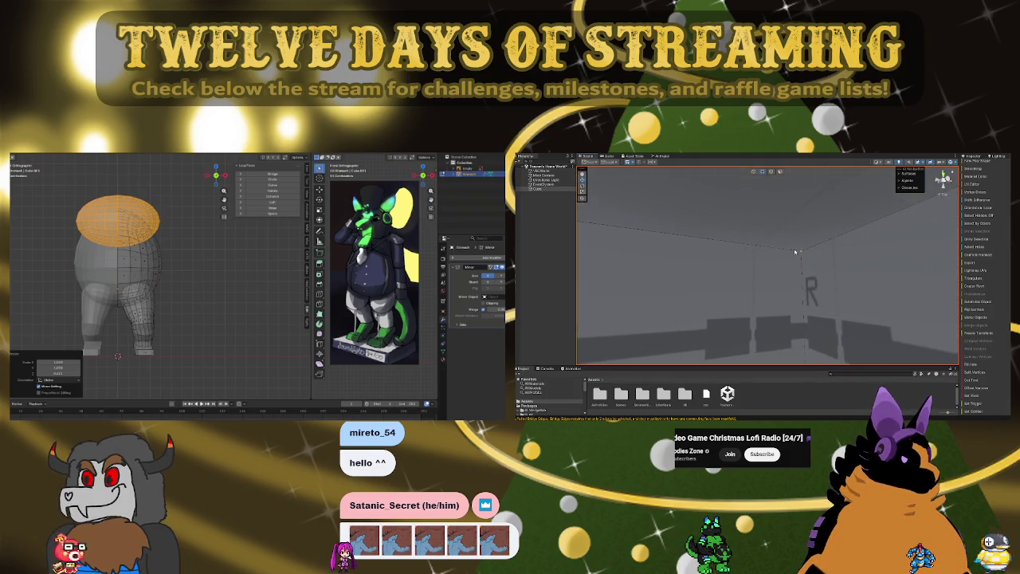
pyautogui.moveTo(854, 281)
pyautogui.mouseDown(button='right')
pyautogui.moveTo(739, 298)
pyautogui.moveTo(781, 243)
pyautogui.mouseUp(button='right')
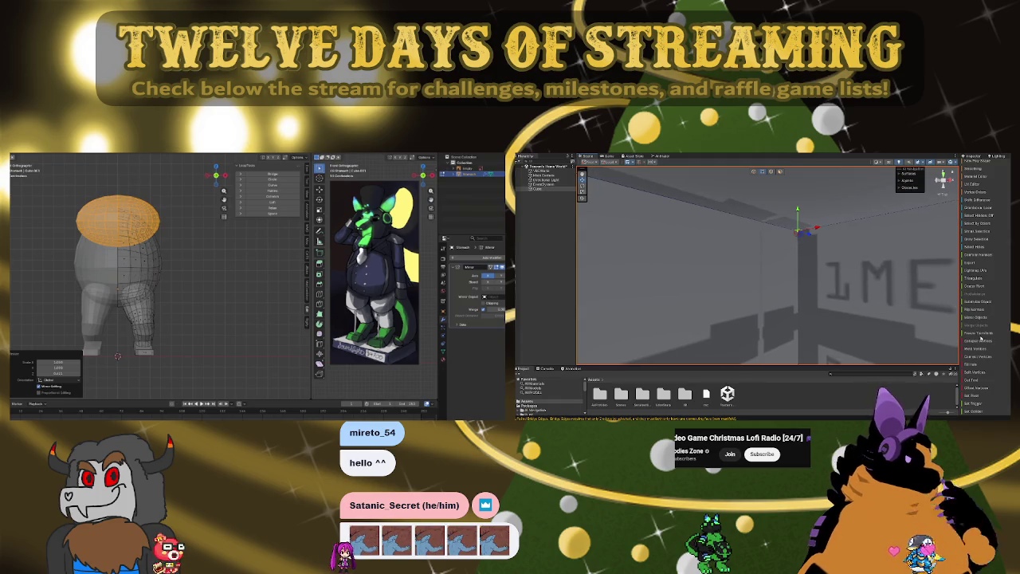
pyautogui.moveTo(797, 231); pyautogui.dragTo(780, 229, button='right')
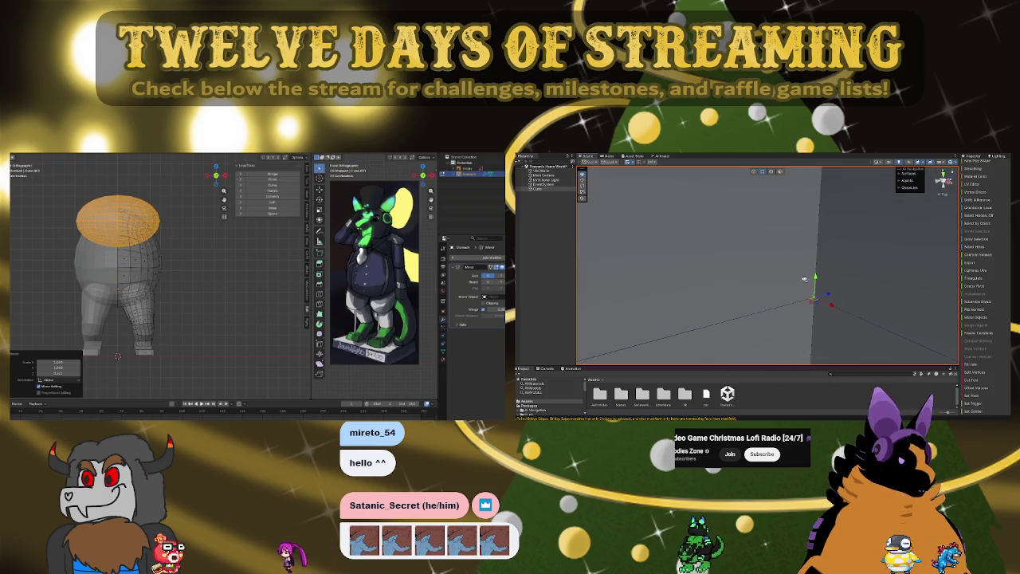
pyautogui.moveTo(804, 278)
pyautogui.mouseDown(button='right')
pyautogui.moveTo(990, 269)
pyautogui.moveTo(974, 272)
pyautogui.moveTo(946, 210)
pyautogui.moveTo(916, 316)
pyautogui.moveTo(914, 285)
pyautogui.moveTo(926, 294)
pyautogui.mouseUp(button='right')
# - Return to the front view and scale the body's selected top faces along X
pyautogui.moveTo(195, 255); pyautogui.dragTo(155, 227, button='middle')
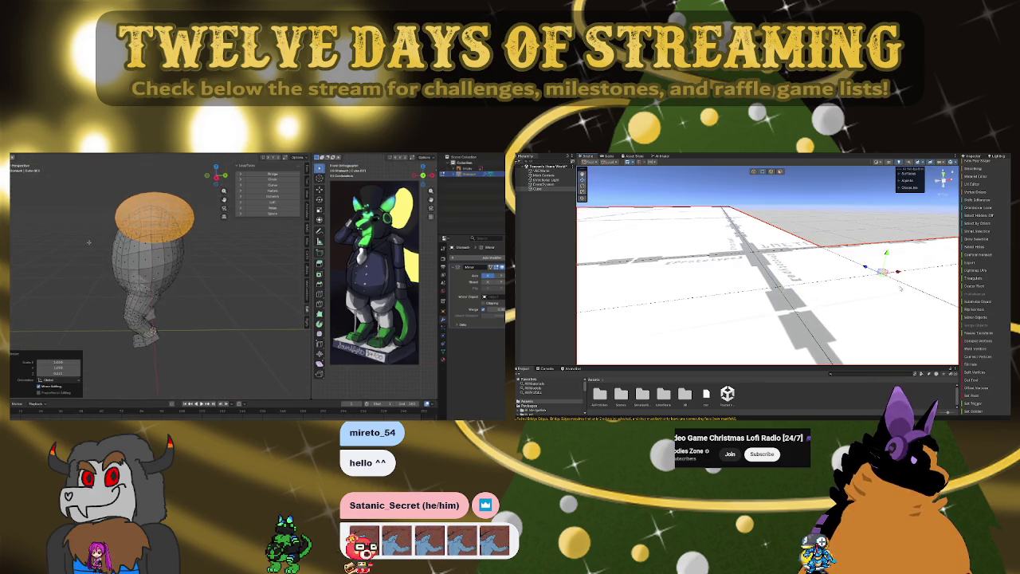
pyautogui.moveTo(900, 288); pyautogui.dragTo(960, 340, button='right')
pyautogui.moveTo(89, 241)
pyautogui.mouseDown(button='middle')
pyautogui.moveTo(201, 225)
pyautogui.moveTo(216, 236)
pyautogui.mouseUp(button='middle')
pyautogui.moveTo(960, 340); pyautogui.dragTo(767, 303, button='right')
pyautogui.press('s')
pyautogui.press('x')
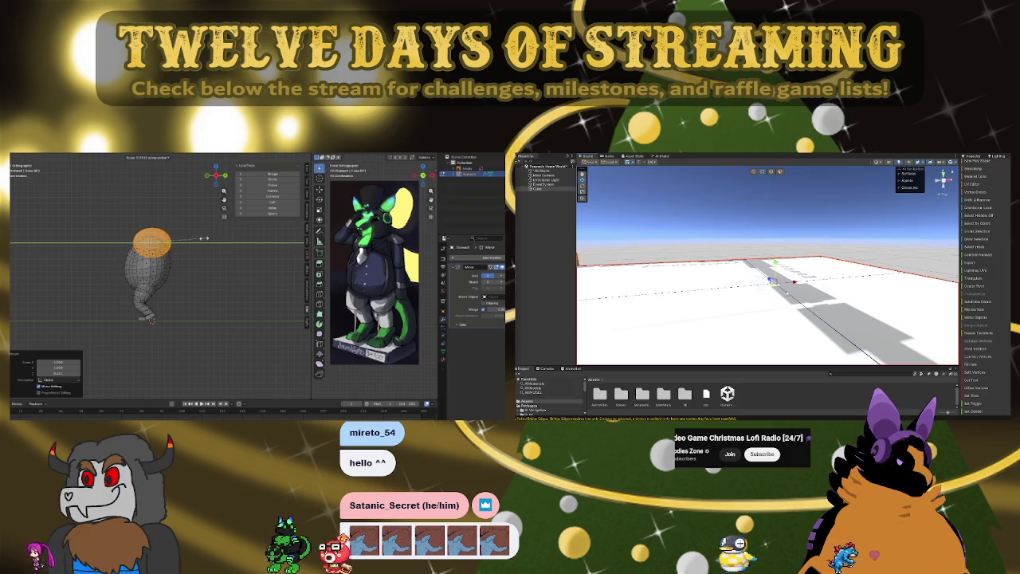
pyautogui.moveTo(804, 248)
pyautogui.mouseDown(button='right')
pyautogui.moveTo(845, 339)
pyautogui.moveTo(804, 202)
pyautogui.mouseUp(button='right')
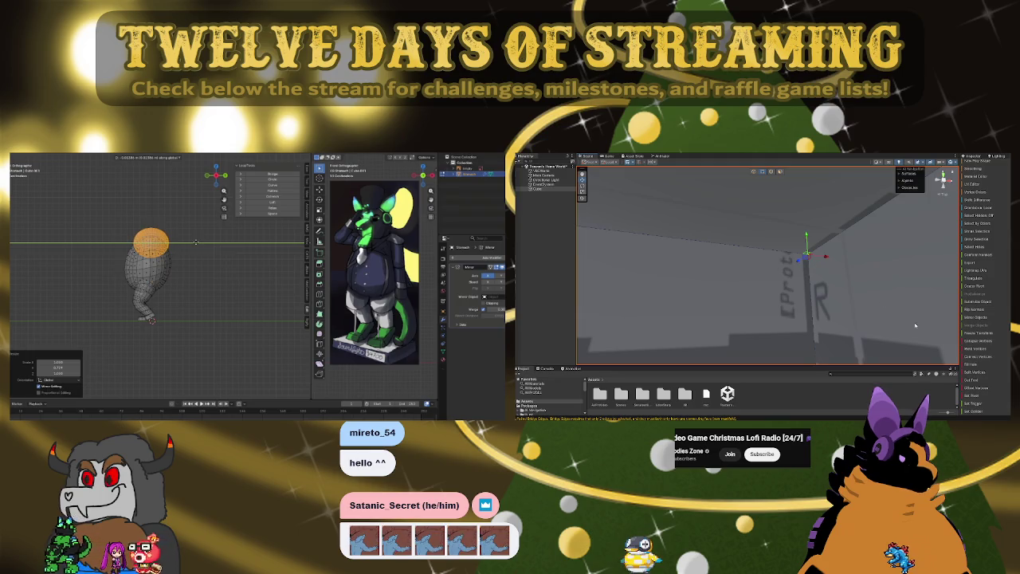
pyautogui.moveTo(835, 293)
pyautogui.mouseDown(button='right')
pyautogui.moveTo(709, 324)
pyautogui.moveTo(721, 320)
pyautogui.mouseUp(button='right')
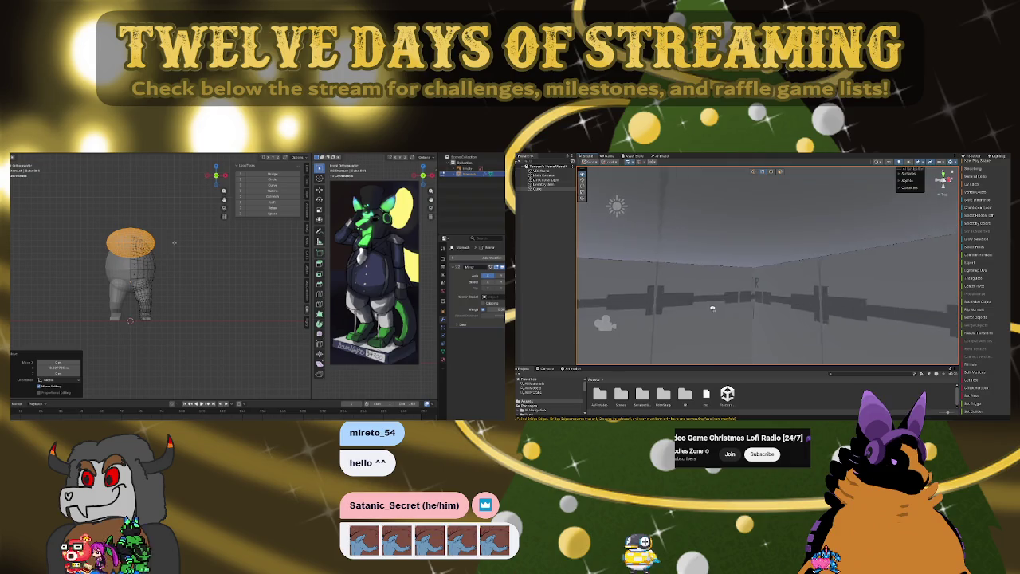
pyautogui.click(754, 259)
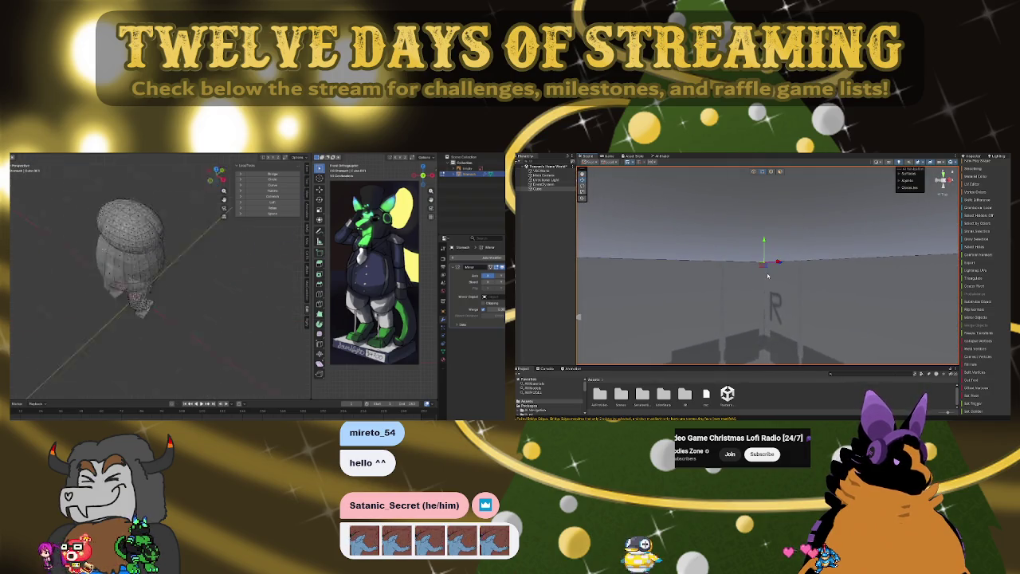
# - Snap to the front view with Numpad 1 and box-select the body's upper vertices
pyautogui.moveTo(191, 254); pyautogui.dragTo(157, 225, button='middle')
pyautogui.press('KP_1')
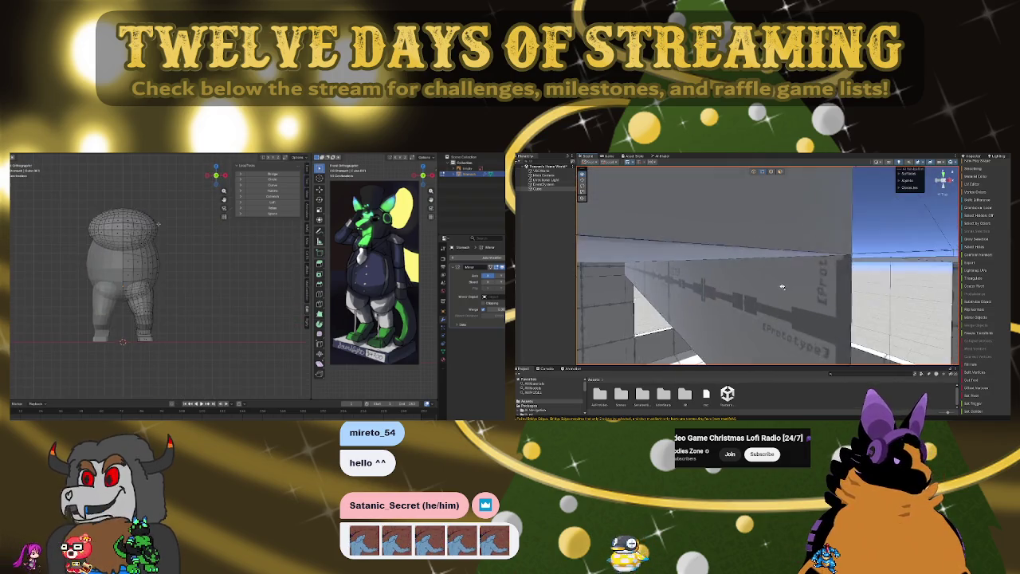
pyautogui.moveTo(772, 287)
pyautogui.mouseDown(button='right')
pyautogui.moveTo(819, 250)
pyautogui.moveTo(655, 295)
pyautogui.moveTo(724, 275)
pyautogui.moveTo(757, 236)
pyautogui.mouseUp(button='right')
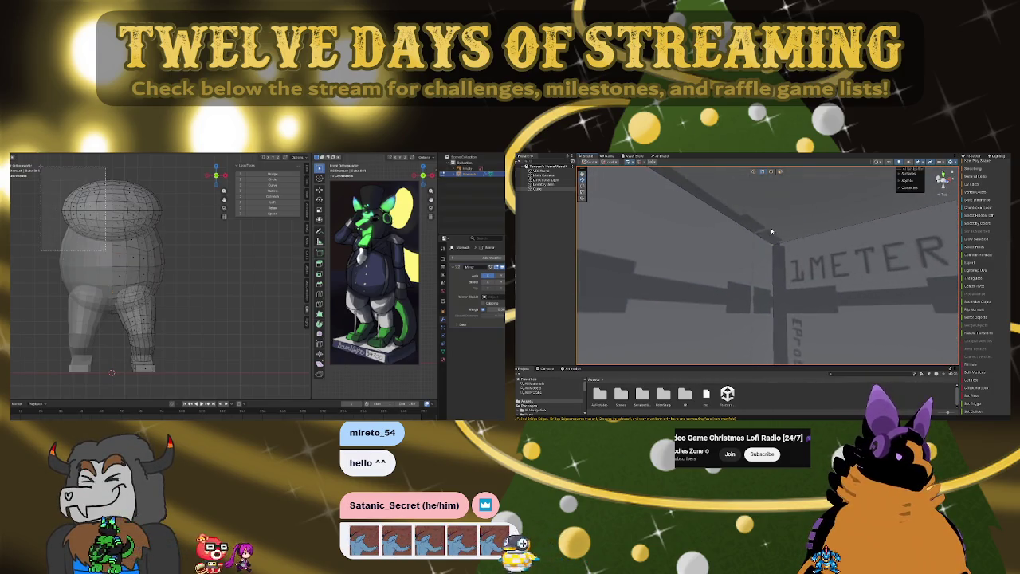
pyautogui.moveTo(758, 235); pyautogui.dragTo(795, 263)
# - Round out the selected upper body, orbiting in perspective to check the shape
pyautogui.moveTo(795, 262)
pyautogui.mouseDown(button='right')
pyautogui.moveTo(756, 246)
pyautogui.moveTo(789, 291)
pyautogui.mouseUp(button='right')
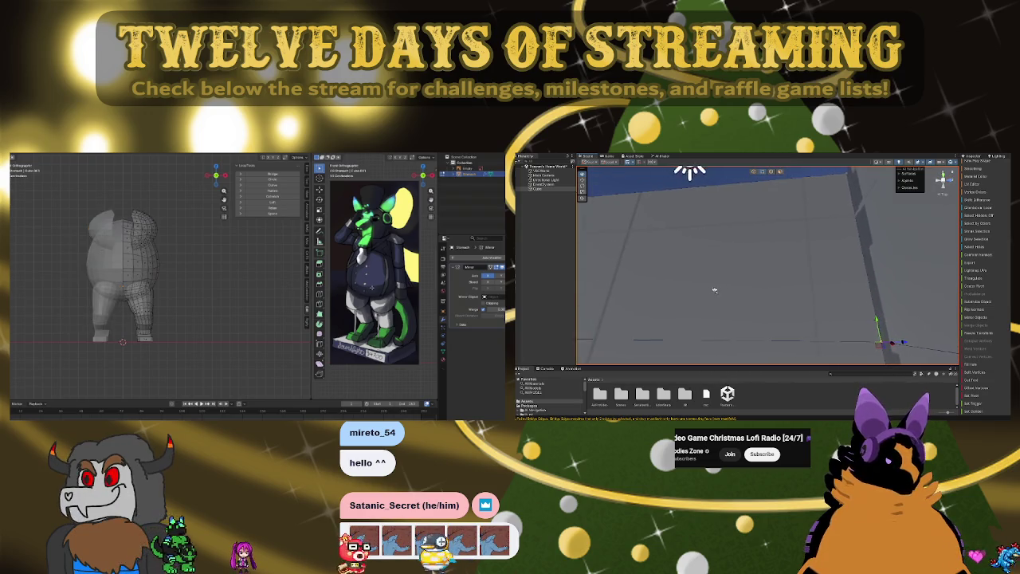
pyautogui.moveTo(735, 292)
pyautogui.mouseDown(button='right')
pyautogui.moveTo(628, 319)
pyautogui.moveTo(647, 297)
pyautogui.moveTo(684, 288)
pyautogui.mouseUp(button='right')
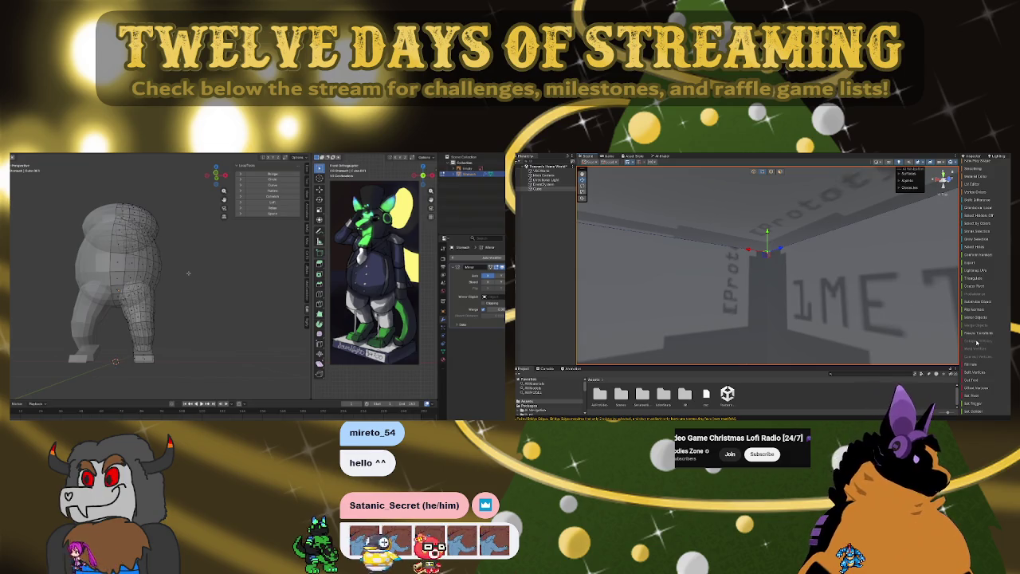
pyautogui.moveTo(815, 290); pyautogui.dragTo(714, 279, button='right')
pyautogui.moveTo(611, 275)
pyautogui.mouseDown(button='right')
pyautogui.moveTo(523, 269)
pyautogui.moveTo(533, 242)
pyautogui.mouseUp(button='right')
pyautogui.moveTo(766, 214)
pyautogui.mouseDown(button='right')
pyautogui.moveTo(797, 279)
pyautogui.moveTo(690, 259)
pyautogui.moveTo(625, 268)
pyautogui.moveTo(606, 252)
pyautogui.moveTo(613, 299)
pyautogui.moveTo(620, 210)
pyautogui.moveTo(522, 278)
pyautogui.mouseUp(button='right')
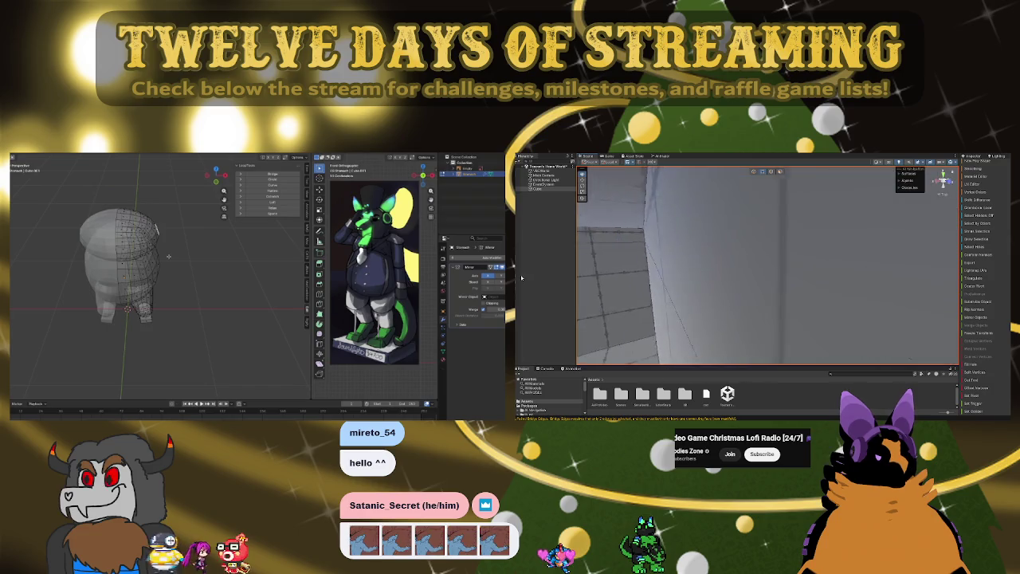
pyautogui.moveTo(760, 284)
pyautogui.mouseDown(button='right')
pyautogui.moveTo(814, 294)
pyautogui.moveTo(821, 272)
pyautogui.moveTo(755, 249)
pyautogui.moveTo(629, 249)
pyautogui.moveTo(562, 268)
pyautogui.moveTo(726, 216)
pyautogui.moveTo(638, 253)
pyautogui.moveTo(662, 274)
pyautogui.moveTo(672, 270)
pyautogui.mouseUp(button='right')
pyautogui.moveTo(815, 243)
pyautogui.mouseDown(button='right')
pyautogui.moveTo(933, 252)
pyautogui.moveTo(736, 284)
pyautogui.moveTo(758, 273)
pyautogui.moveTo(828, 278)
pyautogui.mouseUp(button='right')
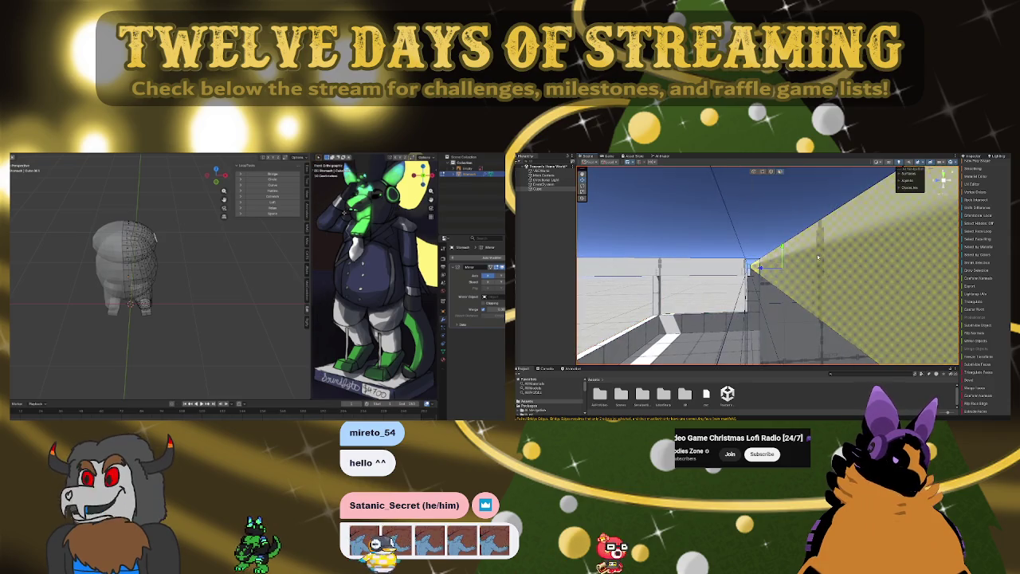
# - Clear the selection and orbit around the blockout to check its head, wide body and legs
pyautogui.scroll(-2, 1004, 373)
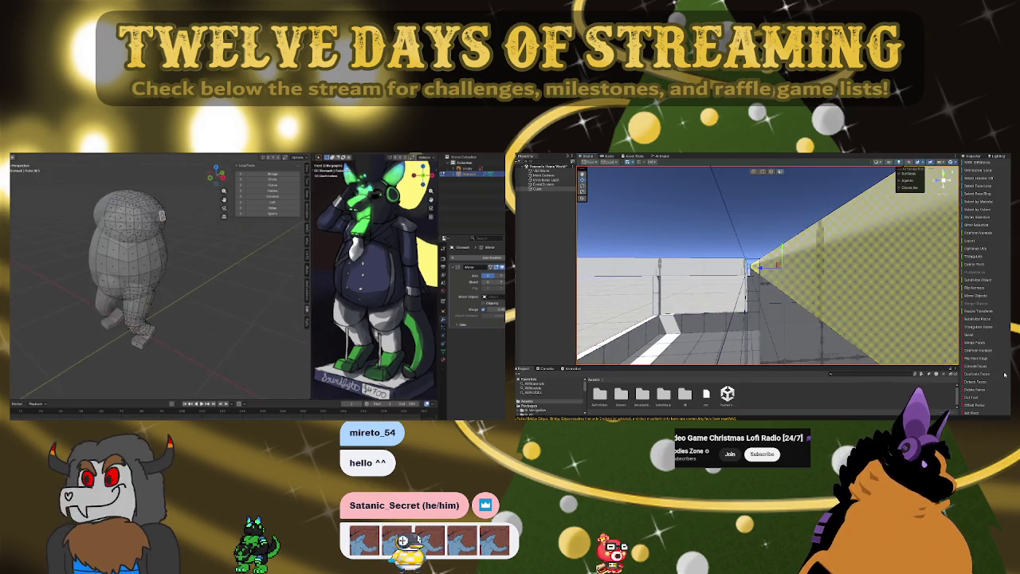
pyautogui.click(979, 390)
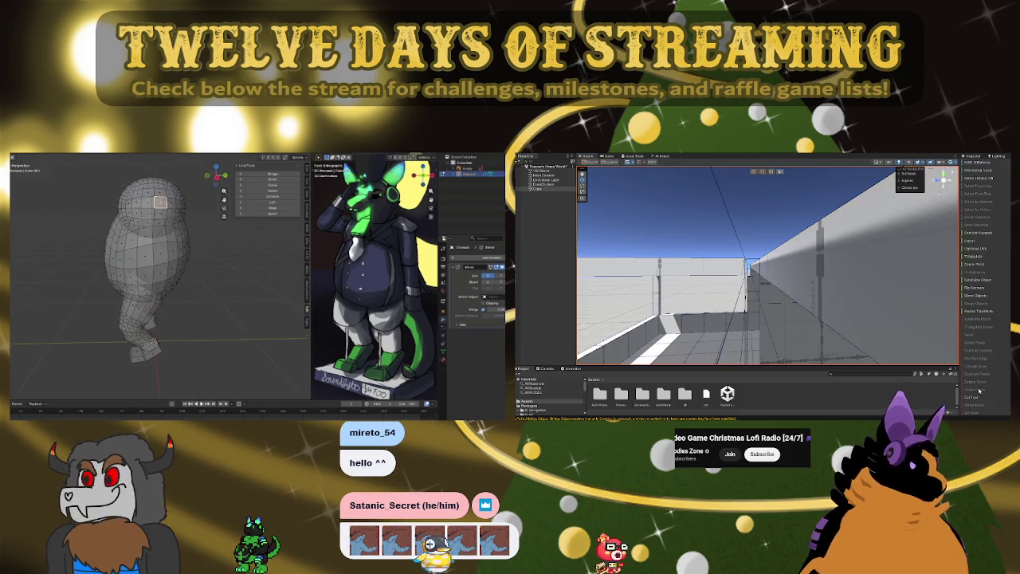
pyautogui.moveTo(802, 284); pyautogui.dragTo(806, 288, button='right')
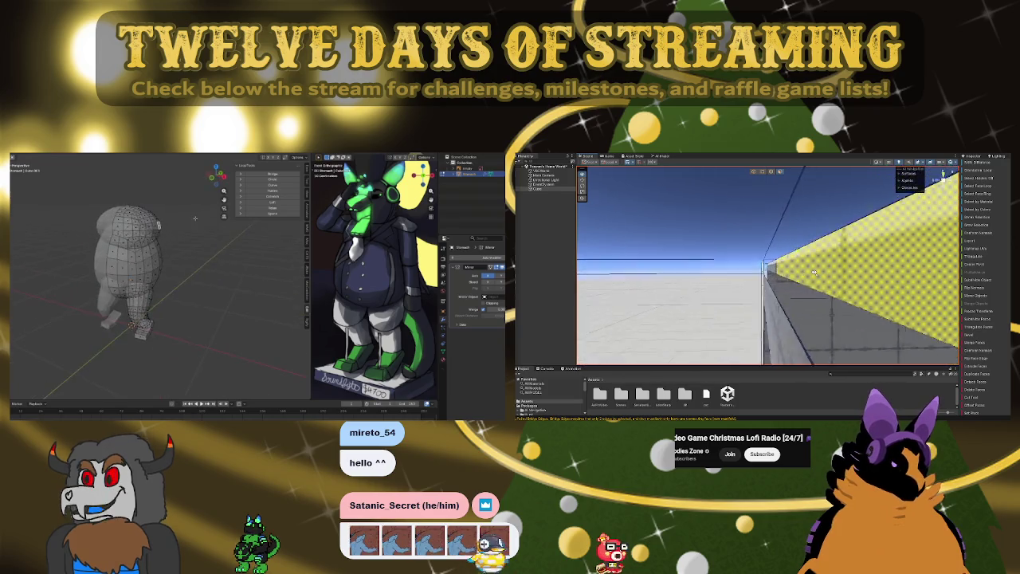
pyautogui.moveTo(814, 274)
pyautogui.mouseDown(button='right')
pyautogui.moveTo(837, 281)
pyautogui.moveTo(800, 264)
pyautogui.moveTo(789, 298)
pyautogui.mouseUp(button='right')
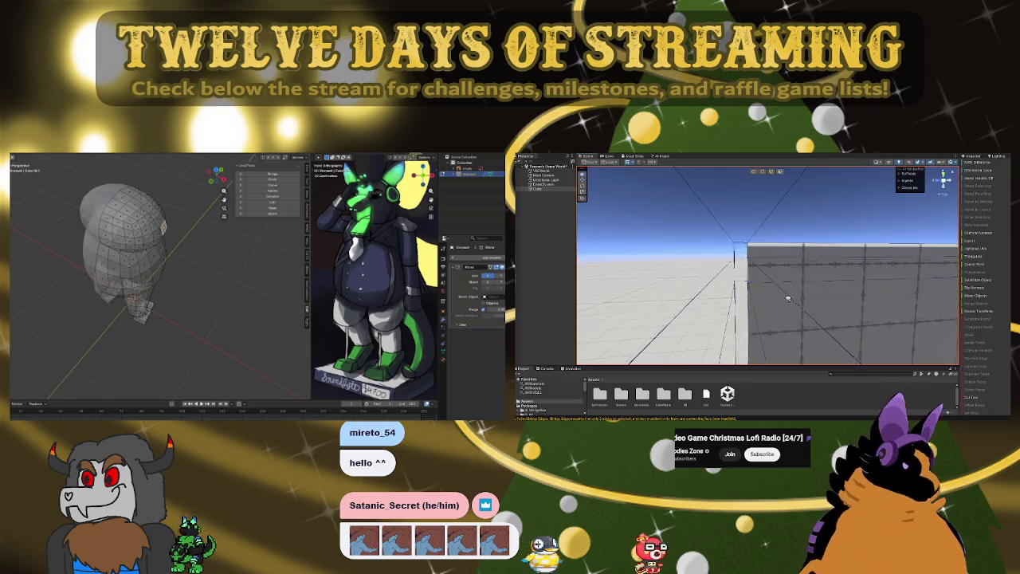
pyautogui.moveTo(713, 297)
pyautogui.mouseDown(button='right')
pyautogui.moveTo(641, 329)
pyautogui.moveTo(824, 293)
pyautogui.mouseUp(button='right')
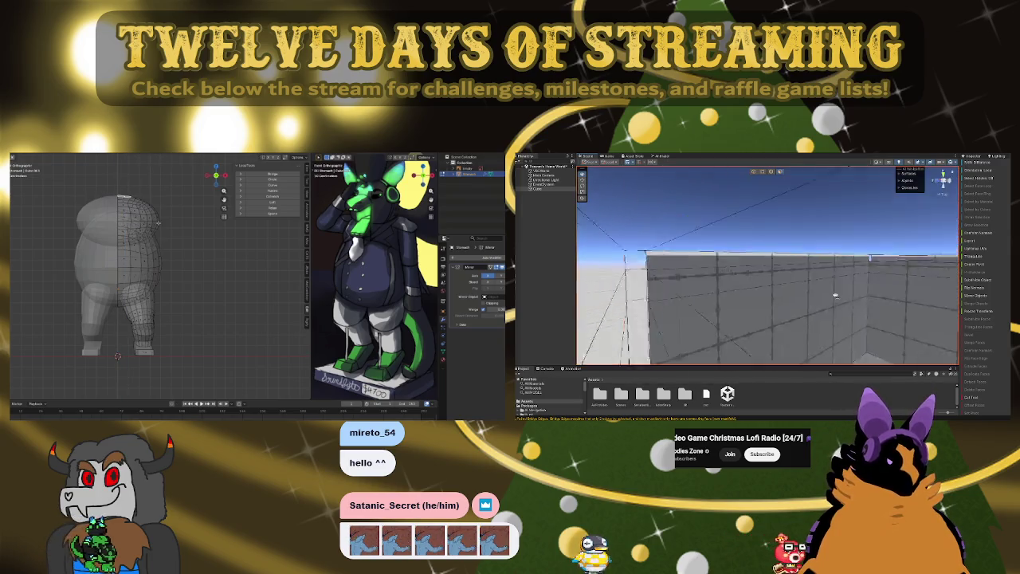
pyautogui.moveTo(837, 295); pyautogui.dragTo(707, 283, button='right')
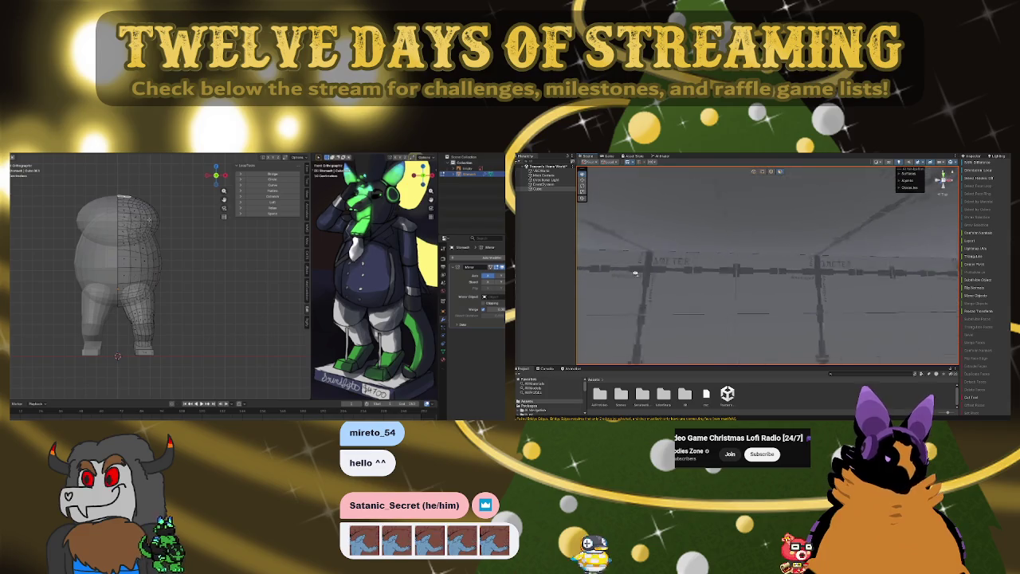
pyautogui.moveTo(797, 295)
pyautogui.mouseDown(button='right')
pyautogui.moveTo(922, 297)
pyautogui.moveTo(938, 286)
pyautogui.moveTo(942, 295)
pyautogui.mouseUp(button='right')
pyautogui.moveTo(857, 297); pyautogui.dragTo(822, 285, button='right')
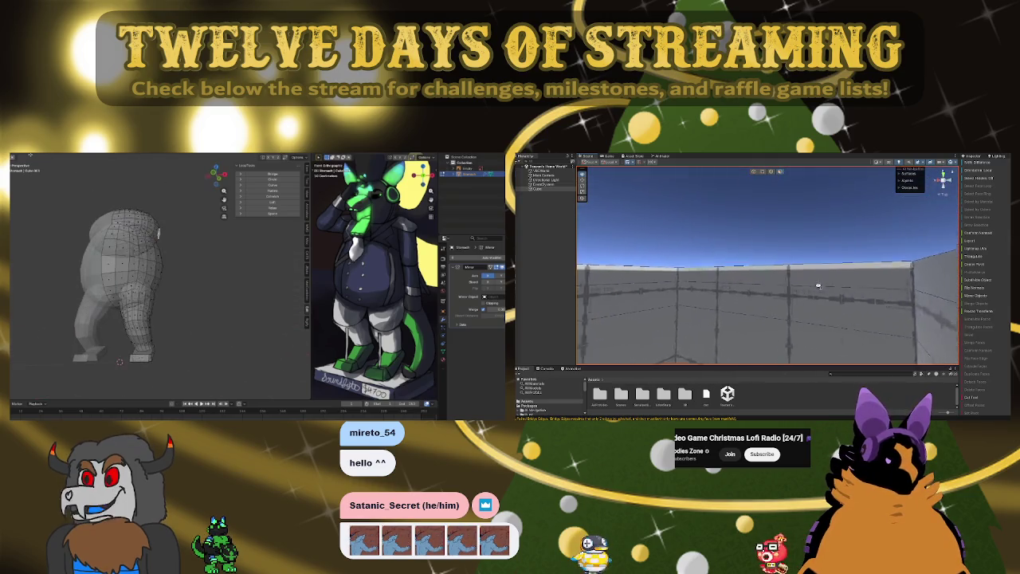
pyautogui.moveTo(723, 276)
pyautogui.mouseDown(button='right')
pyautogui.moveTo(810, 311)
pyautogui.moveTo(783, 172)
pyautogui.moveTo(896, 202)
pyautogui.moveTo(880, 262)
pyautogui.mouseUp(button='right')
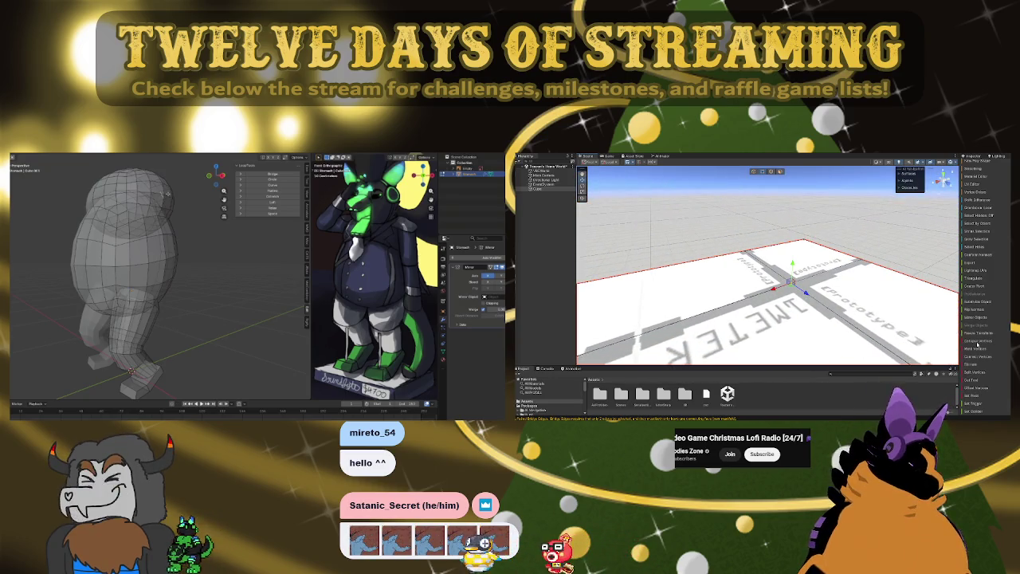
pyautogui.moveTo(717, 319)
pyautogui.mouseDown(button='right')
pyautogui.moveTo(701, 249)
pyautogui.moveTo(788, 285)
pyautogui.mouseUp(button='right')
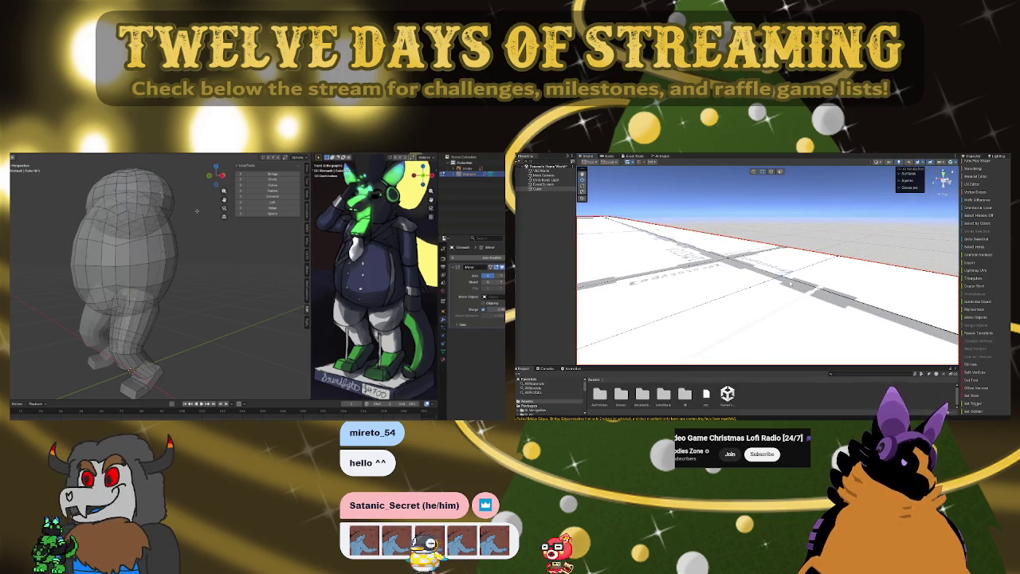
pyautogui.moveTo(874, 311); pyautogui.dragTo(907, 301, button='right')
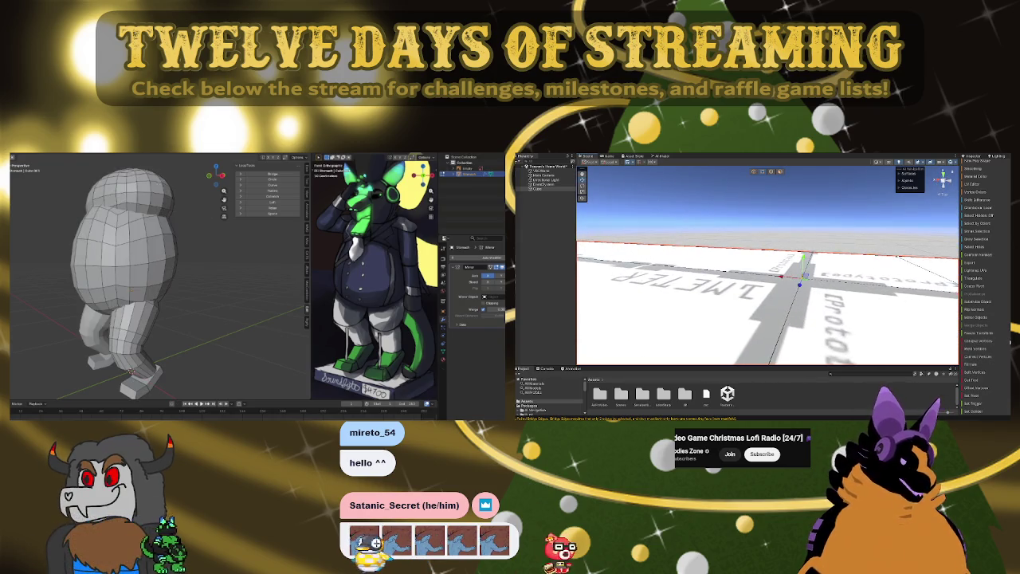
pyautogui.moveTo(789, 287)
pyautogui.mouseDown(button='right')
pyautogui.moveTo(761, 278)
pyautogui.moveTo(786, 298)
pyautogui.mouseUp(button='right')
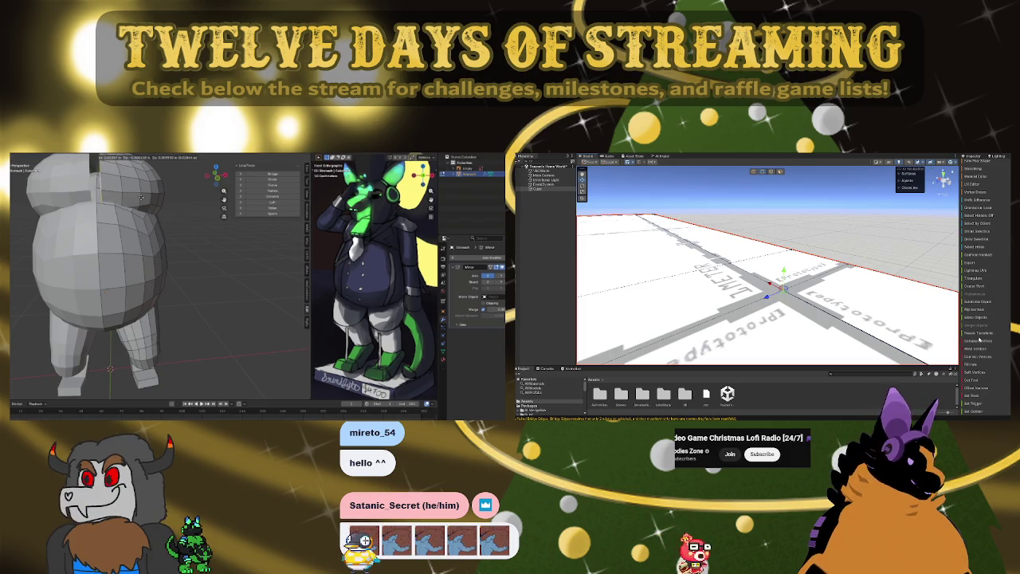
# - Pull the head and torso vertices into a smooth, egg-like shape using proportional editing
pyautogui.moveTo(900, 302); pyautogui.dragTo(868, 273, button='right')
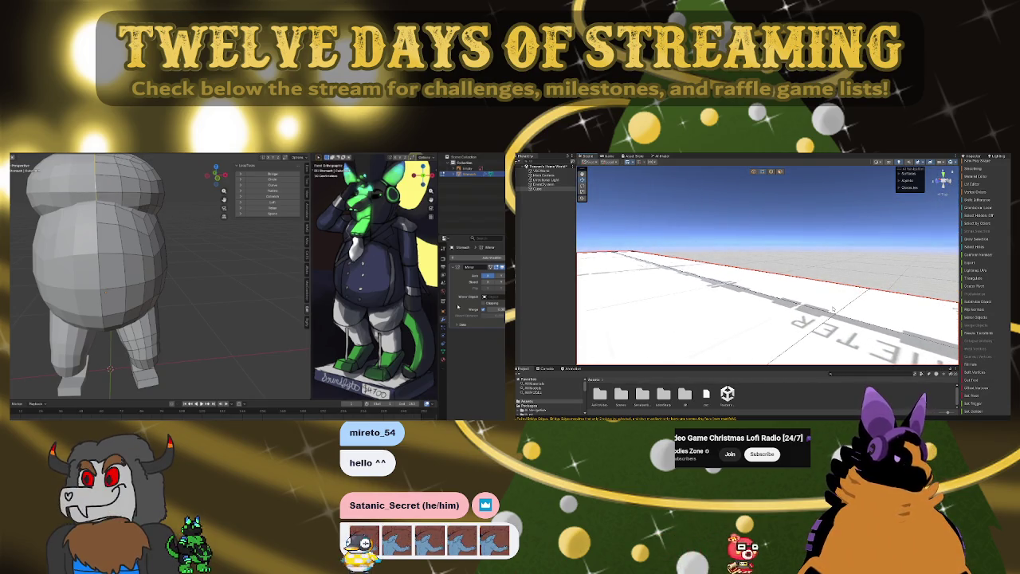
pyautogui.moveTo(948, 334); pyautogui.dragTo(790, 290, button='right')
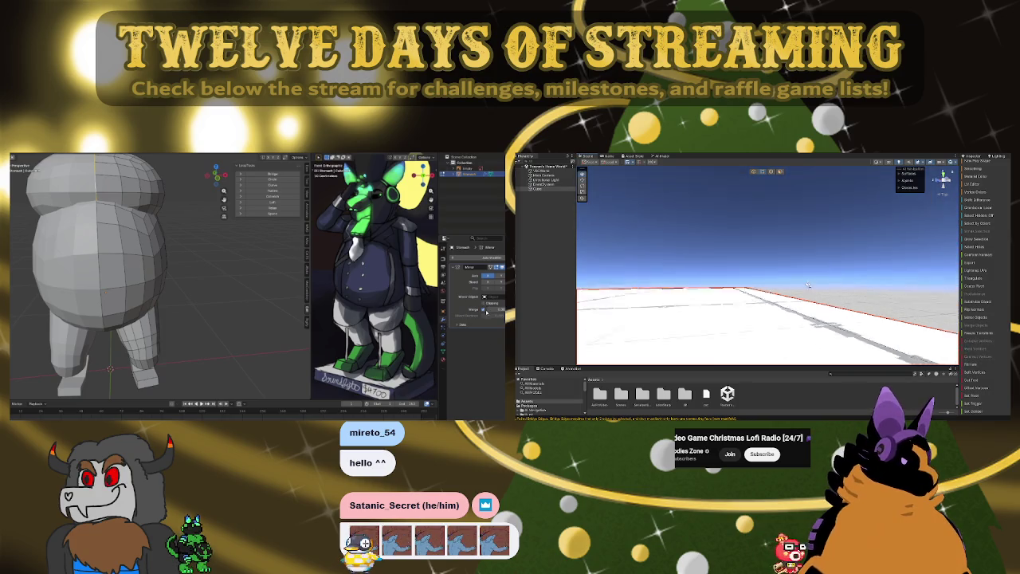
pyautogui.moveTo(794, 298); pyautogui.dragTo(780, 287, button='right')
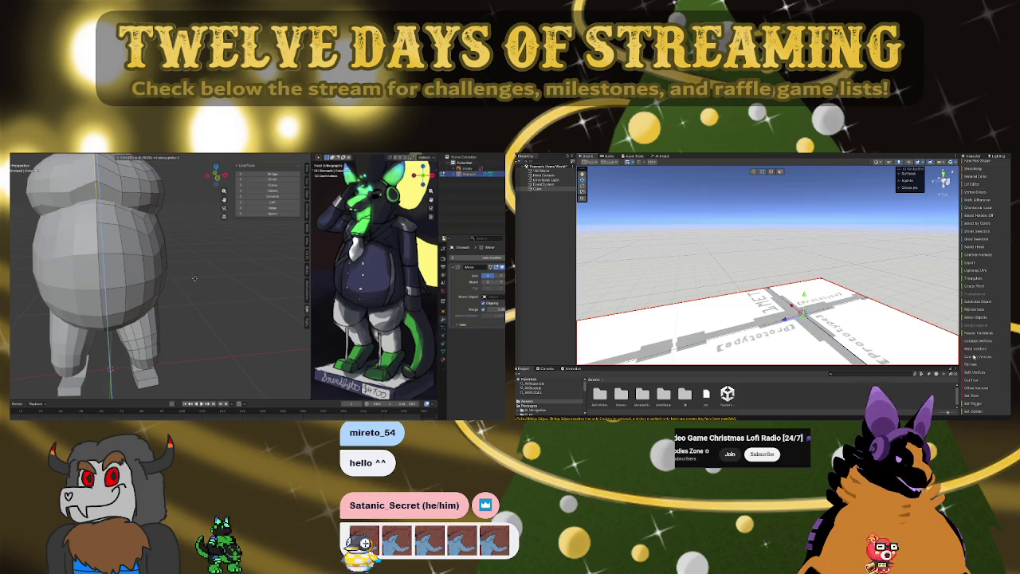
pyautogui.scroll(-3, 177, 205)
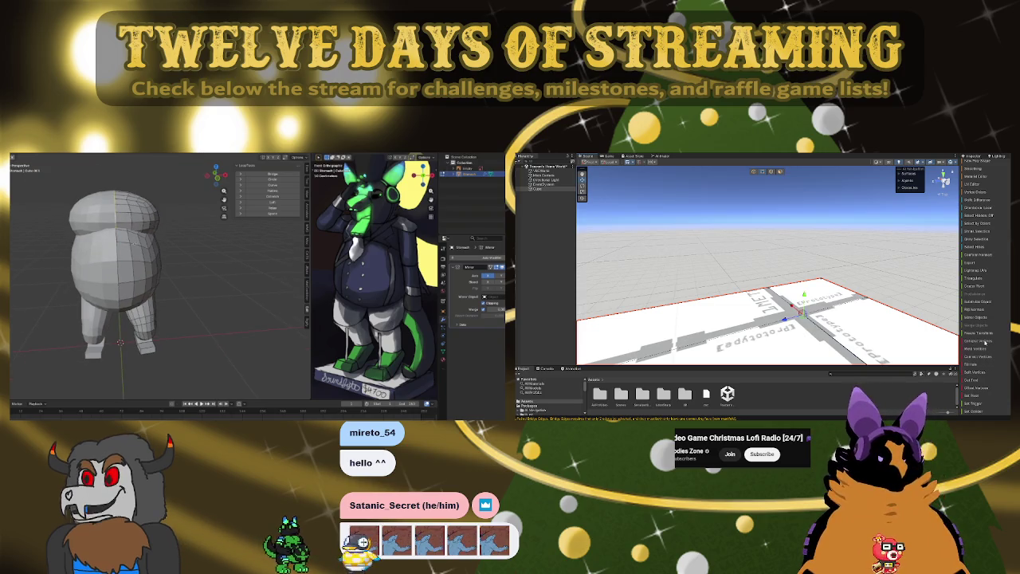
pyautogui.moveTo(842, 274)
pyautogui.mouseDown(button='right')
pyautogui.moveTo(875, 336)
pyautogui.moveTo(859, 228)
pyautogui.mouseUp(button='right')
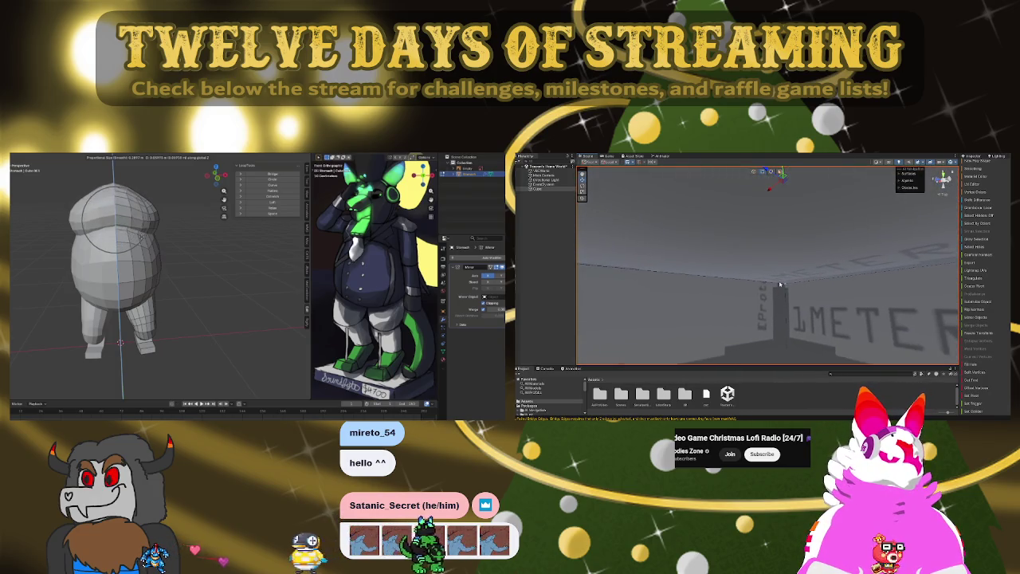
pyautogui.moveTo(978, 341)
pyautogui.mouseDown(button='right')
pyautogui.moveTo(962, 325)
pyautogui.moveTo(919, 316)
pyautogui.mouseUp(button='right')
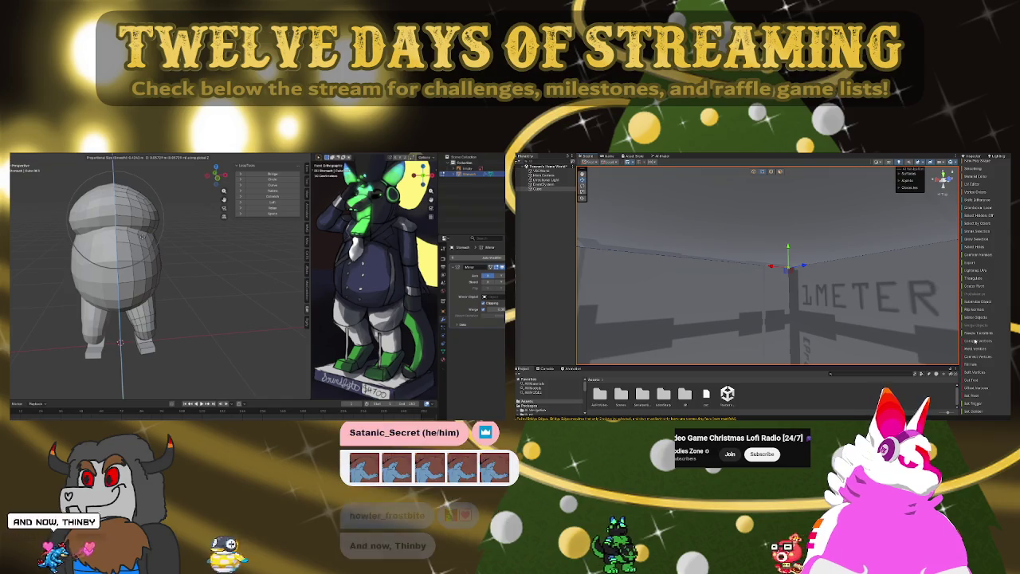
pyautogui.moveTo(796, 318)
pyautogui.mouseDown(button='right')
pyautogui.moveTo(735, 323)
pyautogui.moveTo(726, 282)
pyautogui.mouseUp(button='right')
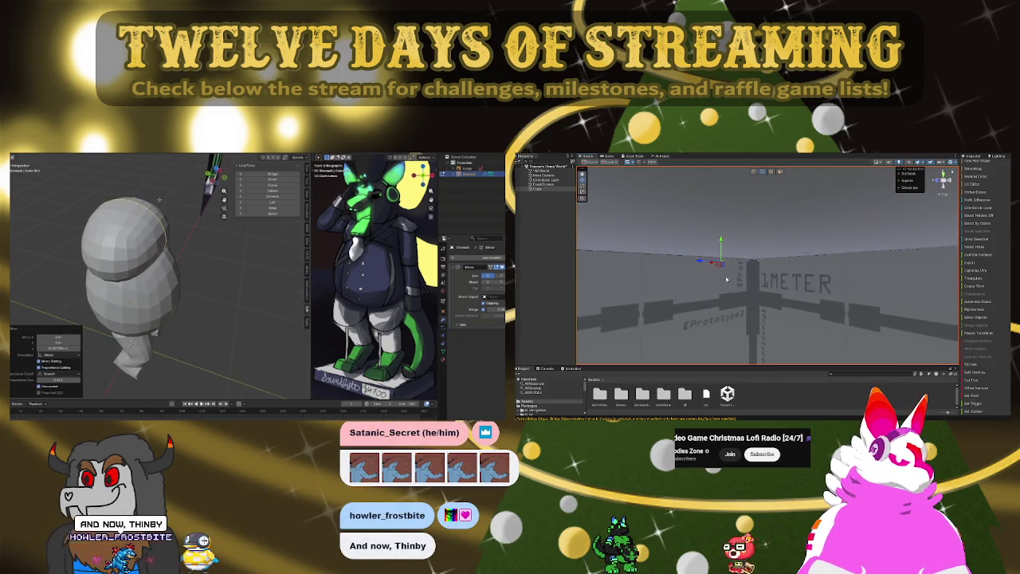
pyautogui.moveTo(975, 347)
pyautogui.mouseDown(button='right')
pyautogui.moveTo(945, 305)
pyautogui.moveTo(925, 302)
pyautogui.mouseUp(button='right')
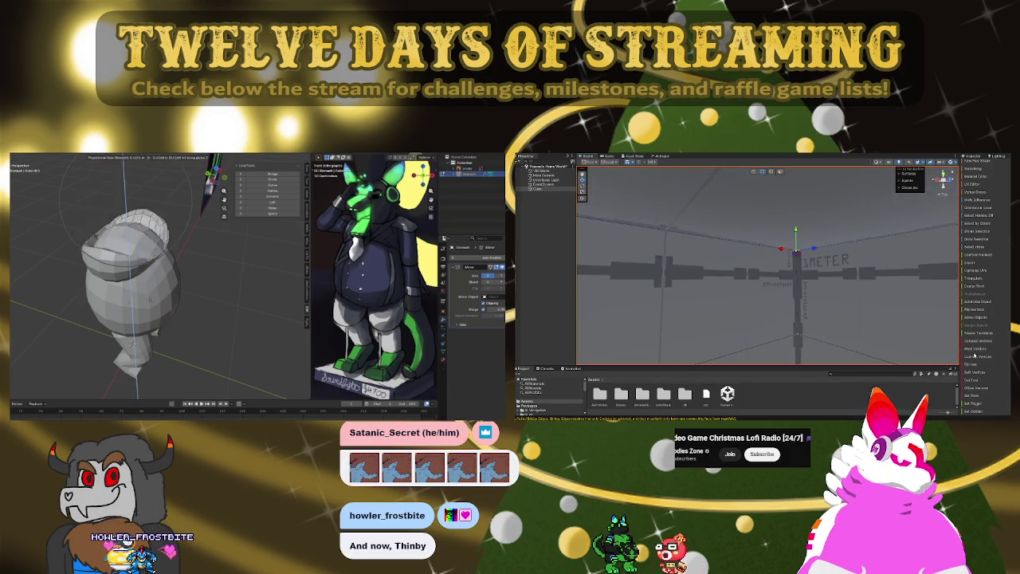
pyautogui.moveTo(866, 306); pyautogui.dragTo(805, 272, button='right')
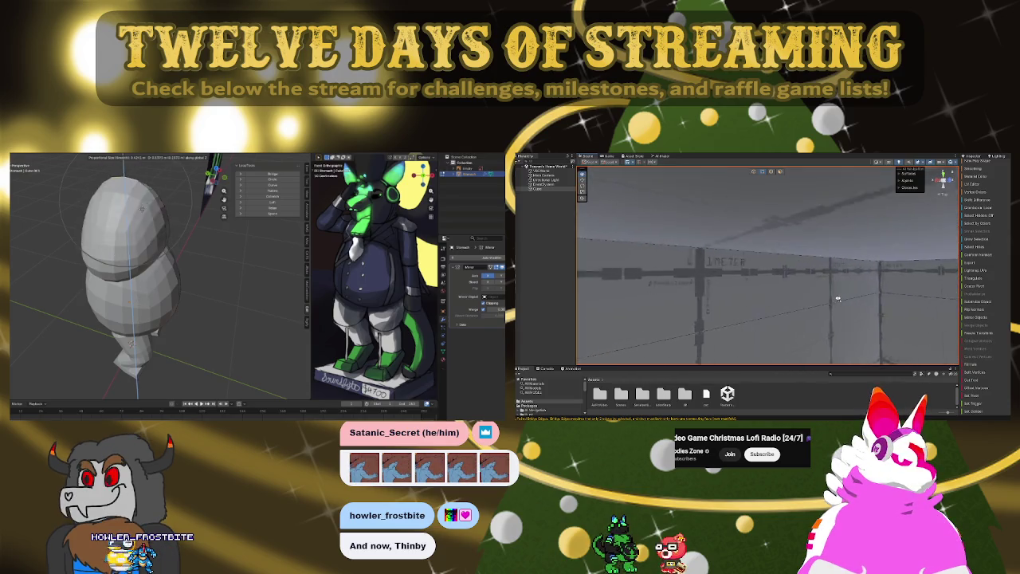
pyautogui.click(811, 236)
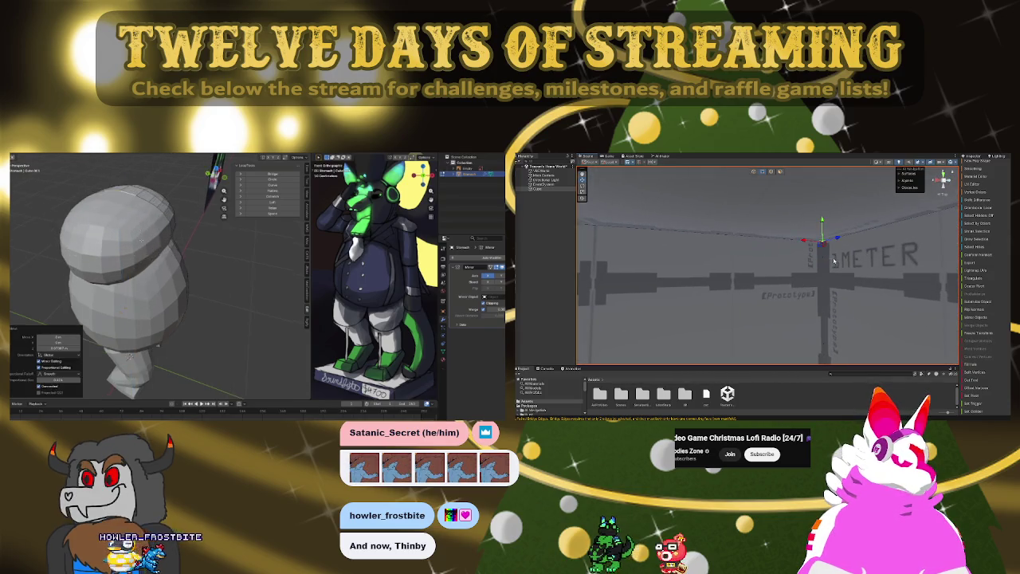
pyautogui.moveTo(851, 278)
pyautogui.mouseDown(button='right')
pyautogui.moveTo(761, 264)
pyautogui.moveTo(780, 174)
pyautogui.moveTo(826, 269)
pyautogui.mouseUp(button='right')
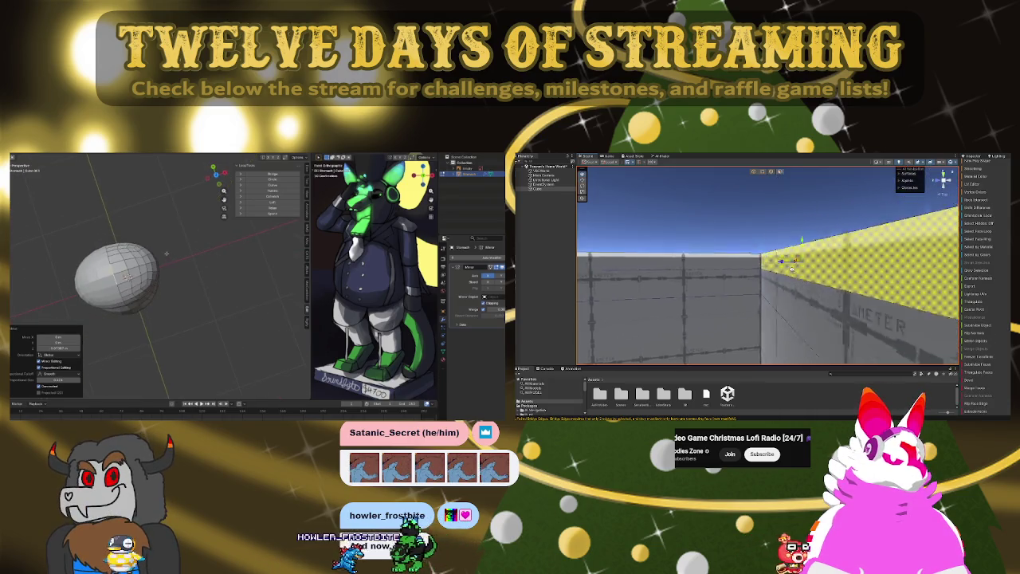
# - Add extra edge loops across the body mesh with Ctrl+R
pyautogui.moveTo(826, 268)
pyautogui.mouseDown(button='right')
pyautogui.moveTo(847, 262)
pyautogui.moveTo(978, 379)
pyautogui.mouseUp(button='right')
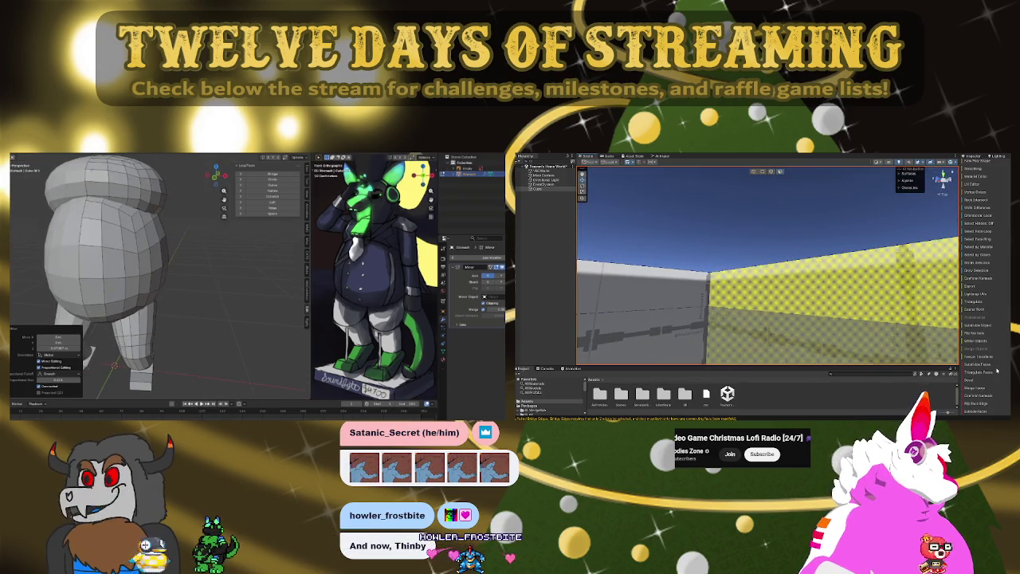
pyautogui.moveTo(844, 303)
pyautogui.mouseDown(button='right')
pyautogui.moveTo(800, 330)
pyautogui.moveTo(629, 284)
pyautogui.moveTo(740, 279)
pyautogui.moveTo(760, 266)
pyautogui.mouseUp(button='right')
pyautogui.click(760, 266)
pyautogui.moveTo(977, 407); pyautogui.dragTo(953, 311, button='right')
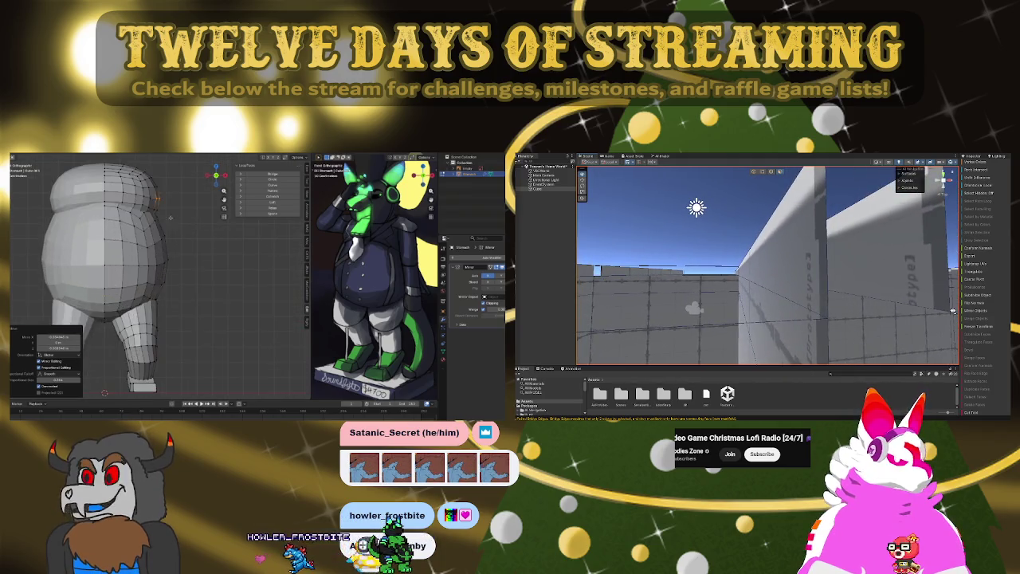
pyautogui.click(774, 273)
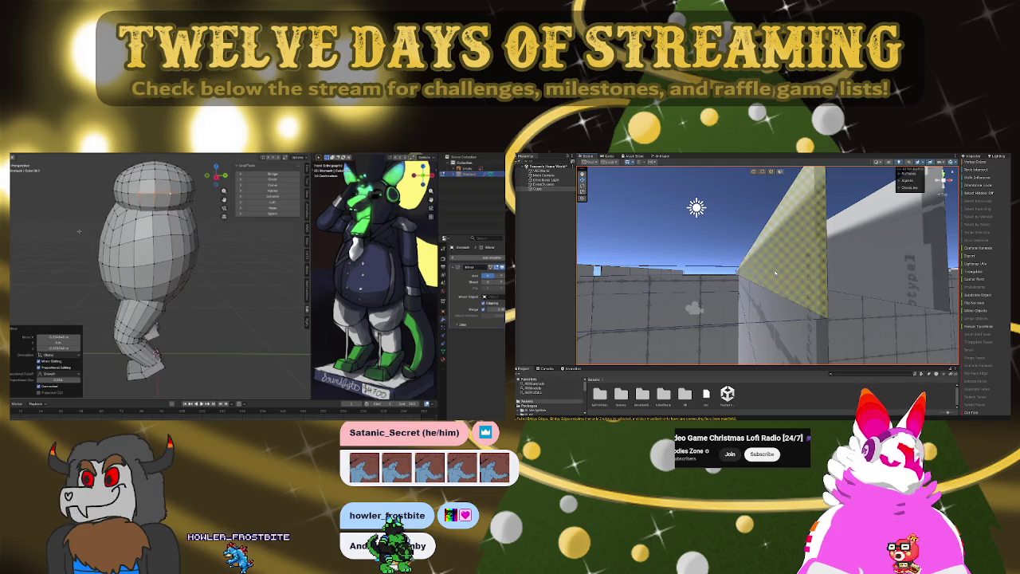
pyautogui.moveTo(842, 272)
pyautogui.mouseDown(button='right')
pyautogui.moveTo(791, 269)
pyautogui.moveTo(847, 303)
pyautogui.moveTo(748, 283)
pyautogui.moveTo(837, 291)
pyautogui.moveTo(788, 291)
pyautogui.moveTo(995, 391)
pyautogui.moveTo(838, 271)
pyautogui.moveTo(968, 320)
pyautogui.moveTo(839, 285)
pyautogui.mouseUp(button='right')
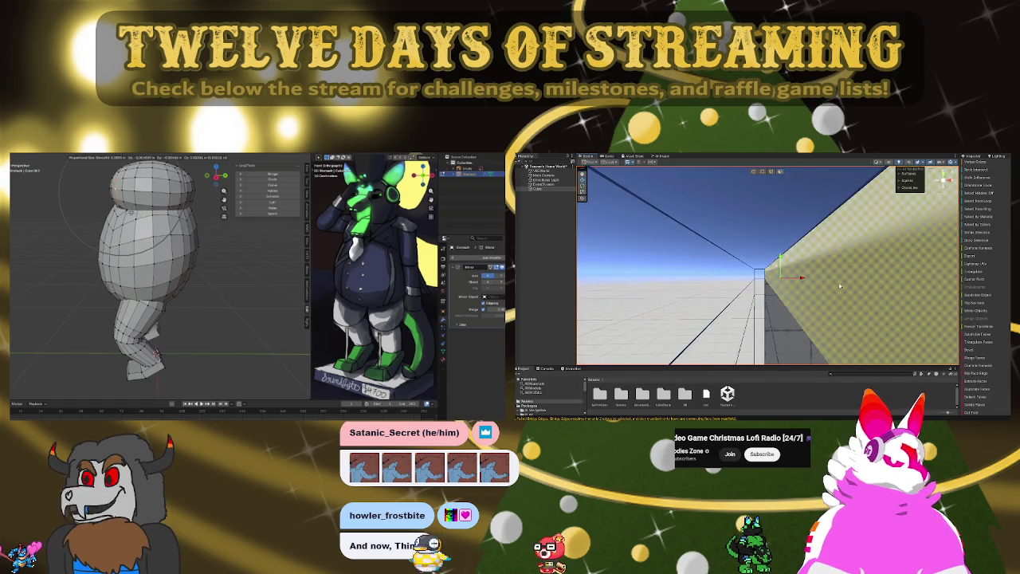
pyautogui.click(789, 293)
# - Move the belly vertices outward with proportional editing for a fuller, rounder belly
pyautogui.moveTo(638, 287)
pyautogui.mouseDown(button='right')
pyautogui.moveTo(871, 292)
pyautogui.moveTo(656, 305)
pyautogui.mouseUp(button='right')
pyautogui.moveTo(745, 272)
pyautogui.mouseDown(button='right')
pyautogui.moveTo(803, 274)
pyautogui.moveTo(767, 273)
pyautogui.mouseUp(button='right')
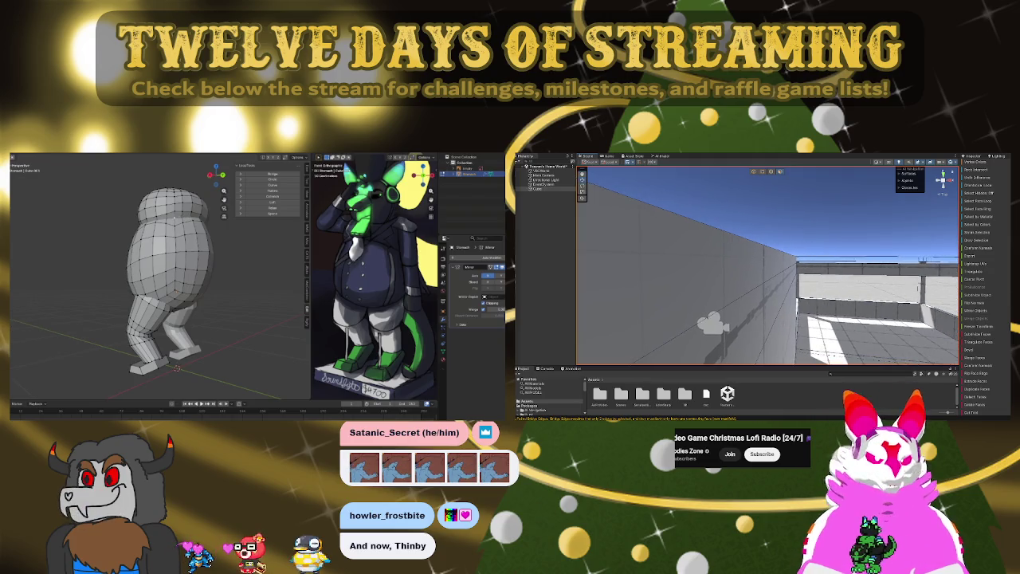
pyautogui.moveTo(871, 307)
pyautogui.mouseDown(button='right')
pyautogui.moveTo(928, 299)
pyautogui.moveTo(545, 308)
pyautogui.mouseUp(button='right')
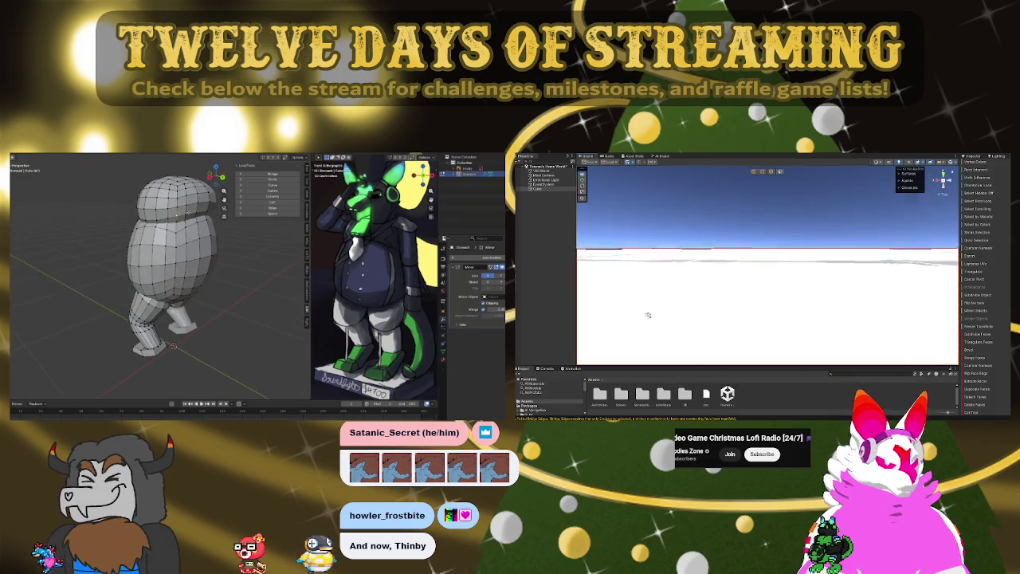
pyautogui.moveTo(651, 312); pyautogui.dragTo(634, 304, button='right')
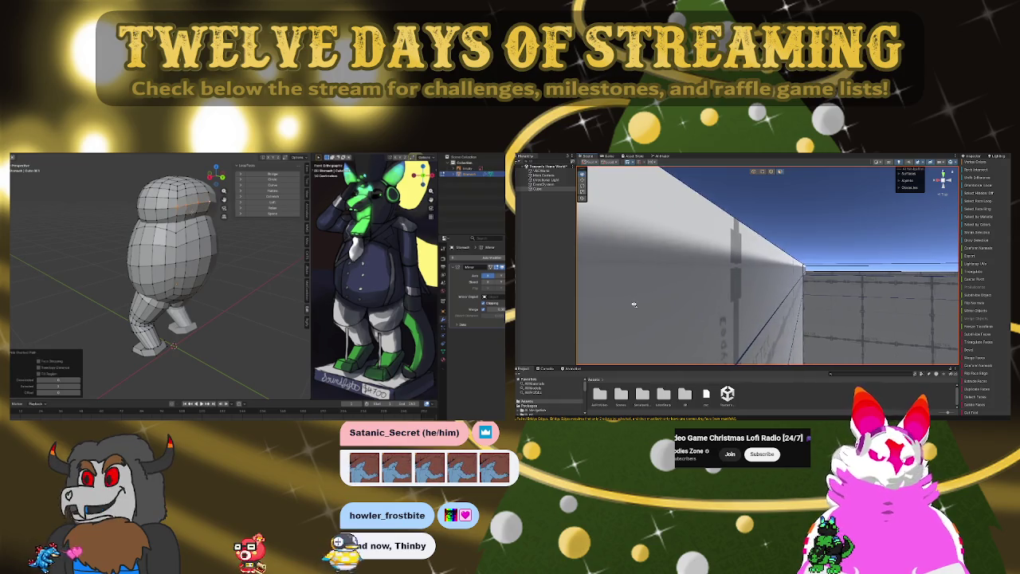
pyautogui.moveTo(765, 303); pyautogui.dragTo(1006, 348, button='right')
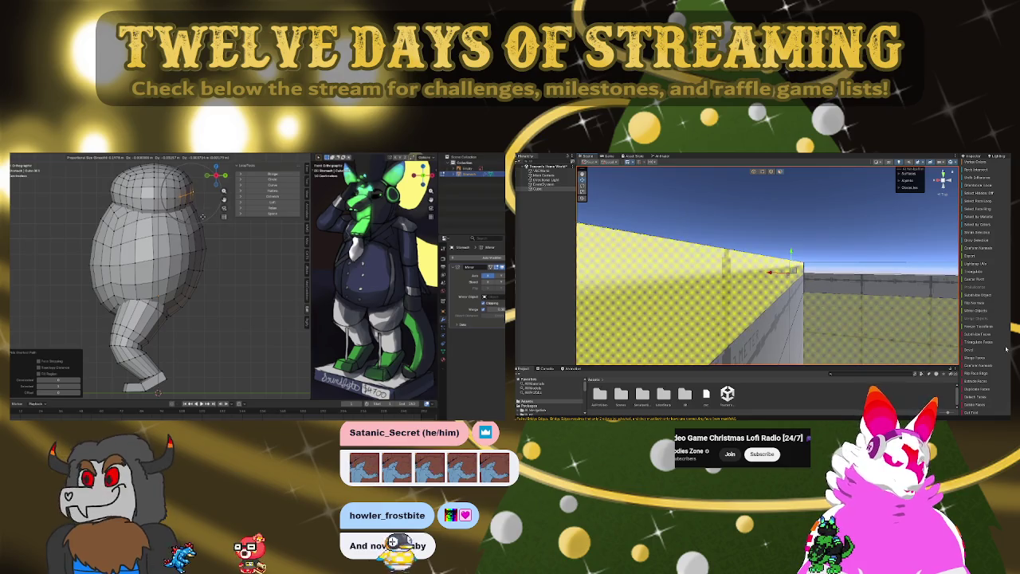
pyautogui.click(850, 341)
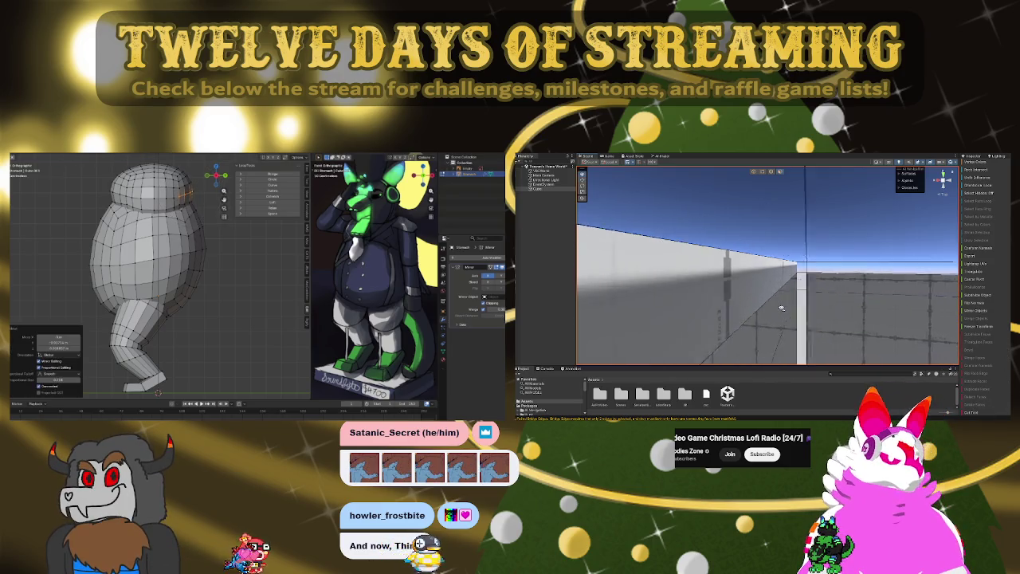
pyautogui.moveTo(781, 307)
pyautogui.mouseDown(button='right')
pyautogui.moveTo(772, 270)
pyautogui.moveTo(751, 287)
pyautogui.mouseUp(button='right')
# - Adjust the legs so they sit tucked beneath the belly, checking from front and side
pyautogui.click(772, 290)
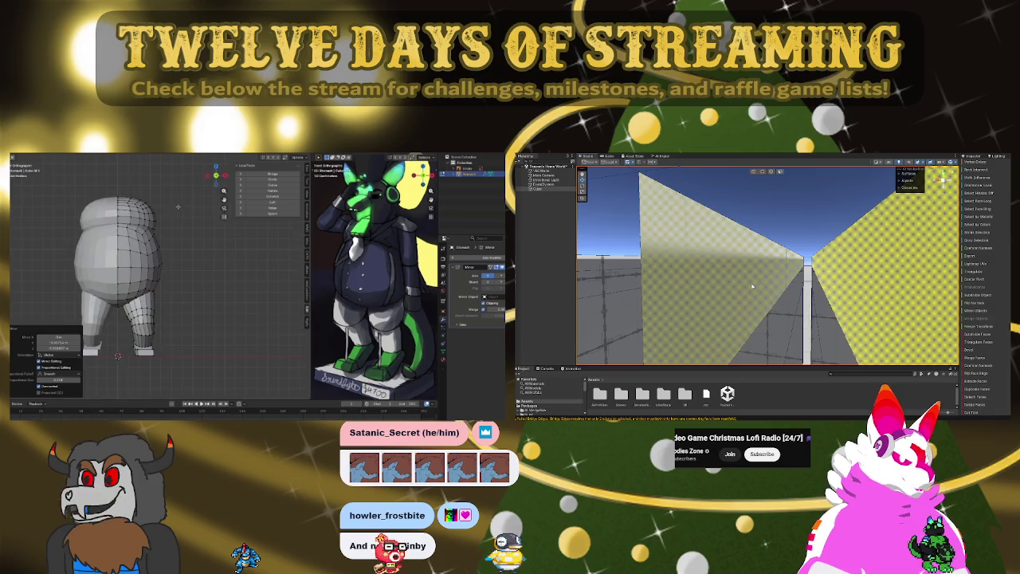
pyautogui.click(751, 287)
pyautogui.moveTo(797, 280); pyautogui.dragTo(858, 278, button='right')
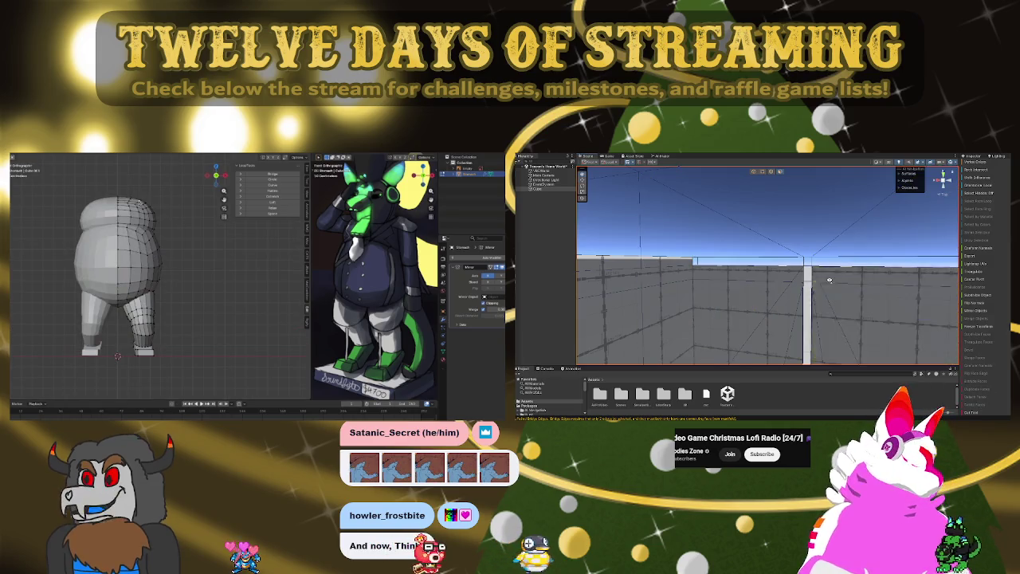
pyautogui.moveTo(724, 302); pyautogui.dragTo(745, 274, button='right')
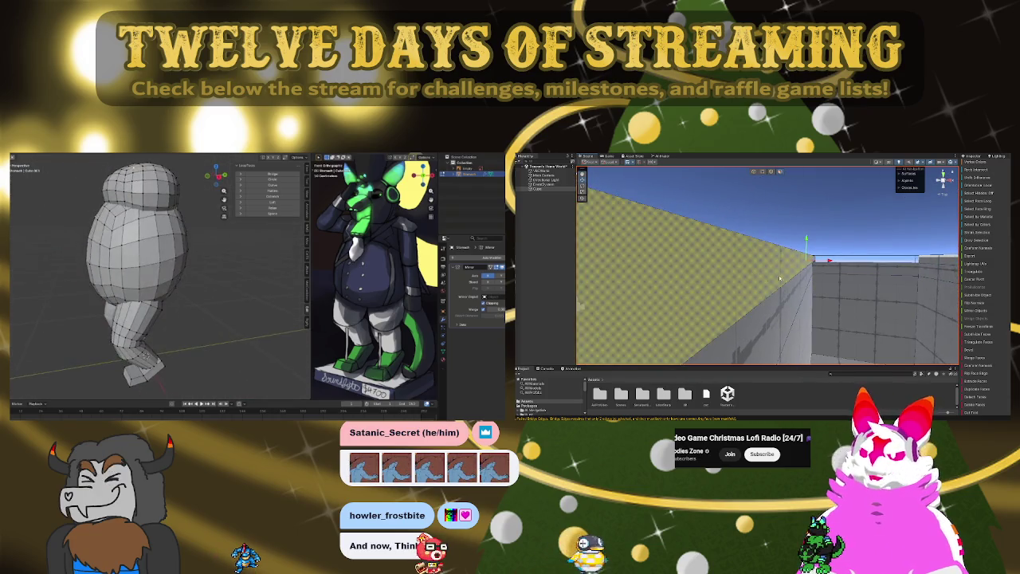
pyautogui.click(745, 274)
pyautogui.moveTo(745, 274)
pyautogui.mouseDown(button='right')
pyautogui.moveTo(838, 279)
pyautogui.moveTo(572, 275)
pyautogui.moveTo(687, 337)
pyautogui.mouseUp(button='right')
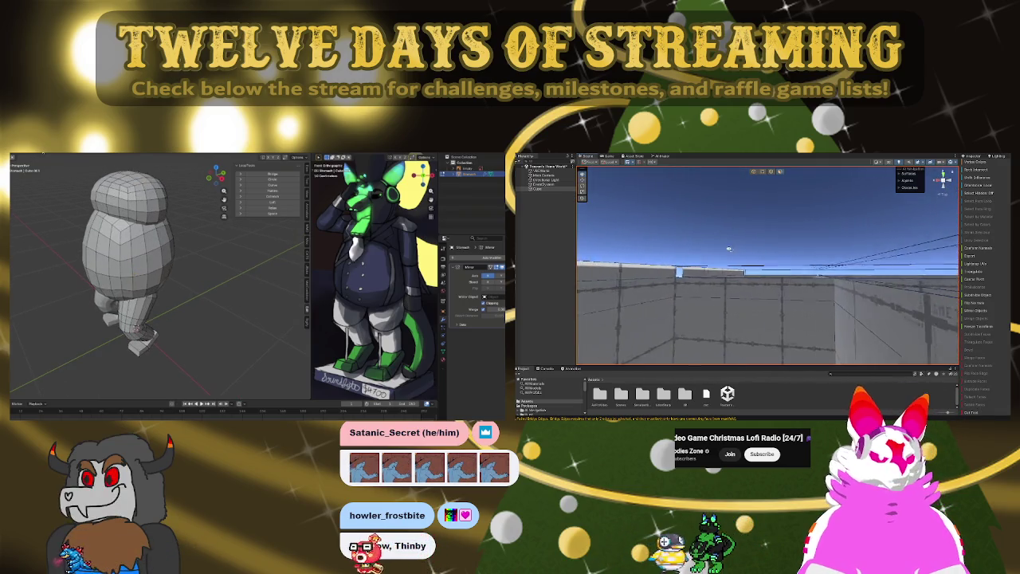
pyautogui.moveTo(718, 249)
pyautogui.mouseDown(button='right')
pyautogui.moveTo(695, 258)
pyautogui.moveTo(821, 248)
pyautogui.moveTo(758, 258)
pyautogui.mouseUp(button='right')
pyautogui.moveTo(824, 259)
pyautogui.mouseDown(button='right')
pyautogui.moveTo(1003, 251)
pyautogui.moveTo(526, 257)
pyautogui.mouseUp(button='right')
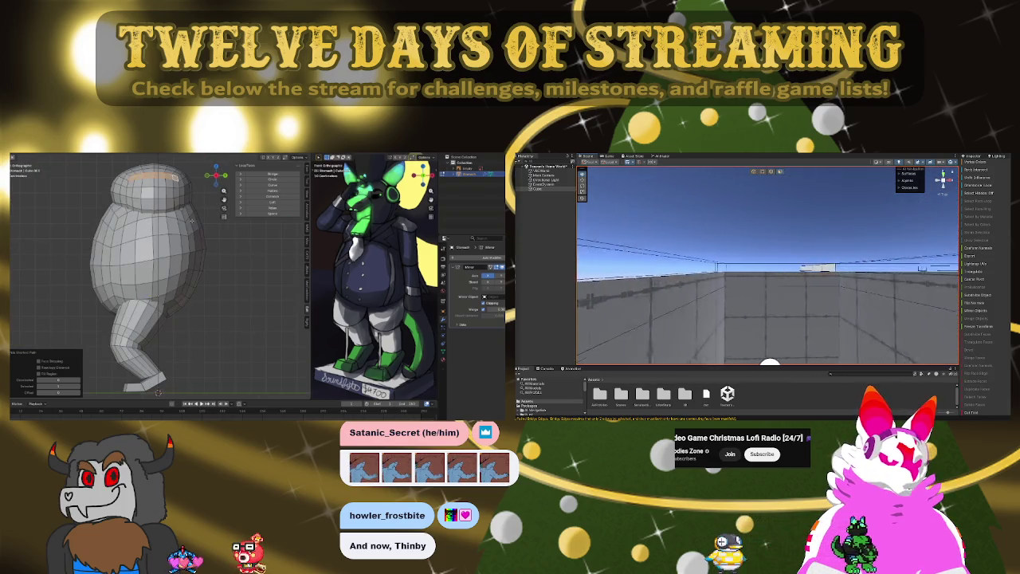
pyautogui.moveTo(590, 252)
pyautogui.mouseDown(button='right')
pyautogui.moveTo(835, 167)
pyautogui.moveTo(685, 260)
pyautogui.moveTo(665, 246)
pyautogui.moveTo(568, 255)
pyautogui.mouseUp(button='right')
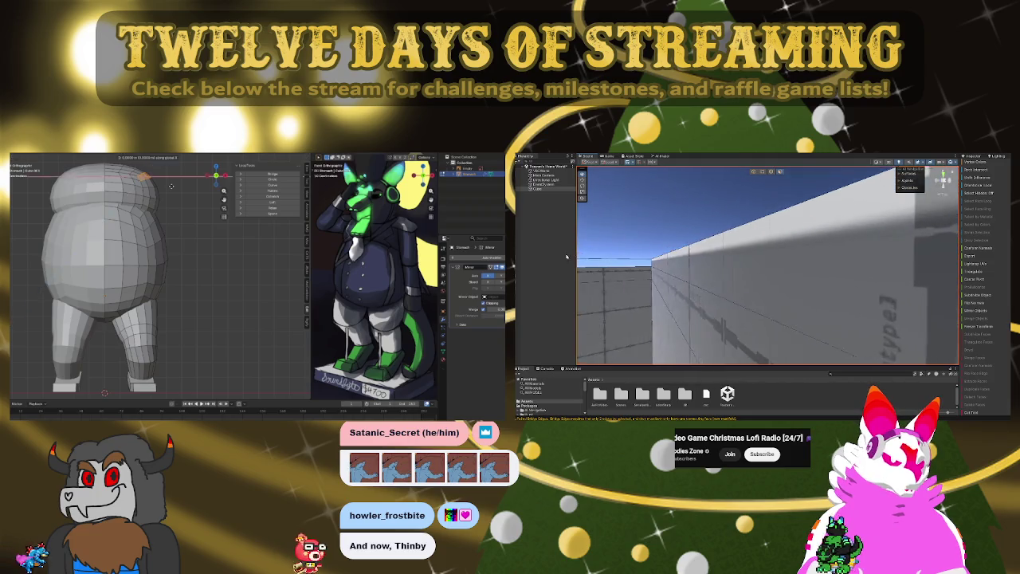
# - Delete the selected wall face of the room and frame the room with F
pyautogui.moveTo(636, 280); pyautogui.dragTo(779, 280, button='right')
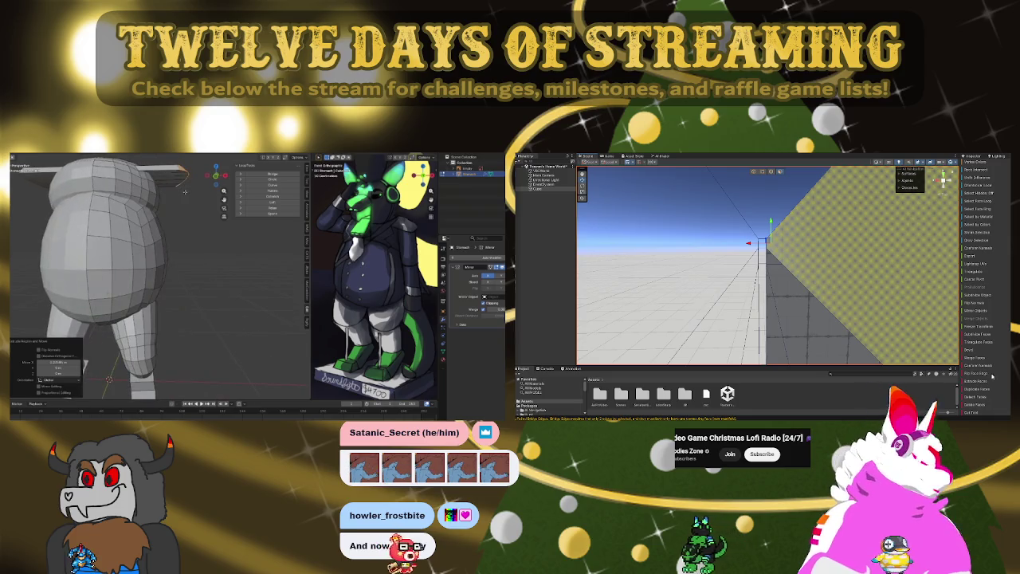
pyautogui.click(976, 397)
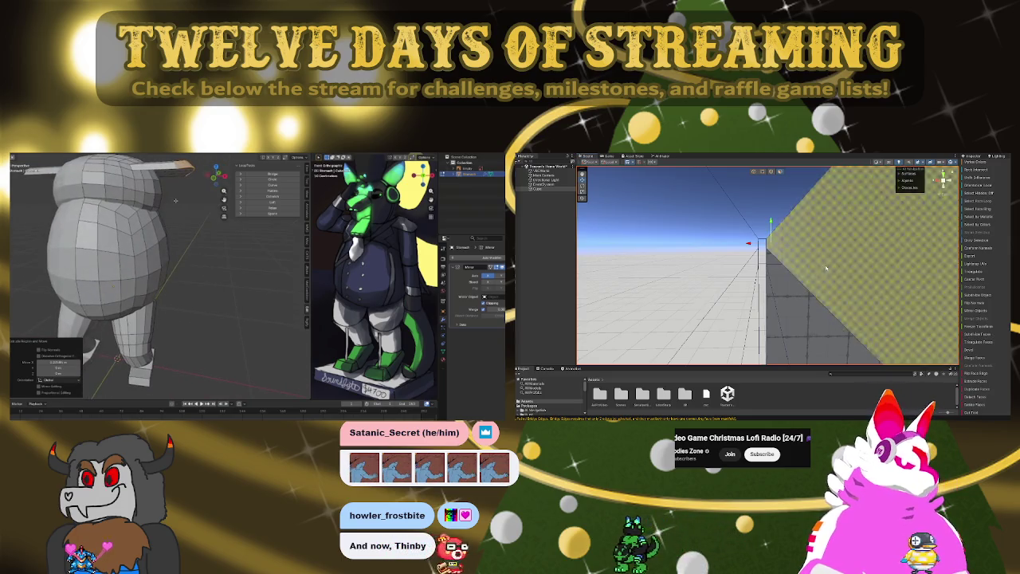
pyautogui.moveTo(826, 267); pyautogui.dragTo(826, 261, button='right')
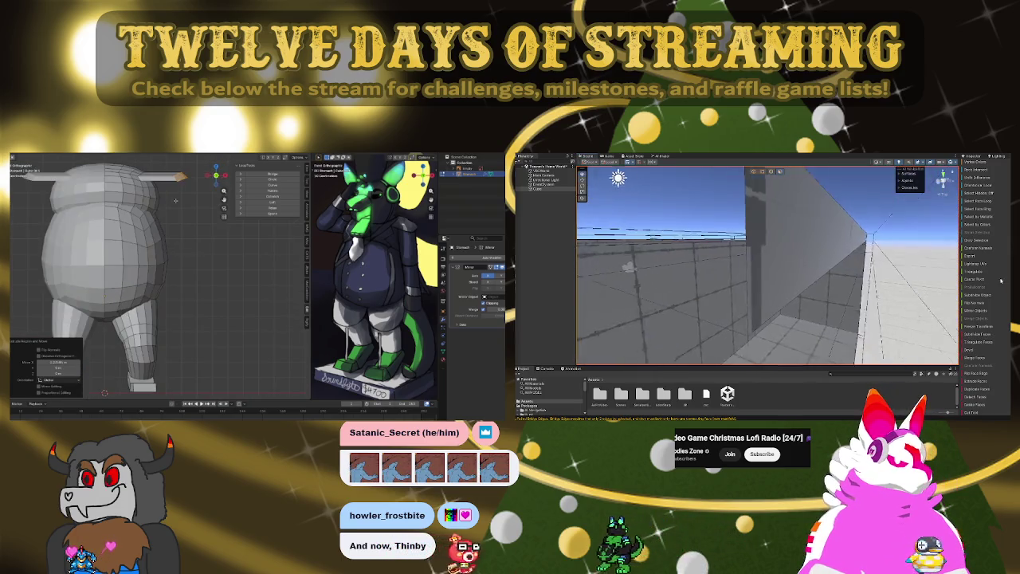
pyautogui.click(978, 409)
pyautogui.moveTo(823, 275)
pyautogui.mouseDown(button='right')
pyautogui.moveTo(793, 301)
pyautogui.moveTo(562, 305)
pyautogui.mouseUp(button='right')
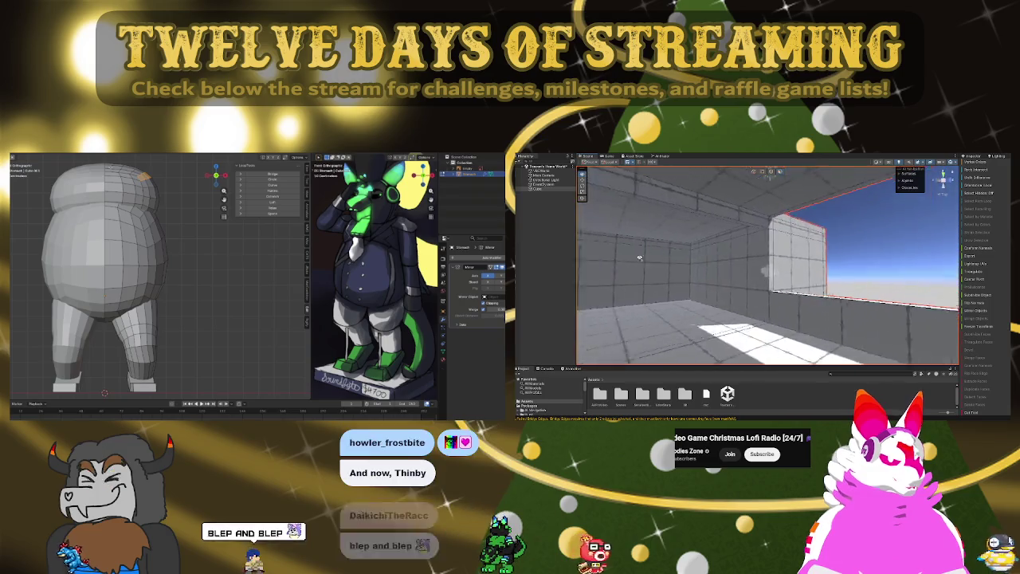
pyautogui.press('f')
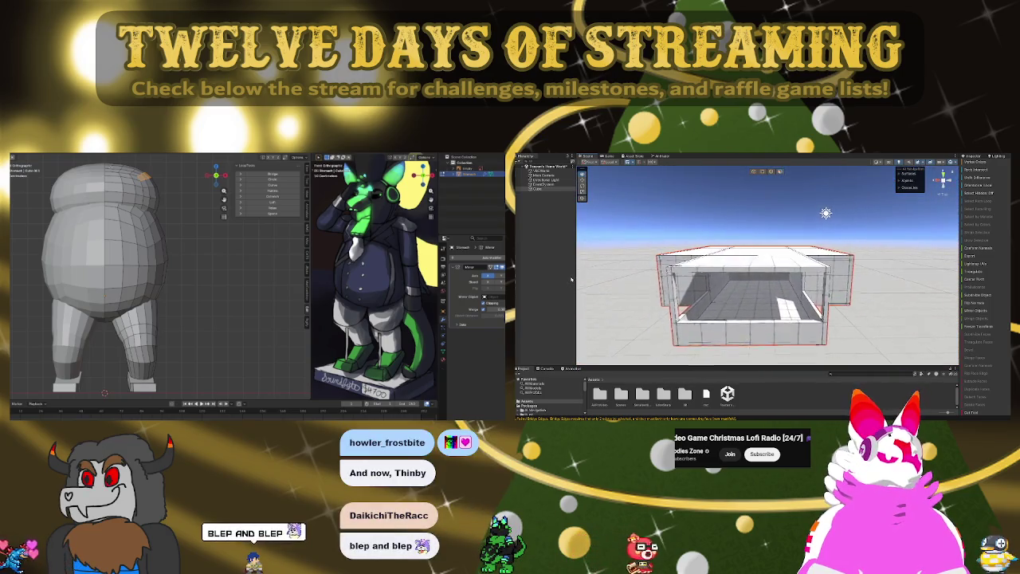
# - Zoom in and orbit the room to check the opening left by the deleted wall
pyautogui.scroll(2, 596, 249)
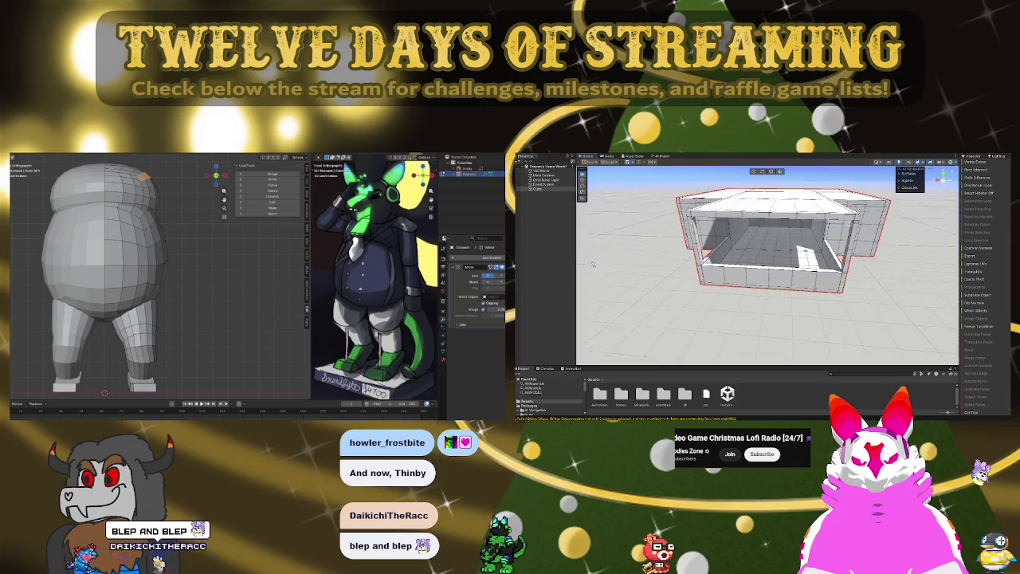
pyautogui.scroll(1, 595, 252)
pyautogui.scroll(1, 594, 256)
pyautogui.scroll(2, 593, 261)
pyautogui.scroll(2, 593, 256)
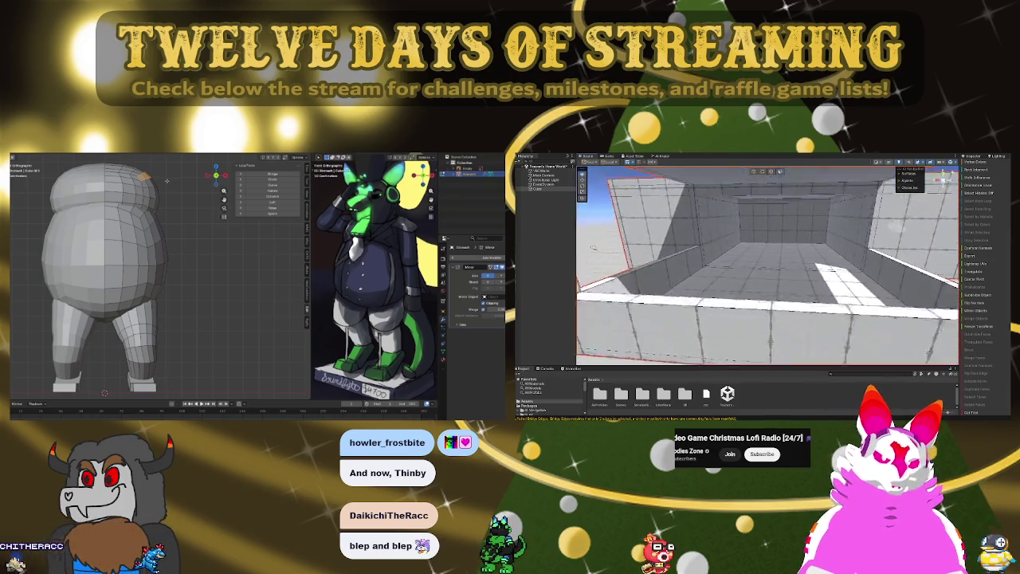
pyautogui.scroll(2, 594, 247)
pyautogui.scroll(1, 596, 237)
pyautogui.scroll(1, 598, 228)
pyautogui.moveTo(597, 226); pyautogui.dragTo(646, 294, button='middle')
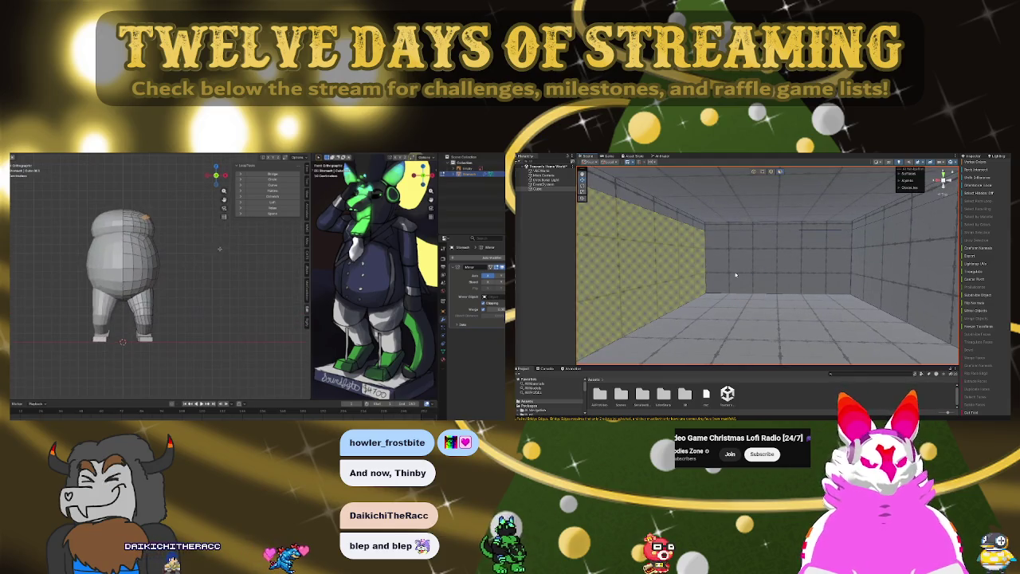
pyautogui.moveTo(727, 254)
pyautogui.mouseDown(button='right')
pyautogui.moveTo(779, 255)
pyautogui.moveTo(603, 242)
pyautogui.moveTo(759, 264)
pyautogui.mouseUp(button='right')
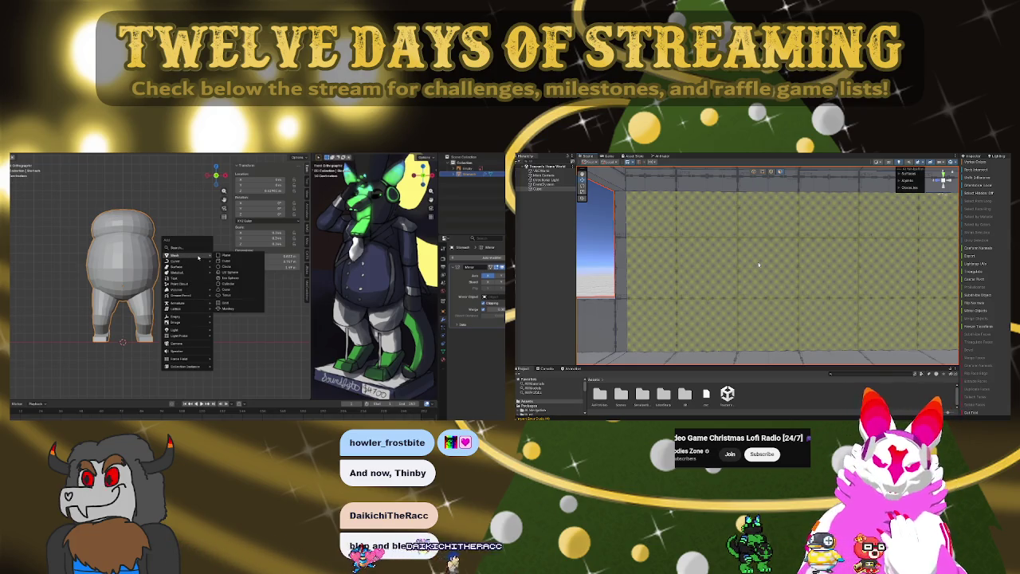
# - Add a cylinder and move it, then undo both the move and the addition
pyautogui.click(226, 283)
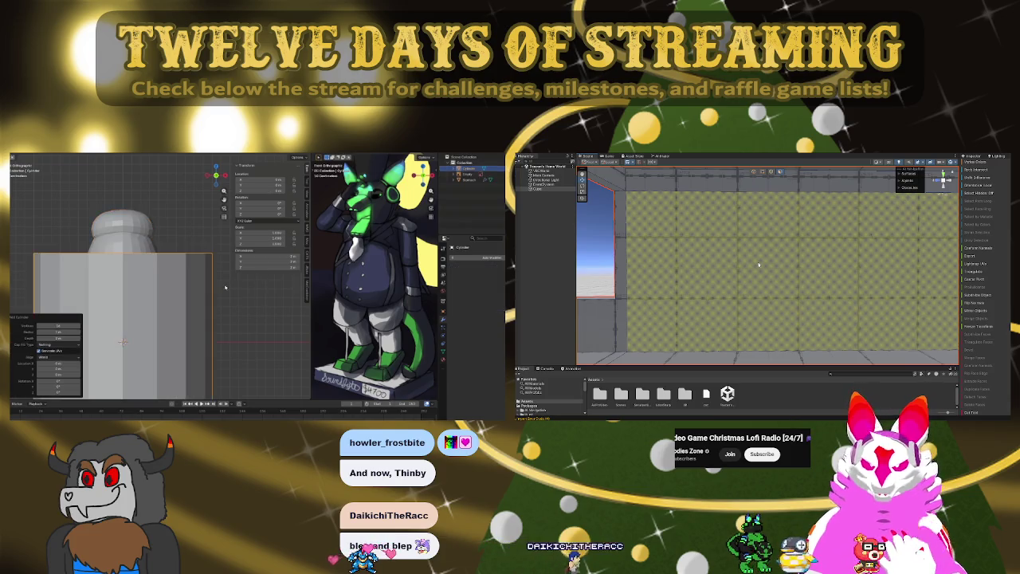
pyautogui.press('g')
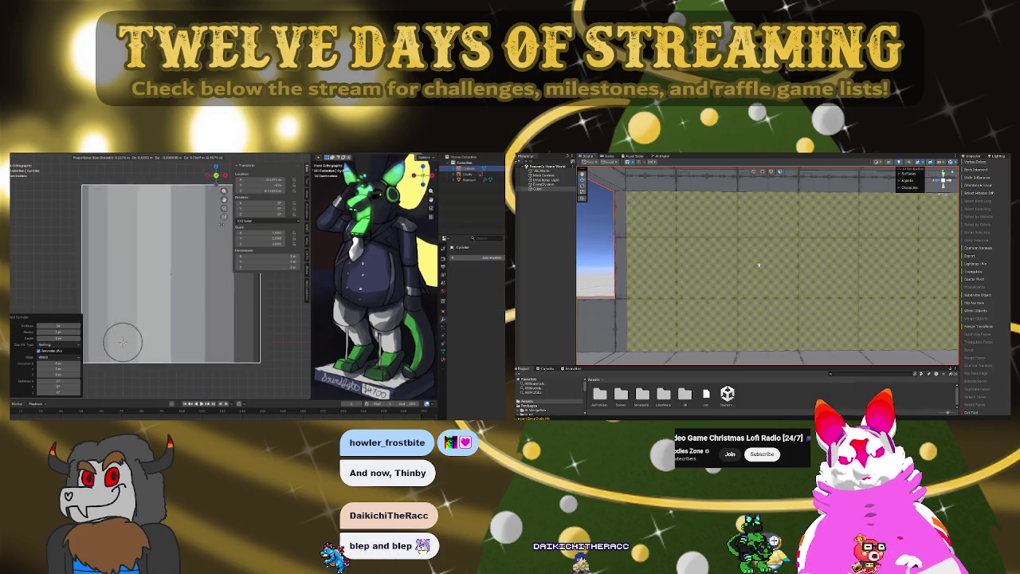
pyautogui.click(216, 227)
pyautogui.hotkey('ctrl', 'z')
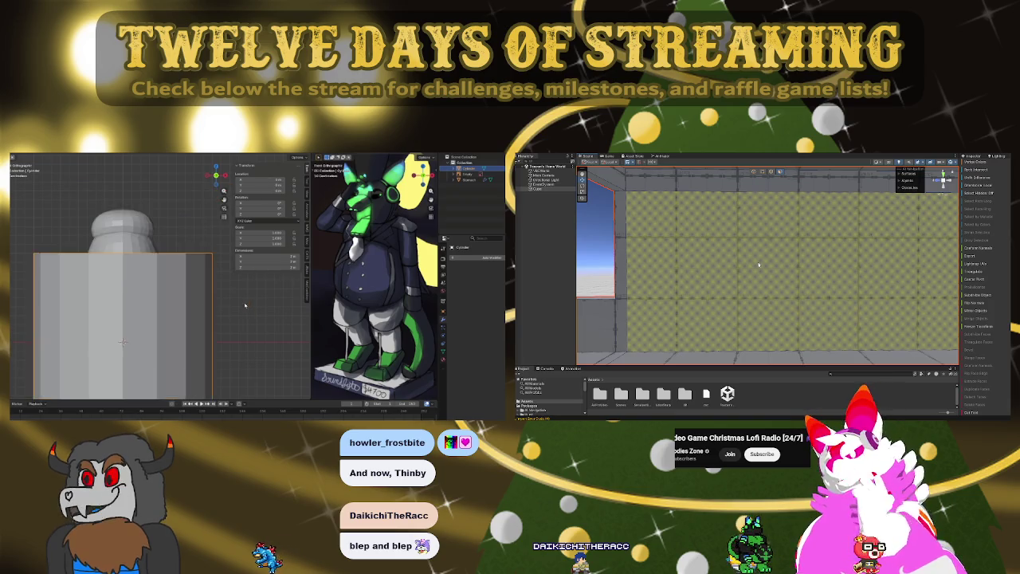
pyautogui.hotkey('ctrl', 'z')
# - In Edit Mode, add a cylinder inside the body mesh, reposition it and scale it down
pyautogui.press('Tab')
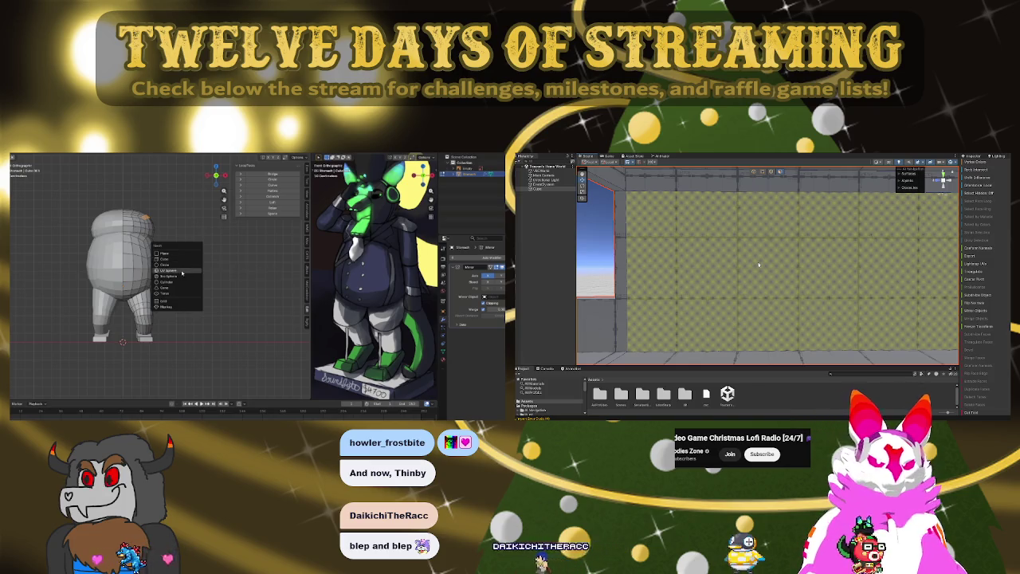
pyautogui.click(172, 283)
pyautogui.press('g')
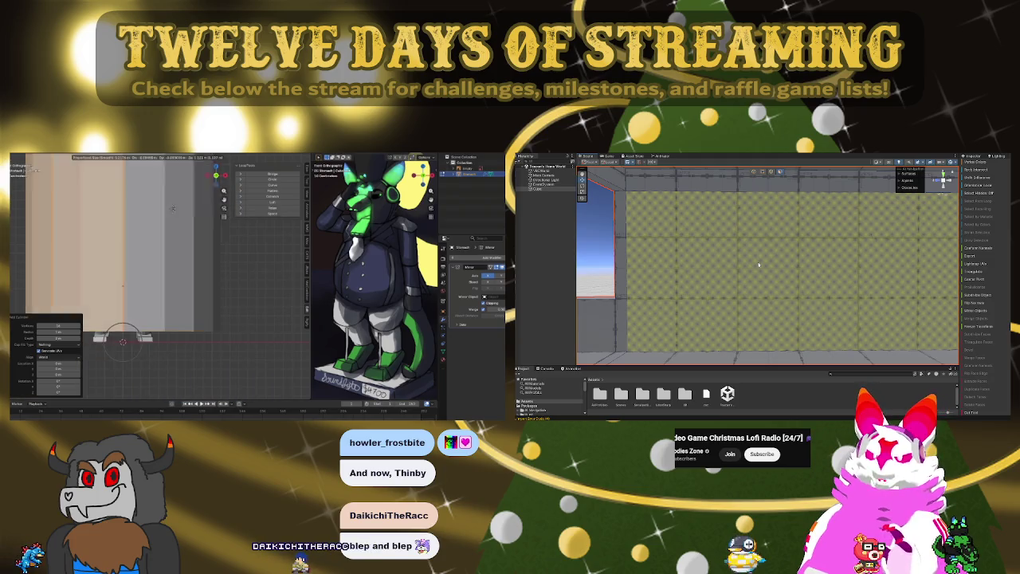
pyautogui.click(314, 266)
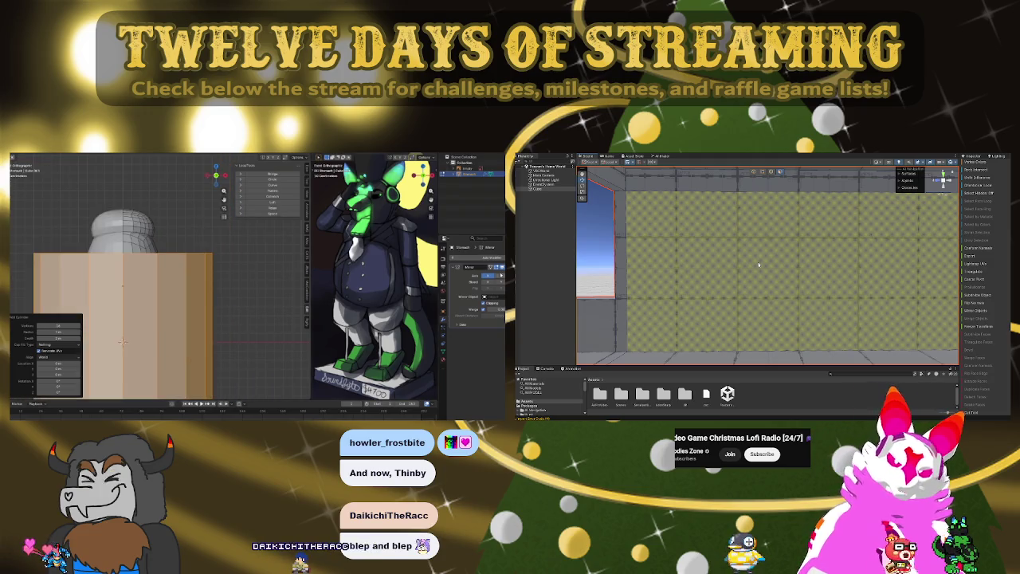
pyautogui.press('g')
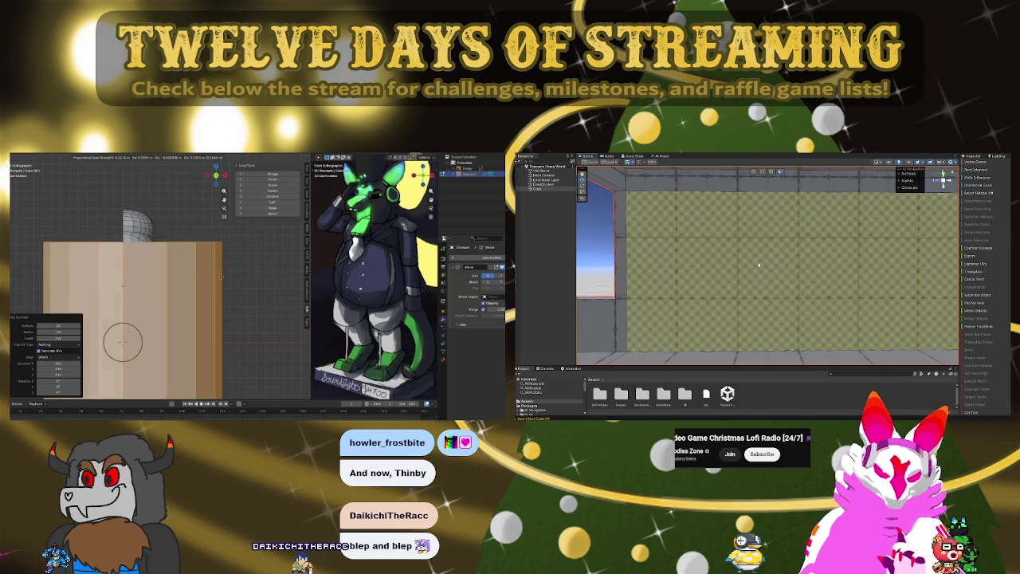
pyautogui.rightClick(183, 254)
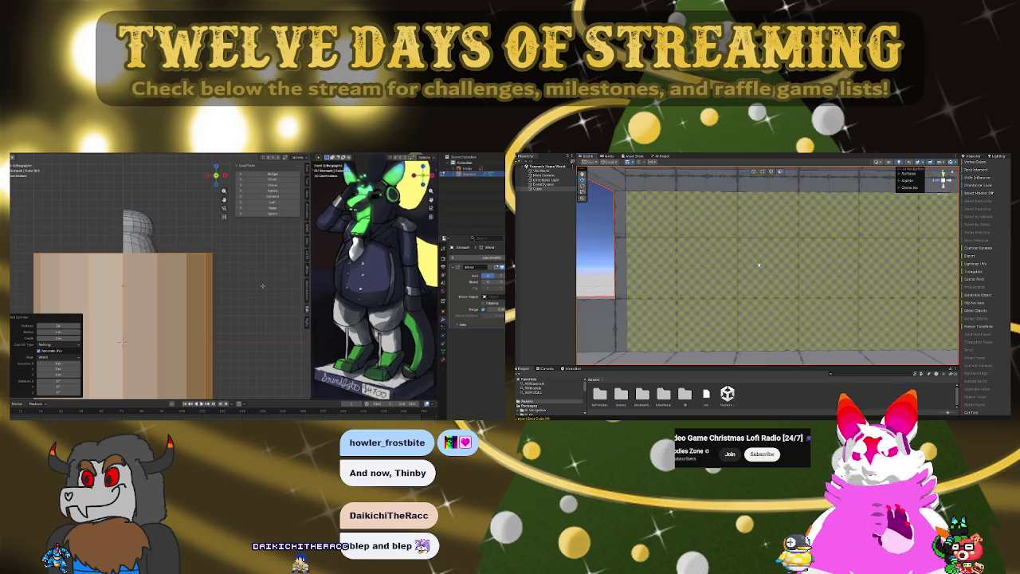
pyautogui.press('s')
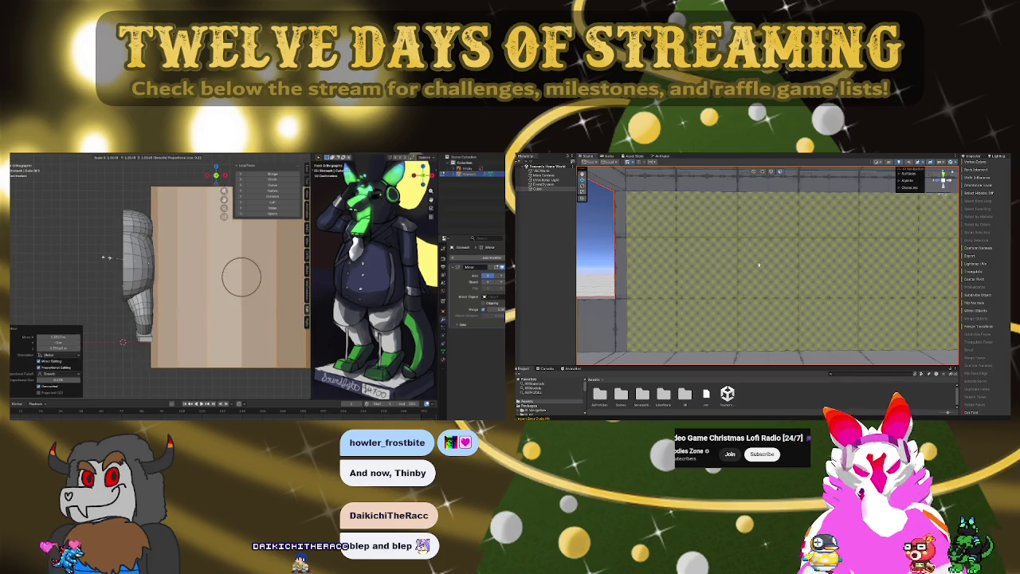
pyautogui.click(602, 244)
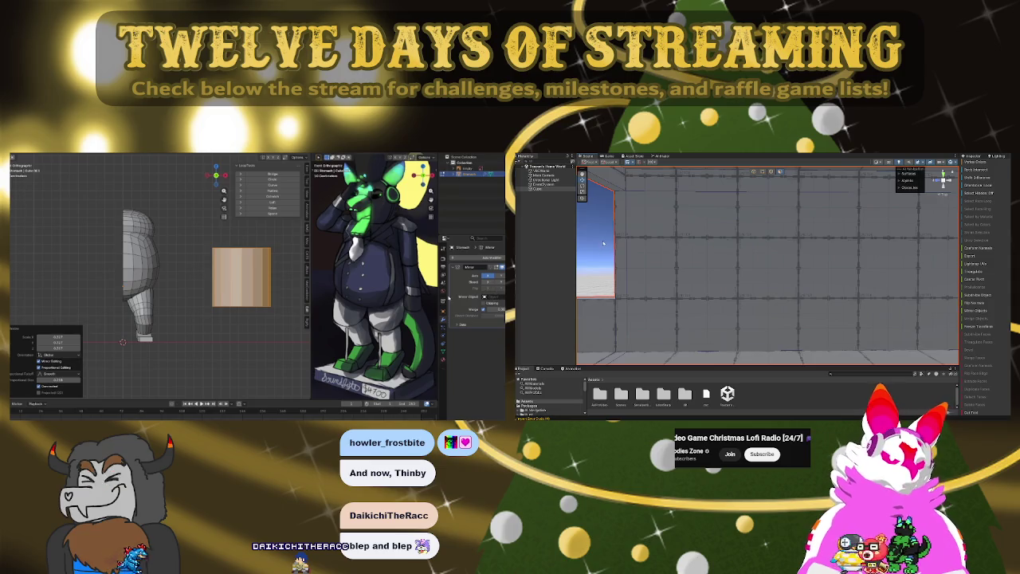
# - Move the small cylinder up against the top front of the body near the shoulder
pyautogui.moveTo(601, 239)
pyautogui.mouseDown(button='right')
pyautogui.moveTo(869, 251)
pyautogui.moveTo(802, 322)
pyautogui.moveTo(830, 278)
pyautogui.moveTo(737, 260)
pyautogui.moveTo(894, 273)
pyautogui.moveTo(764, 272)
pyautogui.mouseUp(button='right')
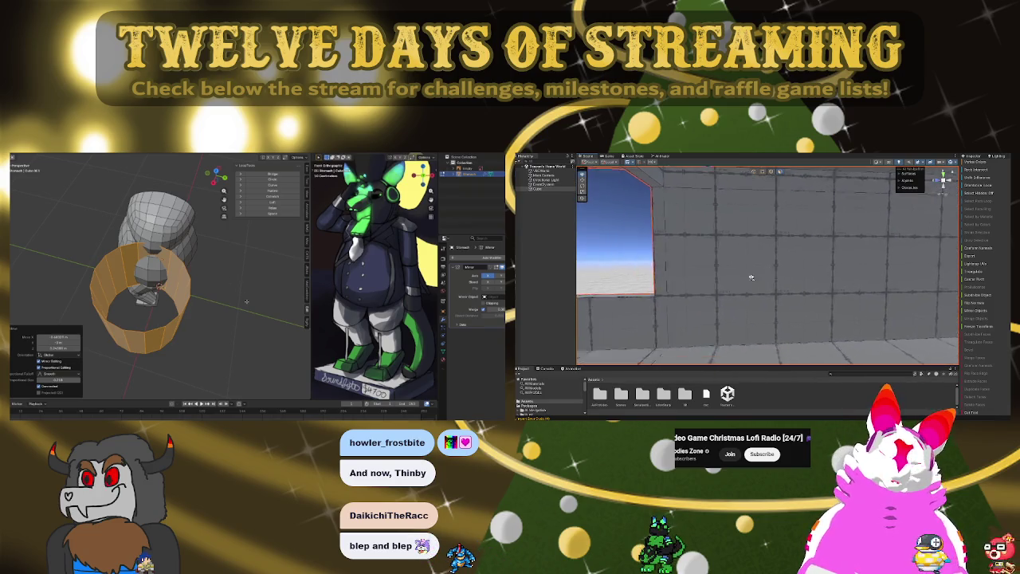
pyautogui.moveTo(765, 272)
pyautogui.mouseDown(button='right')
pyautogui.moveTo(742, 280)
pyautogui.moveTo(778, 280)
pyautogui.mouseUp(button='right')
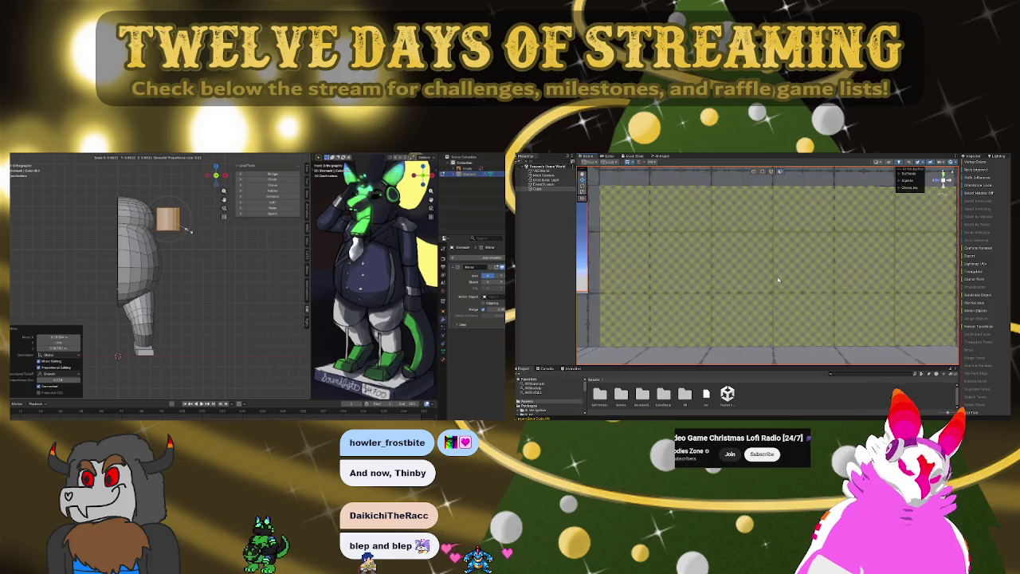
pyautogui.moveTo(778, 280)
pyautogui.mouseDown(button='right')
pyautogui.moveTo(729, 264)
pyautogui.moveTo(787, 267)
pyautogui.mouseUp(button='right')
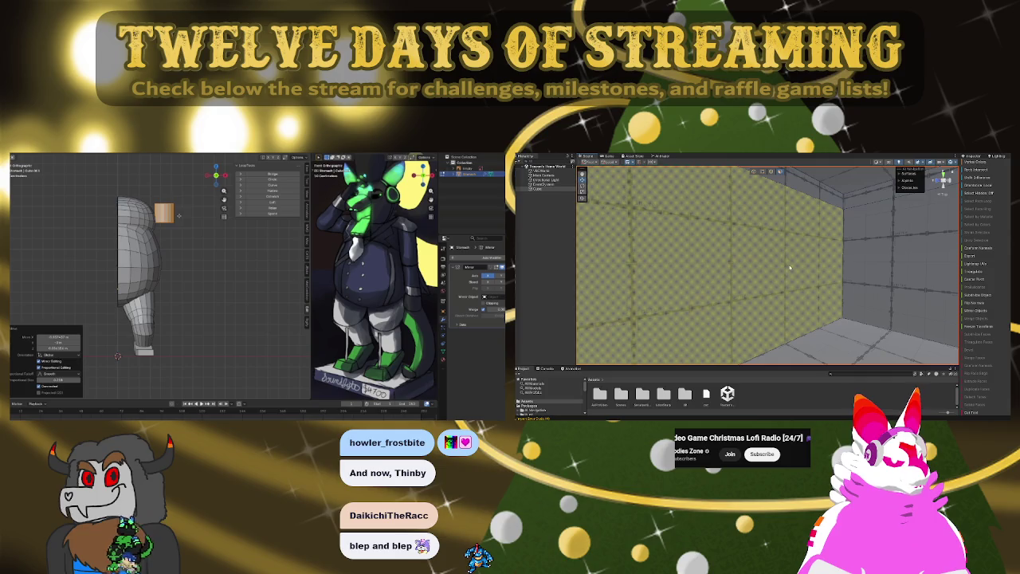
# - Orbit around the room, selecting and deselecting the checkered wall
pyautogui.click(790, 267)
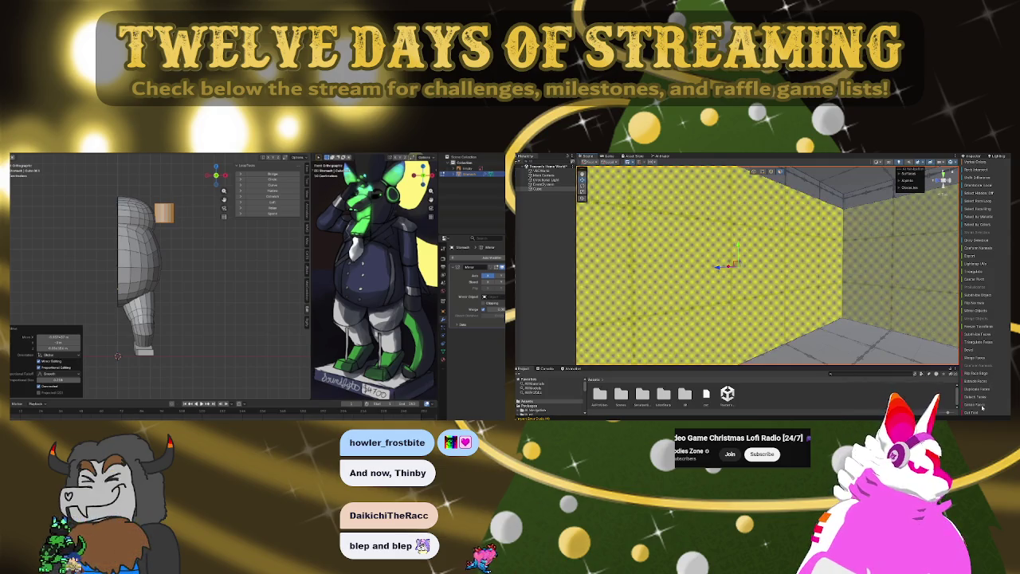
pyautogui.moveTo(916, 318); pyautogui.dragTo(895, 283, button='right')
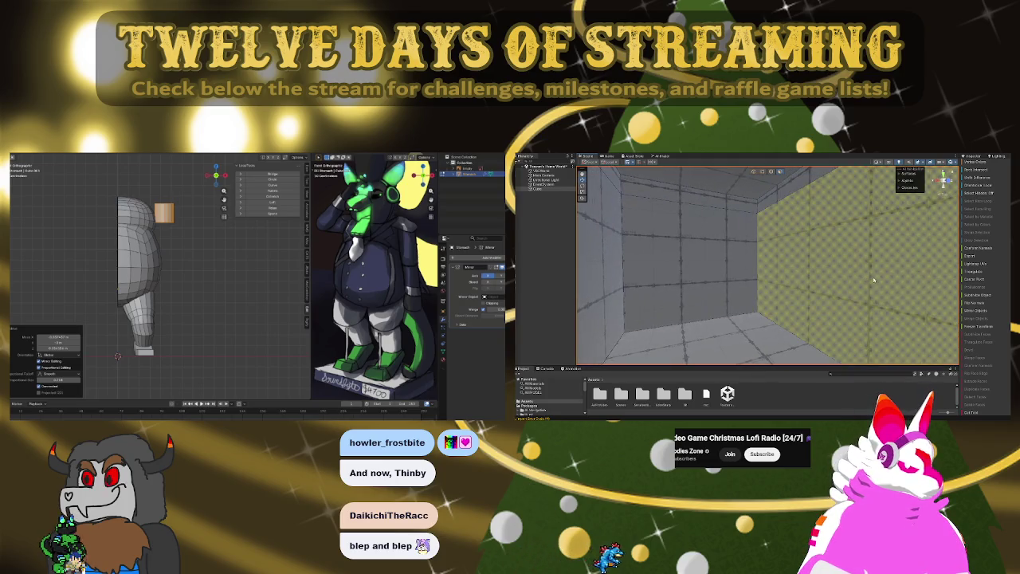
pyautogui.moveTo(876, 279); pyautogui.dragTo(683, 284, button='right')
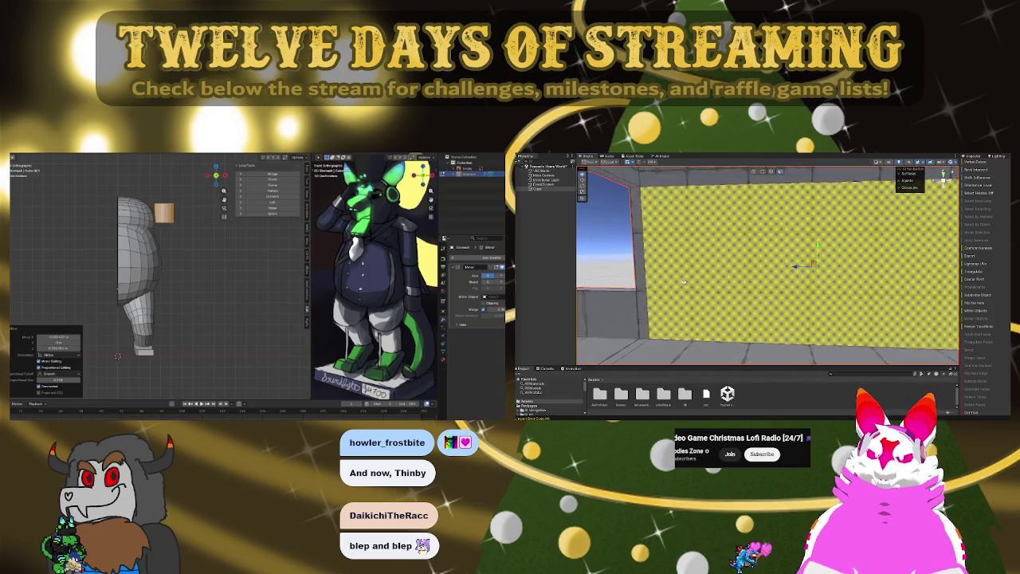
pyautogui.click(684, 285)
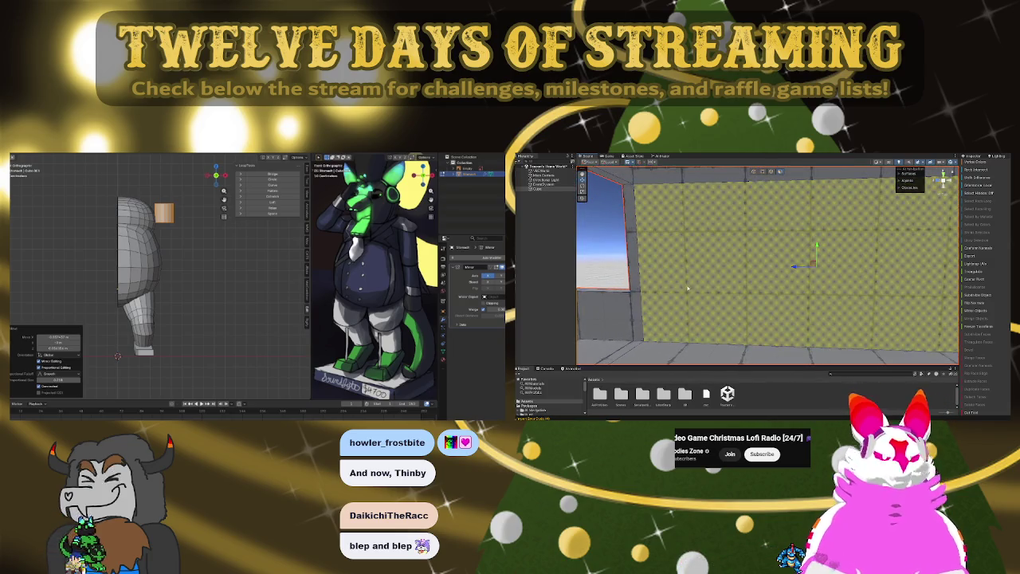
pyautogui.moveTo(695, 290); pyautogui.dragTo(817, 271, button='right')
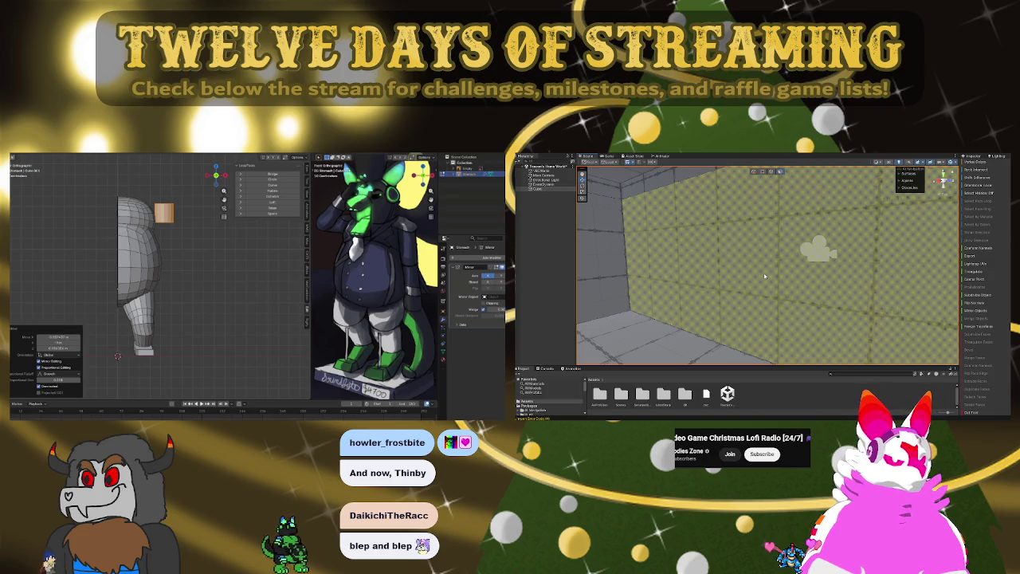
# - Create a new folder named 'Materials' in the project's Assets
pyautogui.click(764, 277)
pyautogui.moveTo(764, 276); pyautogui.dragTo(623, 272, button='right')
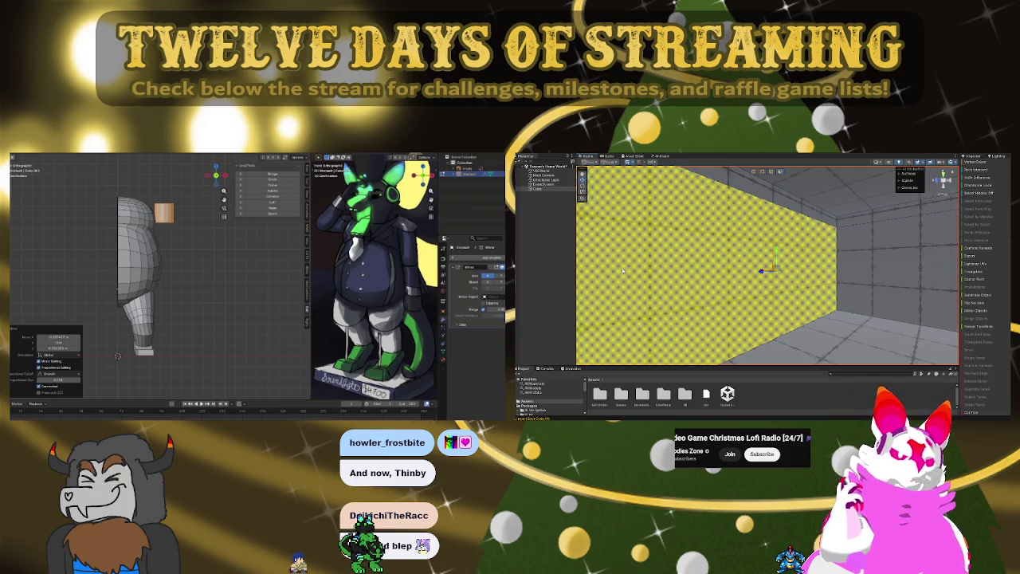
pyautogui.click(705, 391)
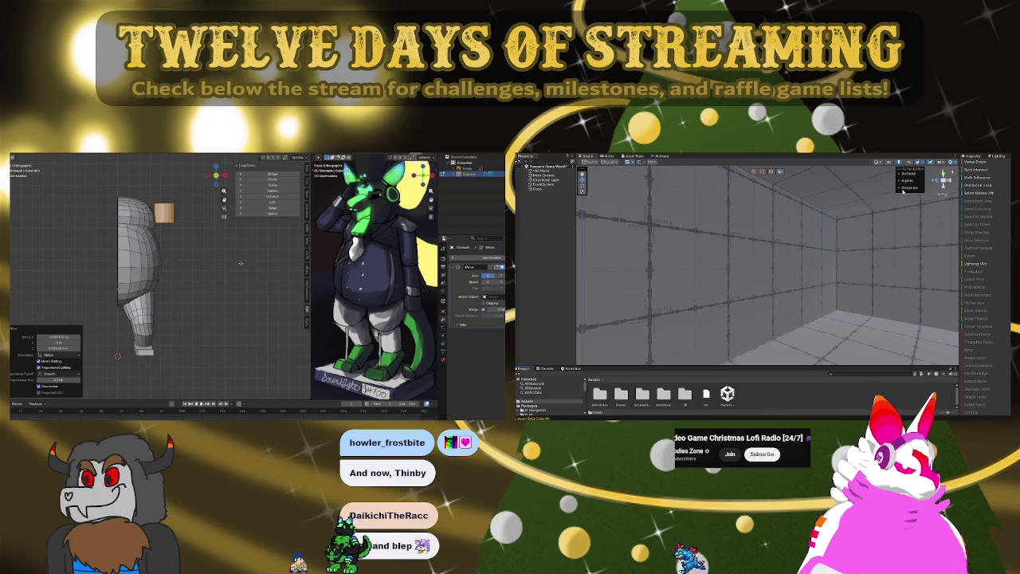
pyautogui.write('Materials')
pyautogui.press('Return')
# - Shrink the small cube, then extrude the cylinder's end downward along Z into a long arm
pyautogui.press('s')
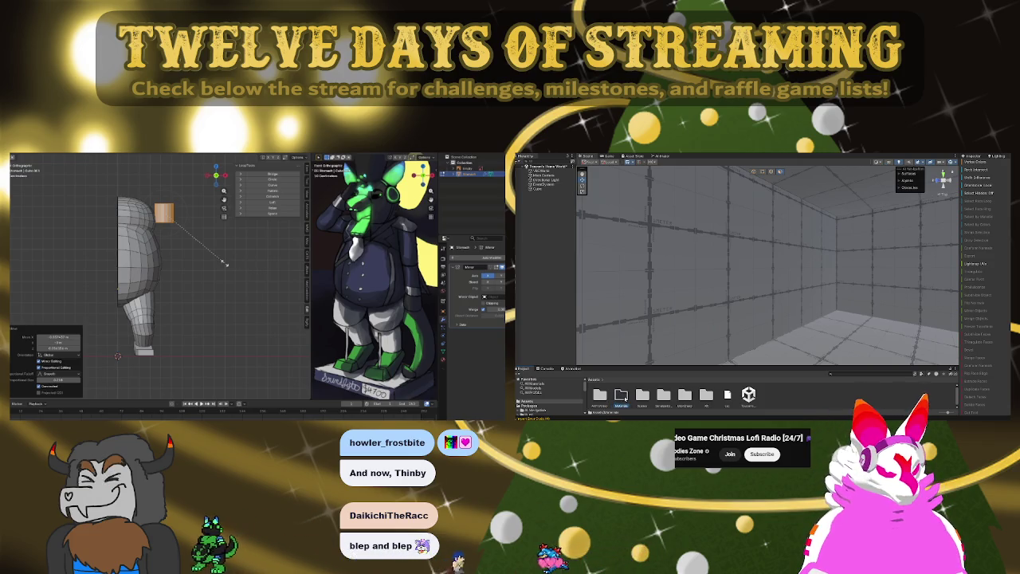
pyautogui.doubleClick(600, 393)
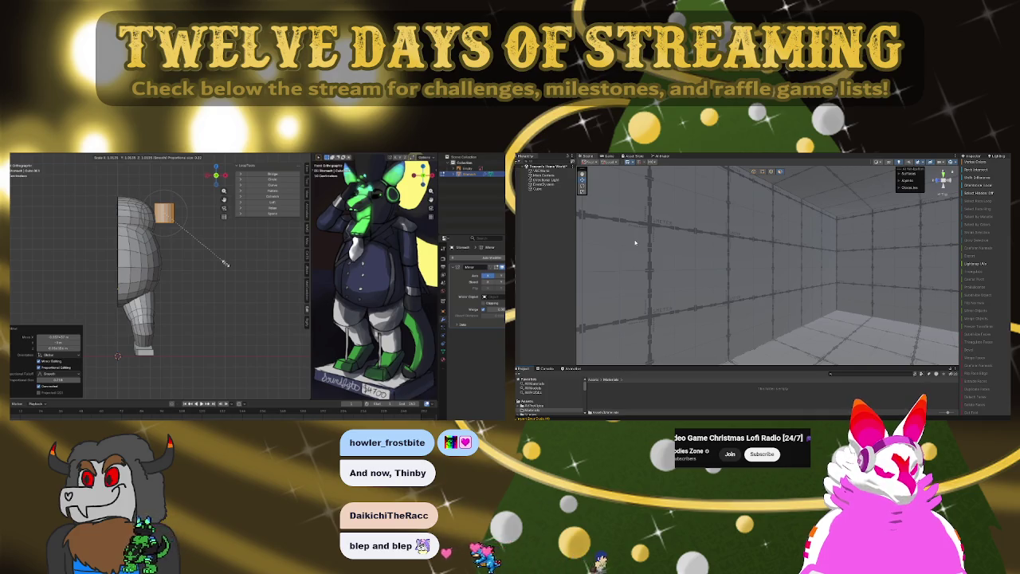
pyautogui.click(168, 221)
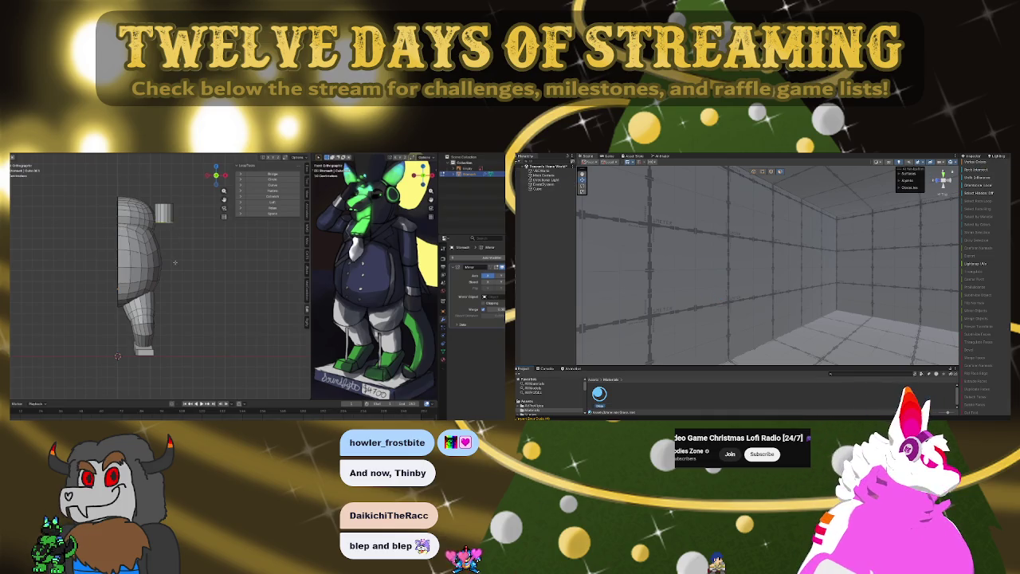
pyautogui.press('e')
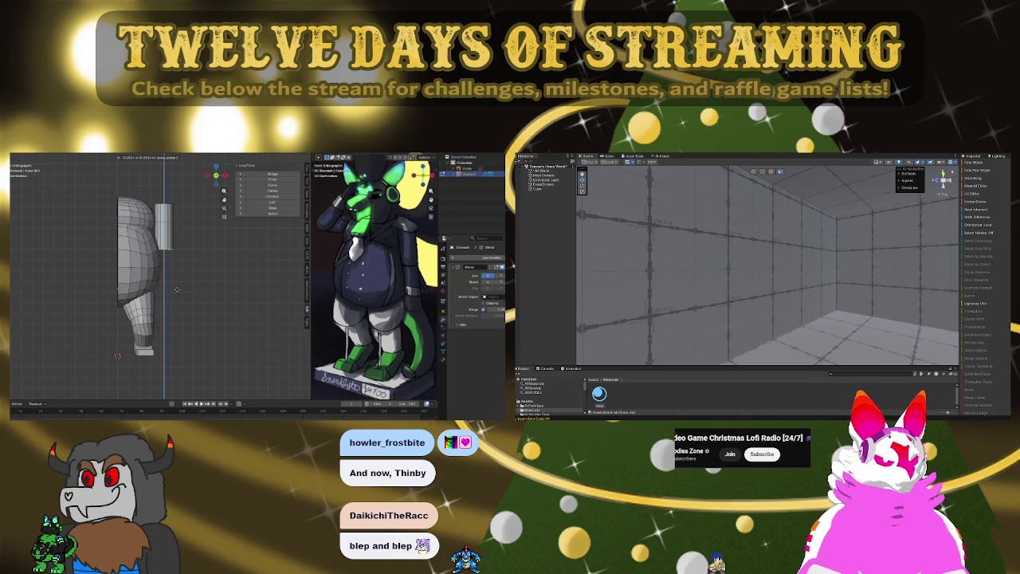
pyautogui.click(177, 289)
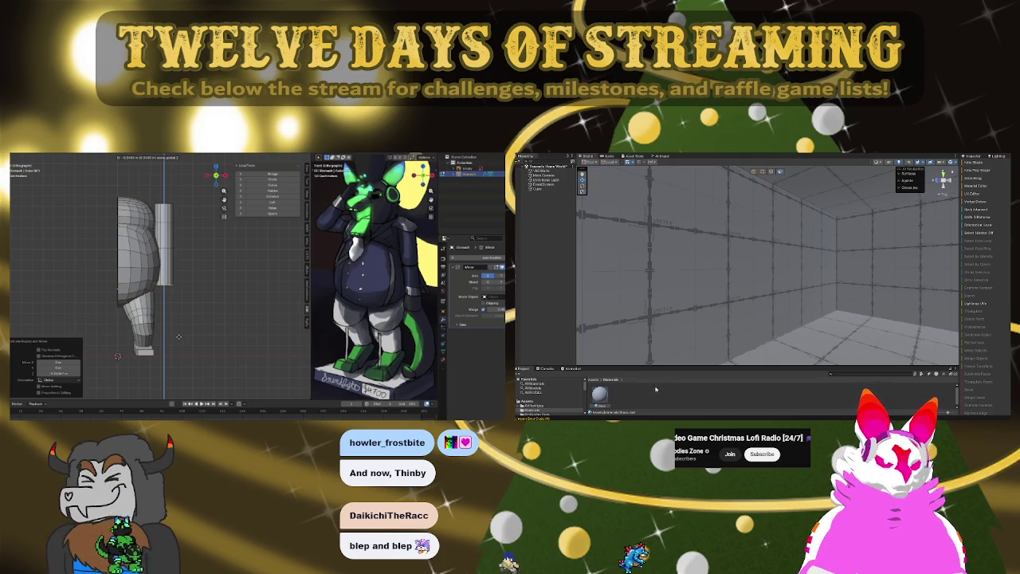
pyautogui.moveTo(742, 247); pyautogui.dragTo(764, 260, button='right')
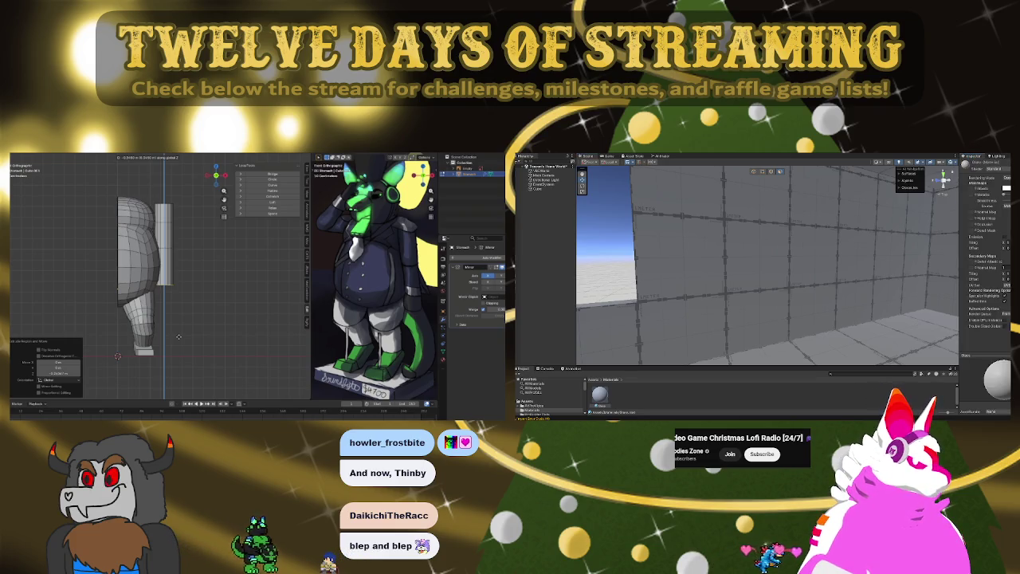
pyautogui.hotkey('ctrl', 'l')
# - Move the linked arm cylinder forward along Y with proportional editing
pyautogui.press('g')
pyautogui.press('y')
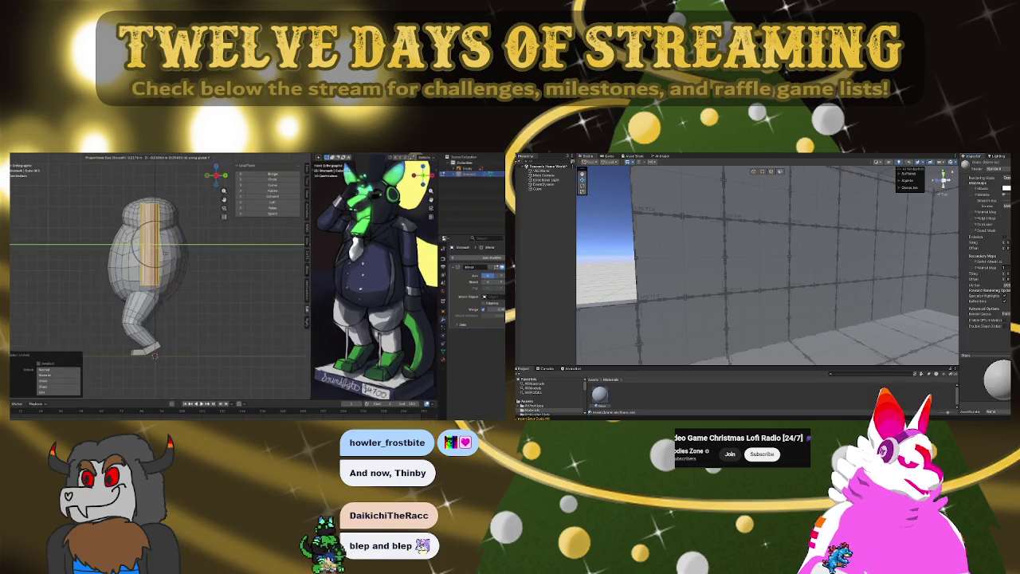
pyautogui.press('Return')
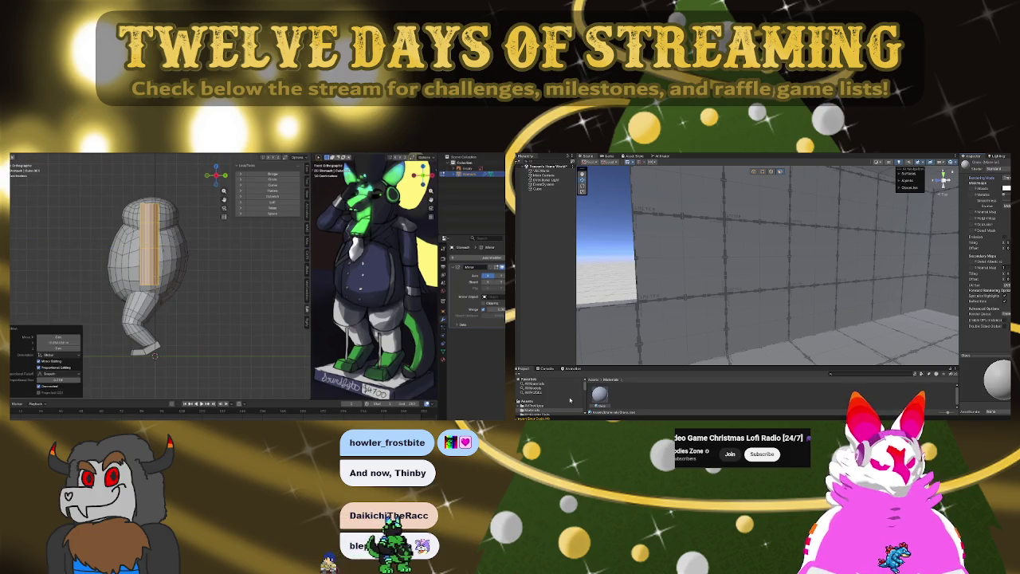
pyautogui.click(765, 263)
pyautogui.moveTo(765, 263)
pyautogui.mouseDown(button='right')
pyautogui.moveTo(909, 257)
pyautogui.moveTo(671, 259)
pyautogui.moveTo(821, 253)
pyautogui.mouseUp(button='right')
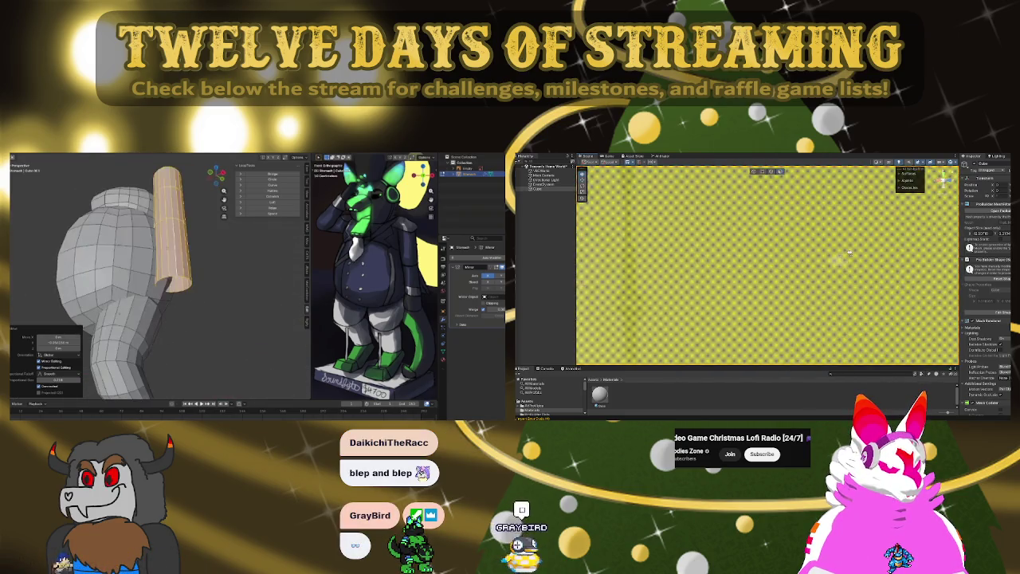
pyautogui.moveTo(820, 254)
pyautogui.mouseDown(button='right')
pyautogui.moveTo(706, 239)
pyautogui.moveTo(788, 239)
pyautogui.mouseUp(button='right')
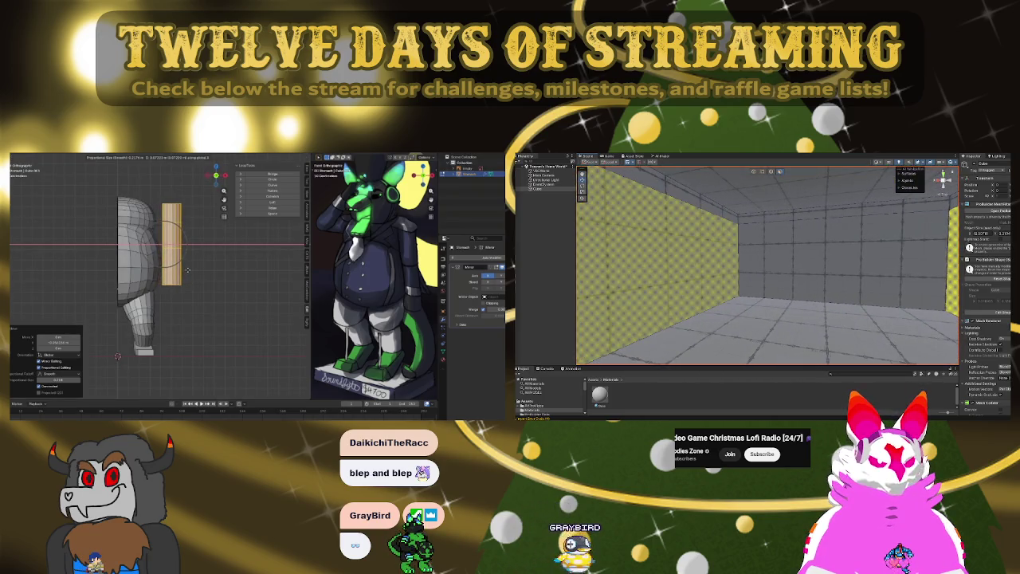
# - Extrude the arm cylinder's bottom a little further down
pyautogui.click(658, 262)
pyautogui.moveTo(706, 250)
pyautogui.mouseDown(button='right')
pyautogui.moveTo(789, 224)
pyautogui.moveTo(907, 232)
pyautogui.moveTo(756, 175)
pyautogui.moveTo(849, 247)
pyautogui.moveTo(797, 247)
pyautogui.mouseUp(button='right')
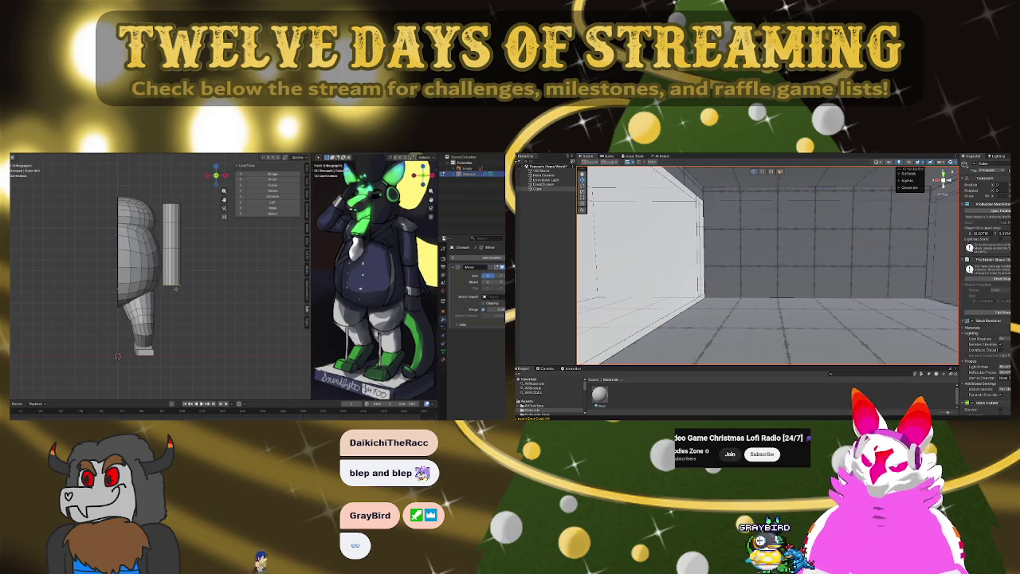
pyautogui.moveTo(711, 251)
pyautogui.mouseDown(button='right')
pyautogui.moveTo(719, 241)
pyautogui.moveTo(881, 295)
pyautogui.mouseUp(button='right')
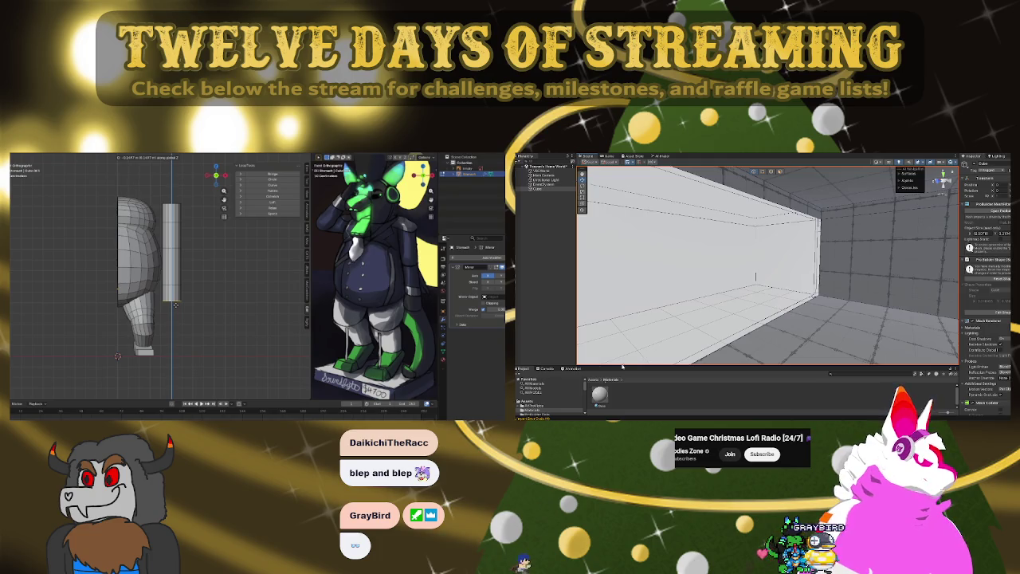
pyautogui.click(599, 393)
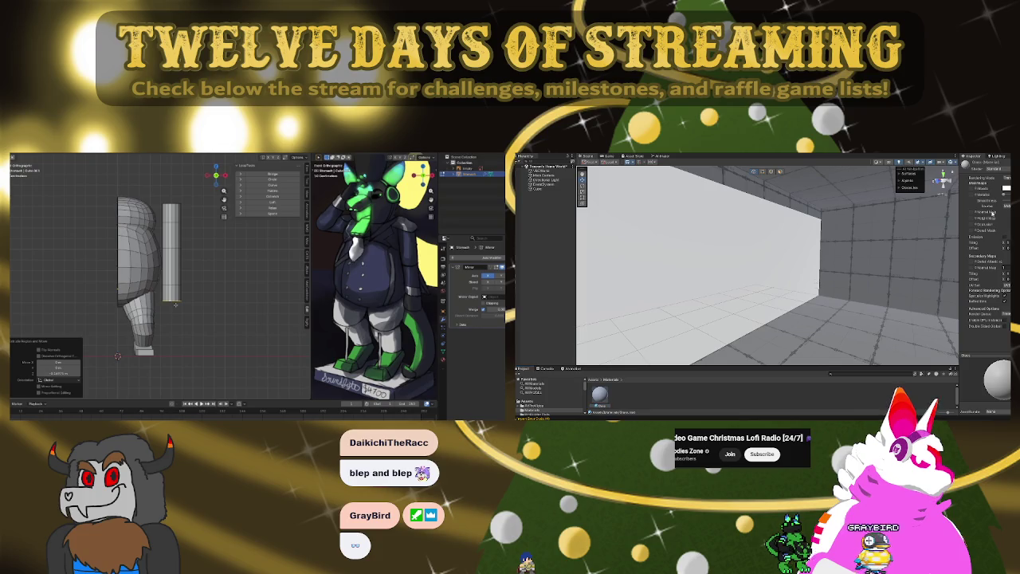
pyautogui.moveTo(1001, 295); pyautogui.dragTo(982, 301)
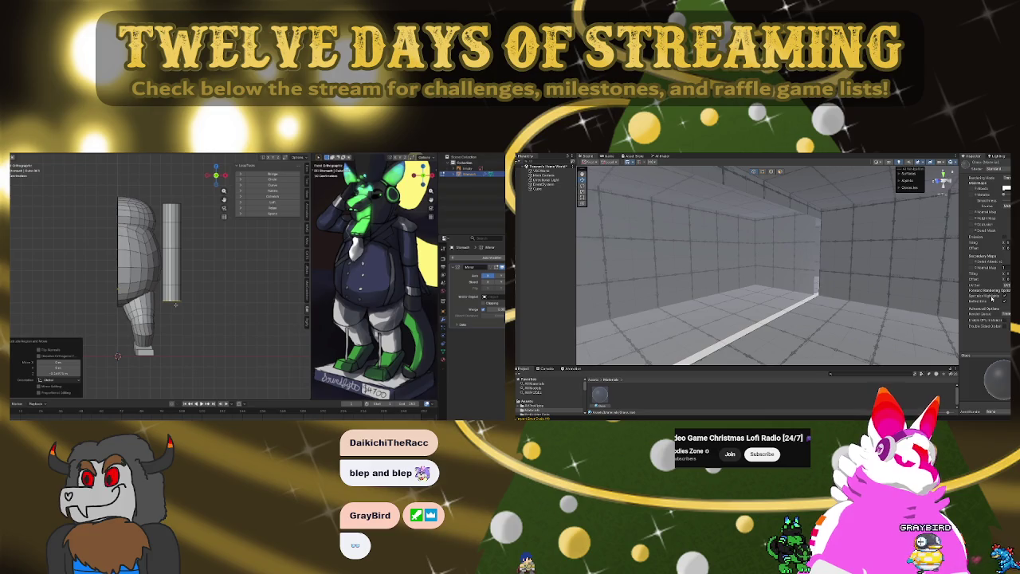
pyautogui.moveTo(765, 263)
pyautogui.mouseDown(button='right')
pyautogui.moveTo(803, 264)
pyautogui.moveTo(807, 278)
pyautogui.moveTo(789, 255)
pyautogui.mouseUp(button='right')
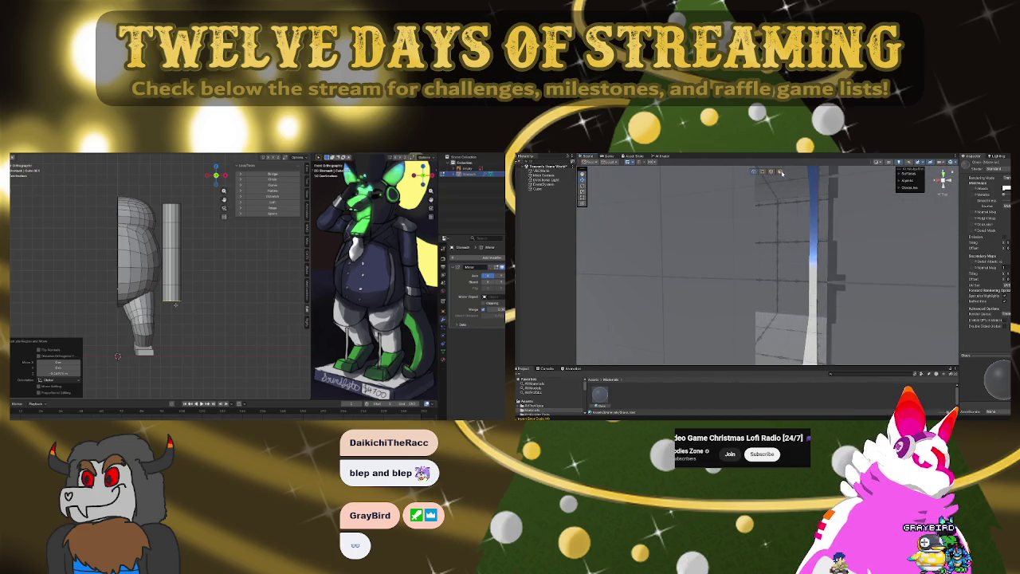
pyautogui.moveTo(771, 171)
pyautogui.mouseDown(button='right')
pyautogui.moveTo(780, 242)
pyautogui.moveTo(811, 250)
pyautogui.mouseUp(button='right')
pyautogui.click(780, 242)
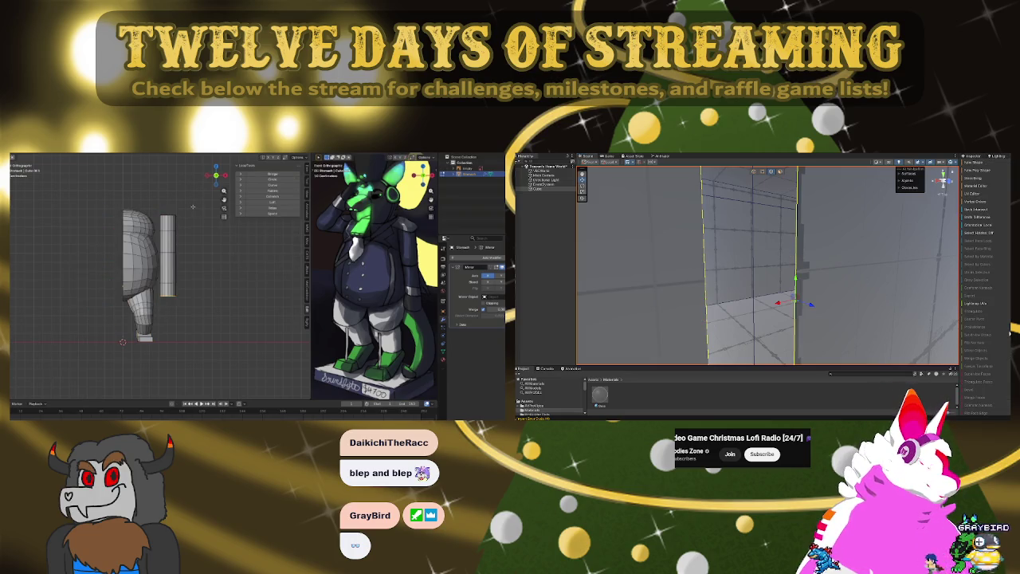
# - Move the egg-shaped head down onto the body, then delete it
pyautogui.scroll(-3, 192, 207)
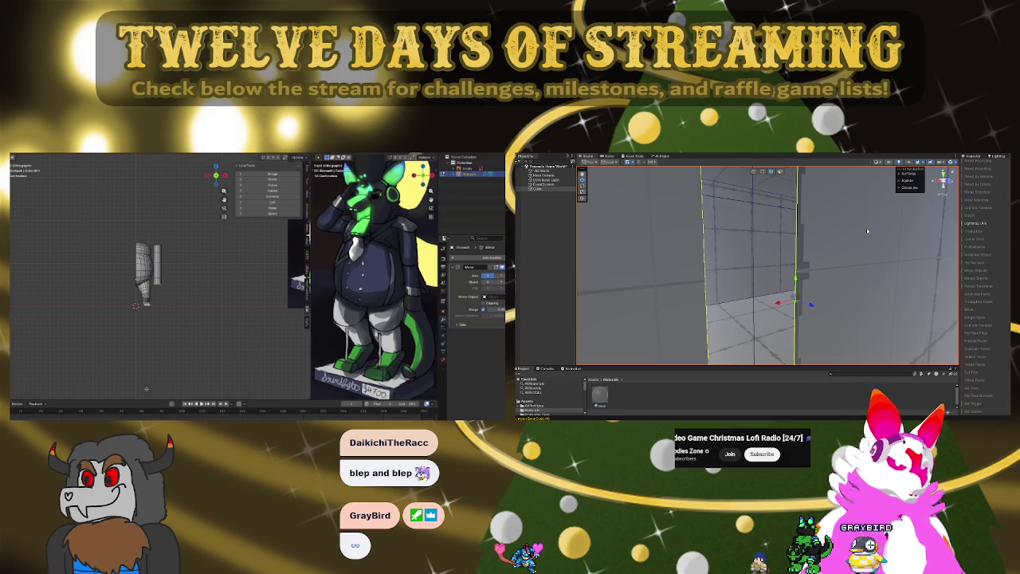
pyautogui.moveTo(857, 239)
pyautogui.mouseDown(button='right')
pyautogui.moveTo(662, 279)
pyautogui.moveTo(752, 177)
pyautogui.mouseUp(button='right')
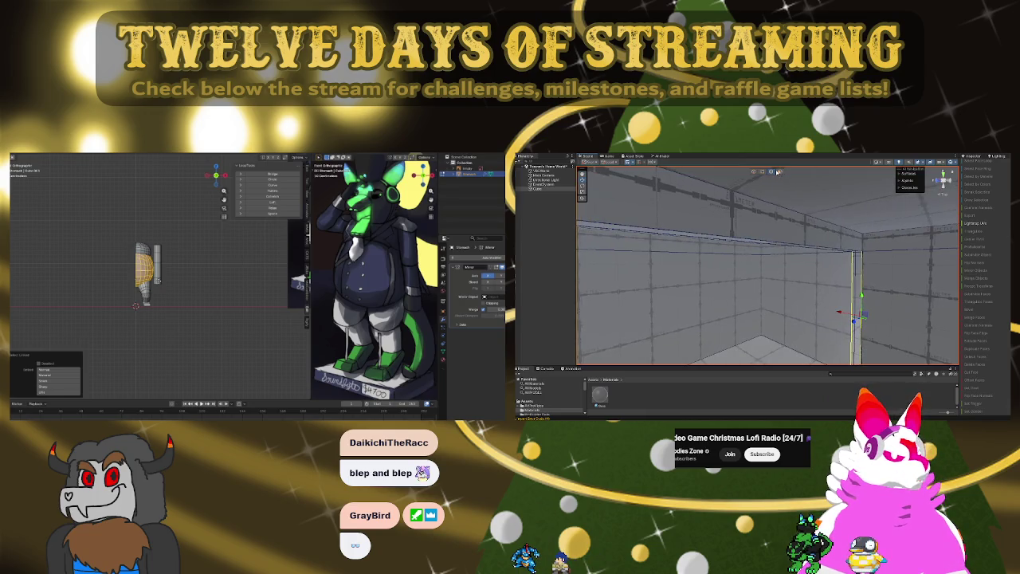
pyautogui.moveTo(778, 171)
pyautogui.mouseDown(button='right')
pyautogui.moveTo(840, 283)
pyautogui.moveTo(646, 252)
pyautogui.mouseUp(button='right')
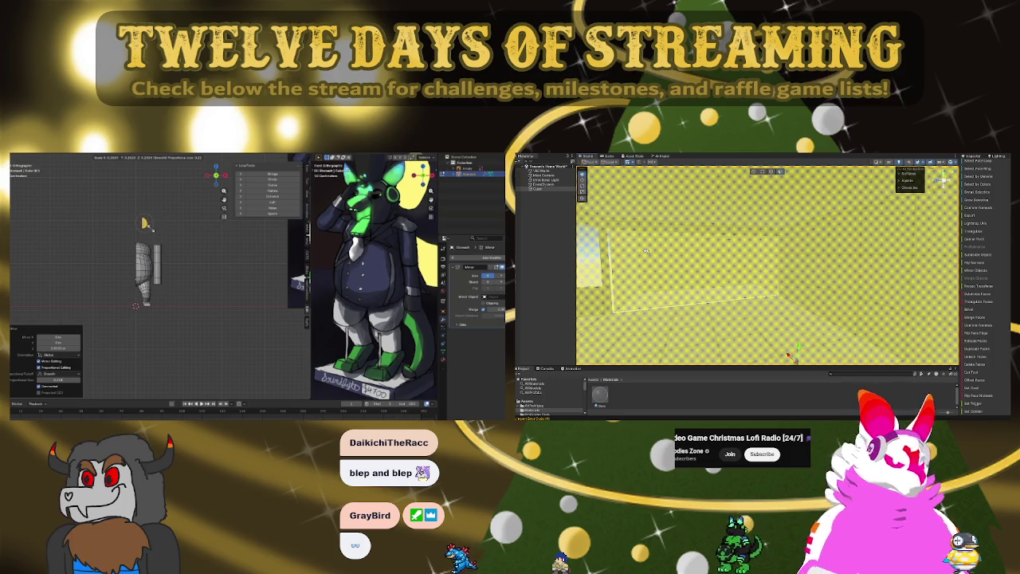
pyautogui.moveTo(646, 252)
pyautogui.mouseDown(button='right')
pyautogui.moveTo(625, 252)
pyautogui.moveTo(727, 258)
pyautogui.mouseUp(button='right')
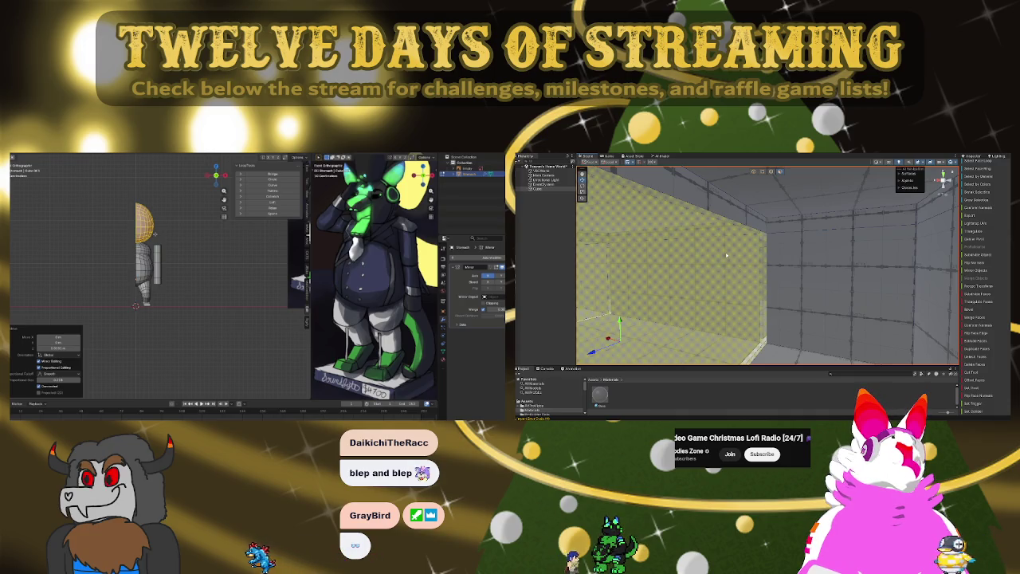
pyautogui.press('g')
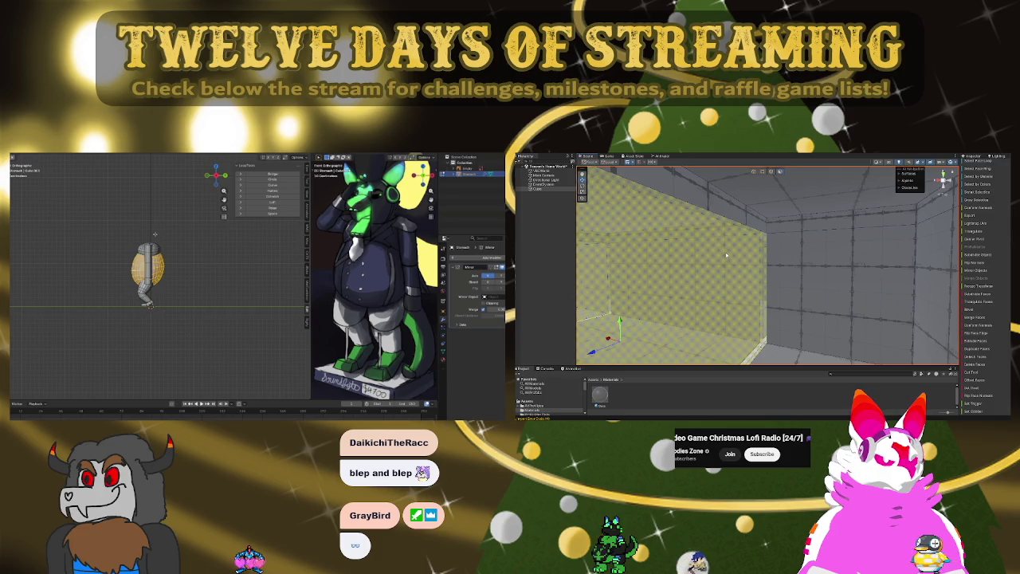
pyautogui.moveTo(726, 255)
pyautogui.mouseDown(button='right')
pyautogui.moveTo(790, 245)
pyautogui.moveTo(813, 289)
pyautogui.mouseUp(button='right')
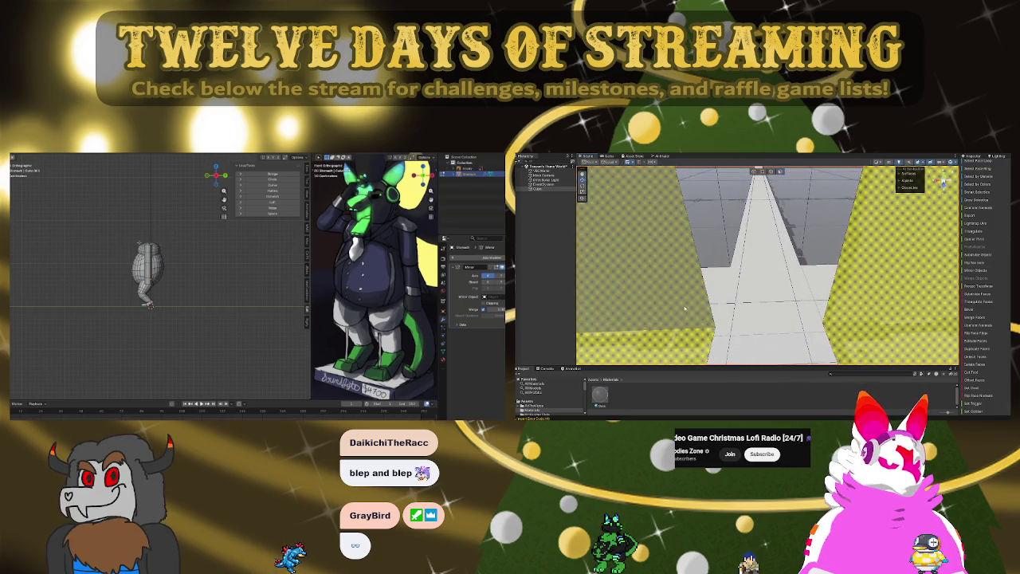
pyautogui.press('j')
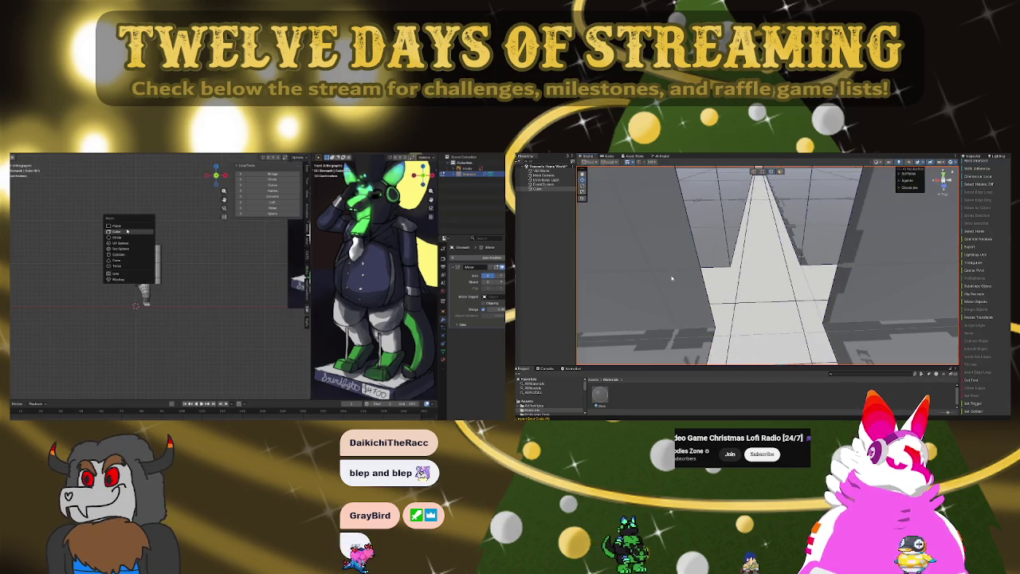
# - Add a UV sphere, place it above the body and scale it down
pyautogui.click(829, 285)
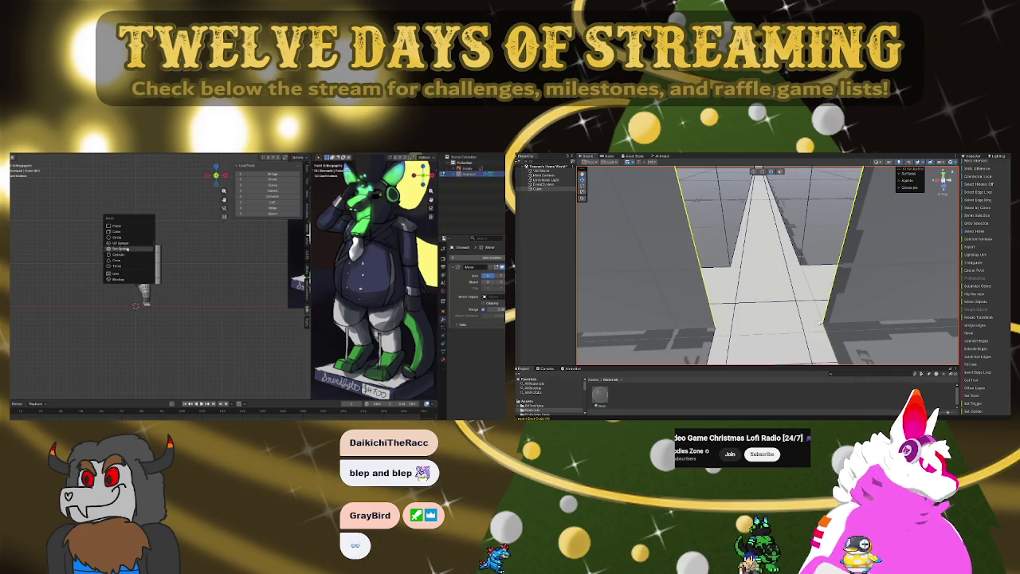
pyautogui.click(120, 244)
pyautogui.moveTo(769, 329)
pyautogui.mouseDown(button='right')
pyautogui.moveTo(762, 192)
pyautogui.moveTo(772, 248)
pyautogui.mouseUp(button='right')
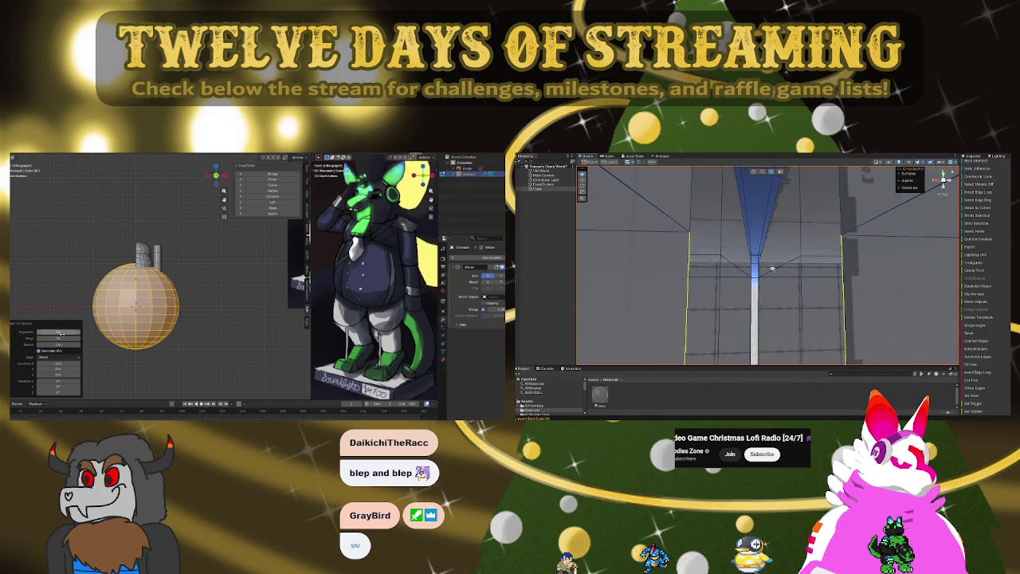
pyautogui.moveTo(772, 277)
pyautogui.mouseDown(button='right')
pyautogui.moveTo(771, 234)
pyautogui.moveTo(962, 314)
pyautogui.mouseUp(button='right')
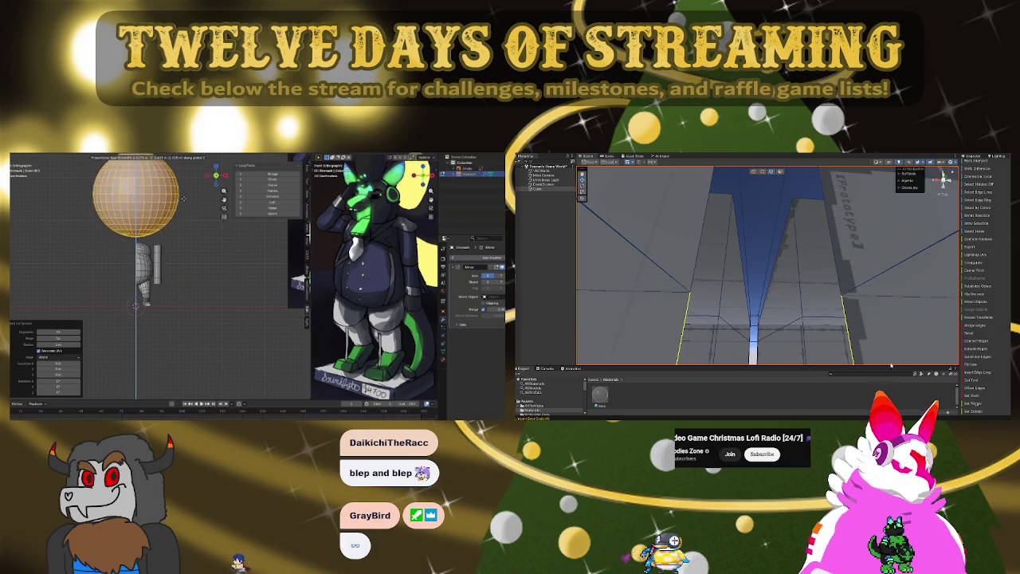
pyautogui.moveTo(828, 303)
pyautogui.mouseDown(button='right')
pyautogui.moveTo(841, 307)
pyautogui.moveTo(789, 302)
pyautogui.mouseUp(button='right')
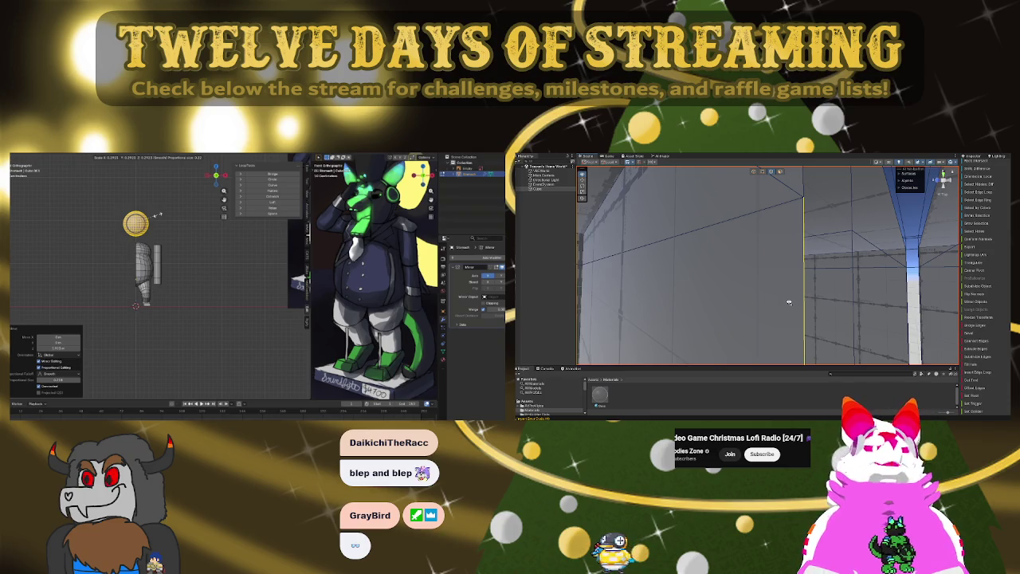
pyautogui.moveTo(789, 302)
pyautogui.mouseDown(button='right')
pyautogui.moveTo(758, 293)
pyautogui.moveTo(772, 303)
pyautogui.mouseUp(button='right')
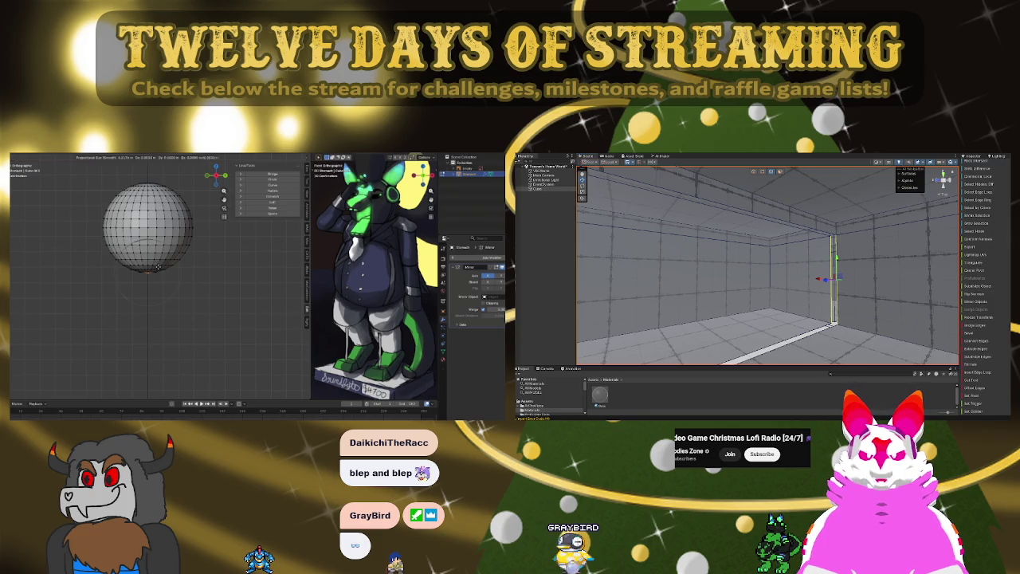
# - Delete the selected half of the head sphere's faces
pyautogui.moveTo(691, 239); pyautogui.dragTo(769, 210, button='right')
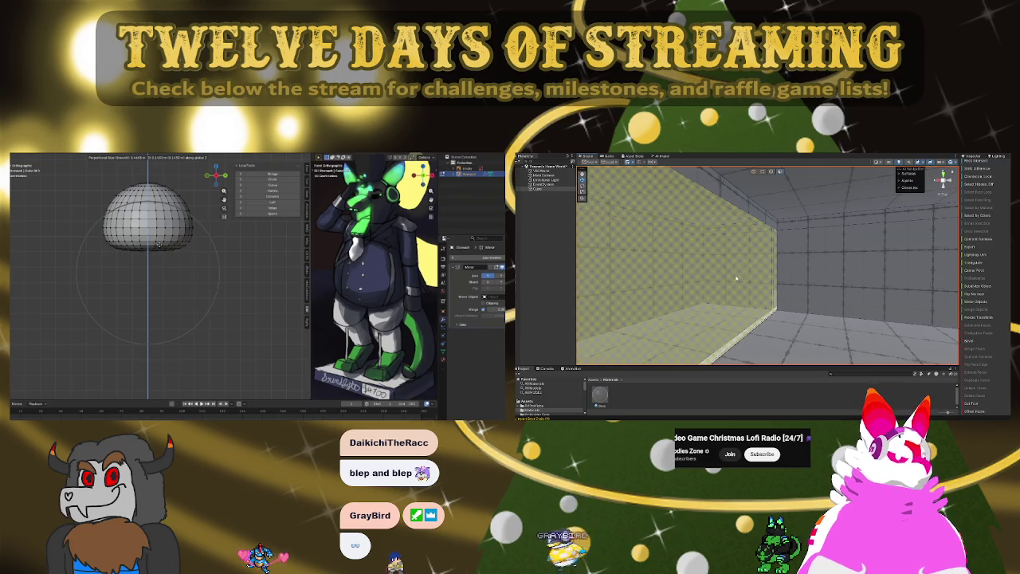
pyautogui.moveTo(769, 210)
pyautogui.mouseDown(button='right')
pyautogui.moveTo(853, 289)
pyautogui.moveTo(747, 265)
pyautogui.moveTo(814, 255)
pyautogui.mouseUp(button='right')
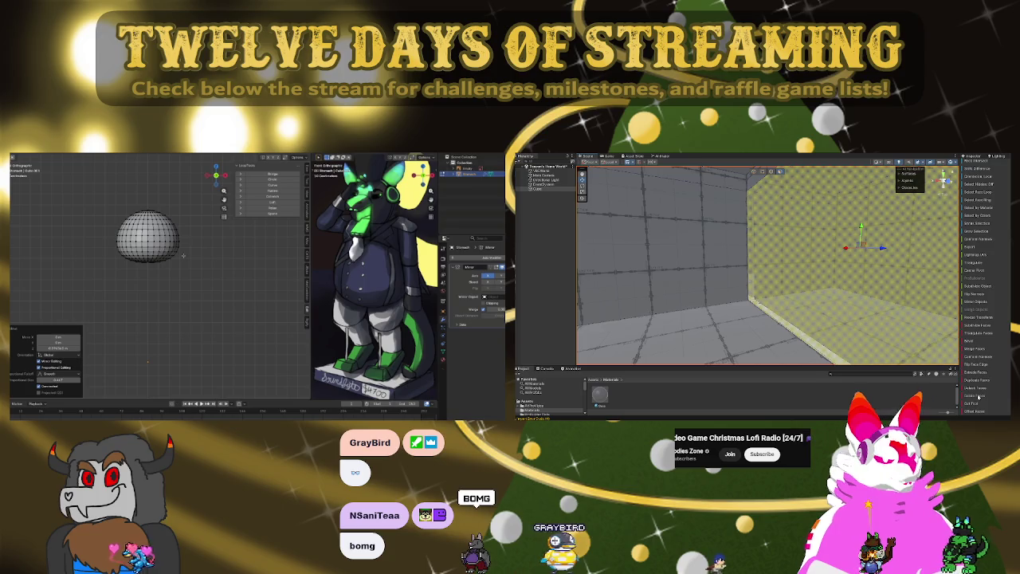
pyautogui.moveTo(765, 263)
pyautogui.mouseDown(button='right')
pyautogui.moveTo(751, 250)
pyautogui.moveTo(788, 228)
pyautogui.moveTo(802, 256)
pyautogui.mouseUp(button='right')
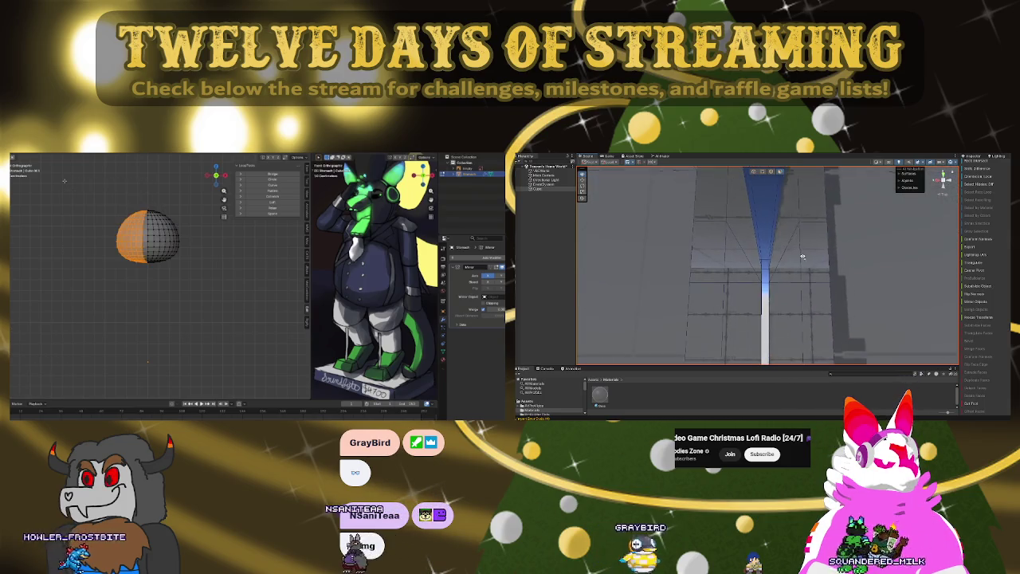
pyautogui.click(67, 171)
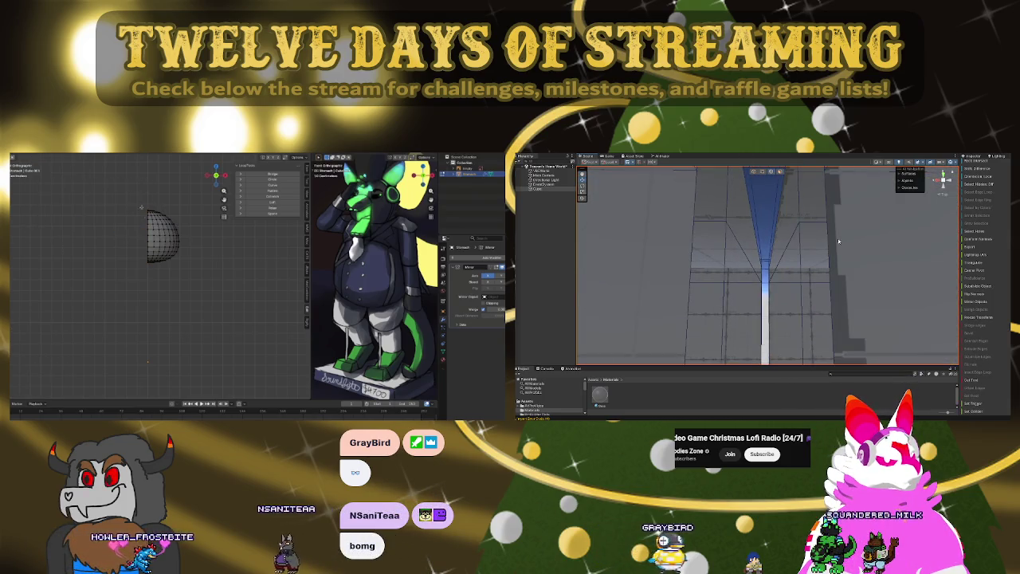
# - Box-select the remaining half and shift it with proportional editing
pyautogui.moveTo(183, 273); pyautogui.dragTo(129, 169)
pyautogui.click(830, 247)
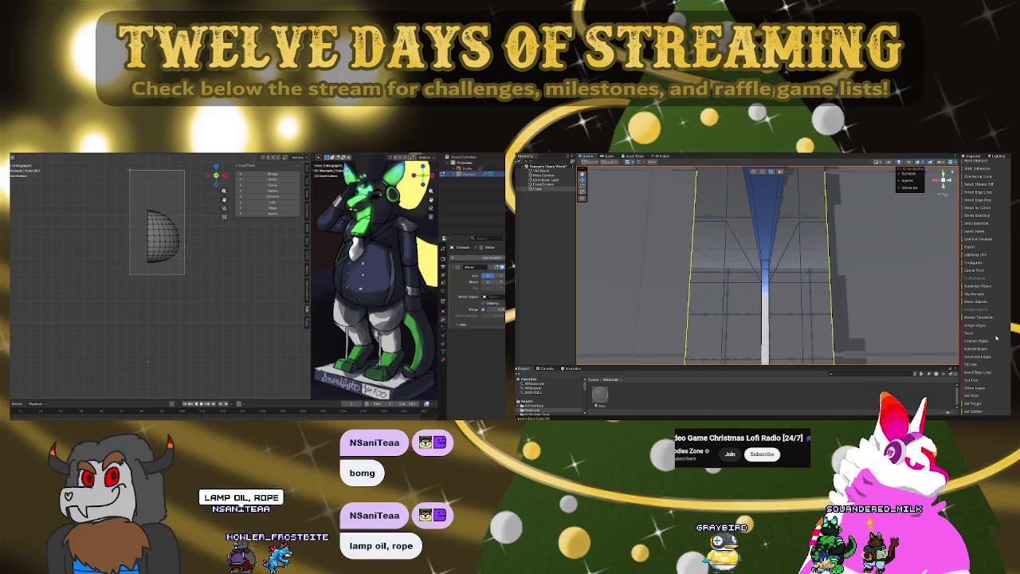
pyautogui.moveTo(828, 243); pyautogui.dragTo(651, 269, button='right')
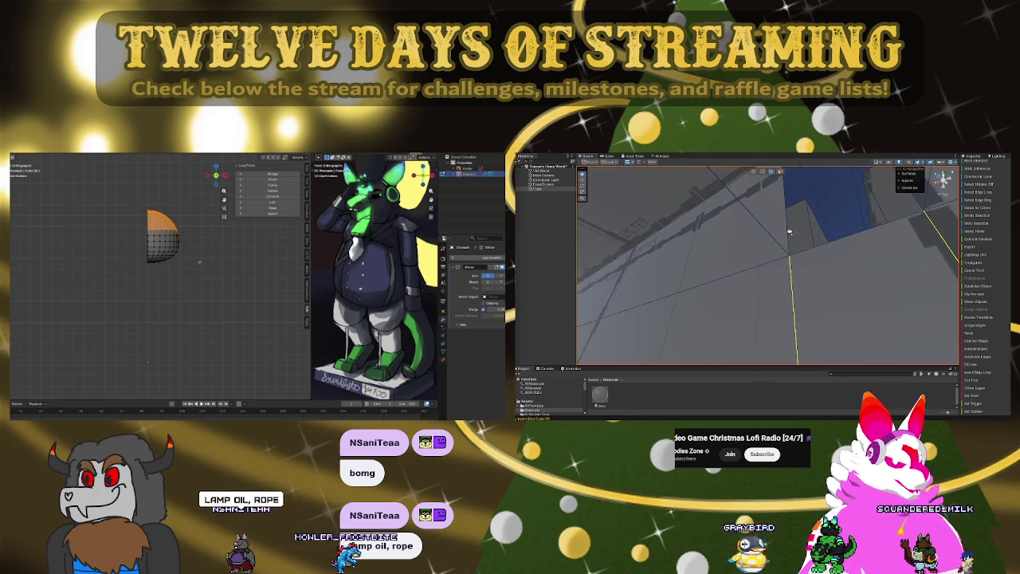
pyautogui.moveTo(651, 269); pyautogui.dragTo(619, 280, button='right')
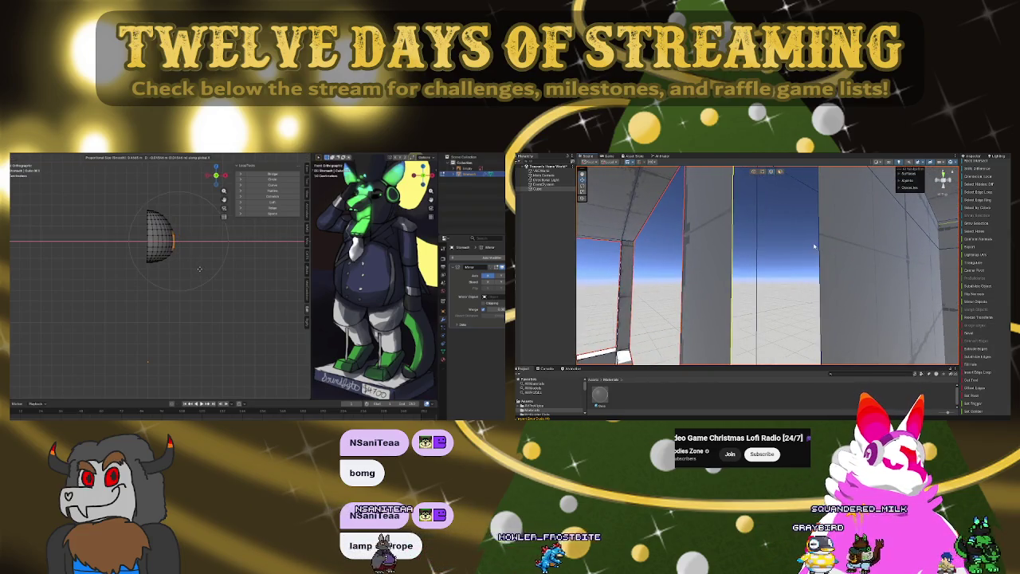
pyautogui.moveTo(618, 280); pyautogui.dragTo(787, 218, button='right')
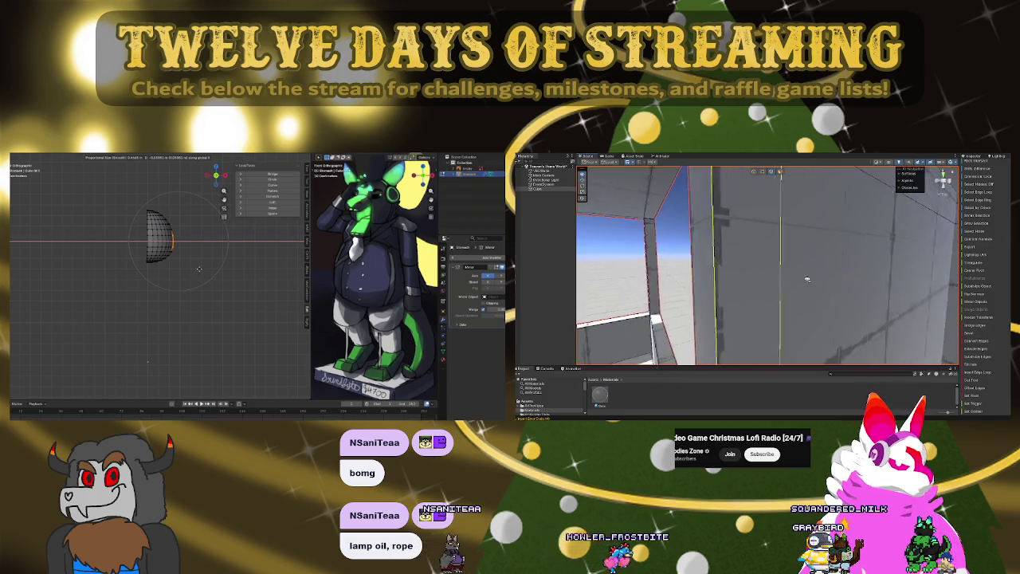
pyautogui.click(788, 218)
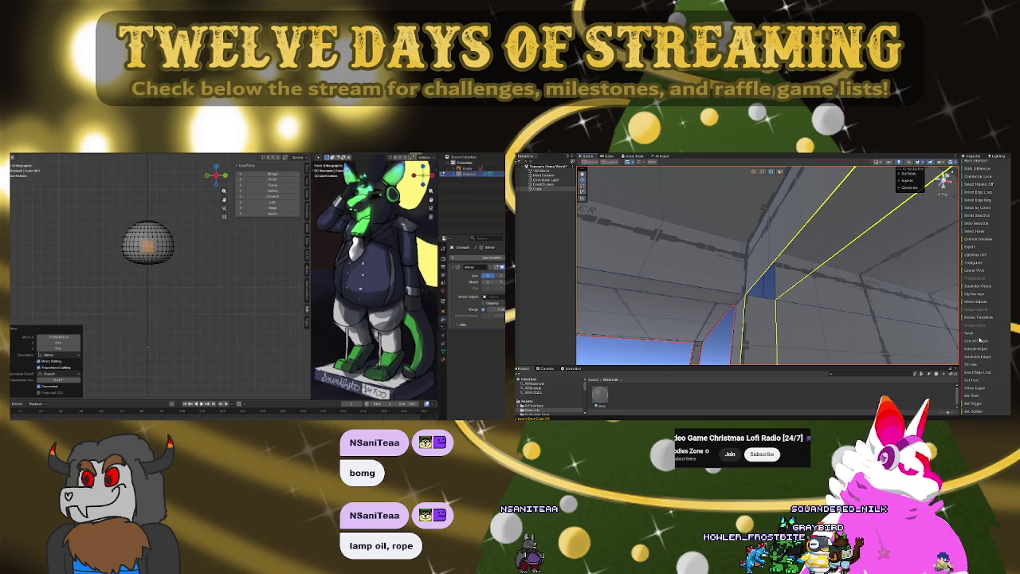
# - Scale the half-head vertices and push them with smooth falloff into a rounder shape
pyautogui.moveTo(876, 287); pyautogui.dragTo(827, 287, button='right')
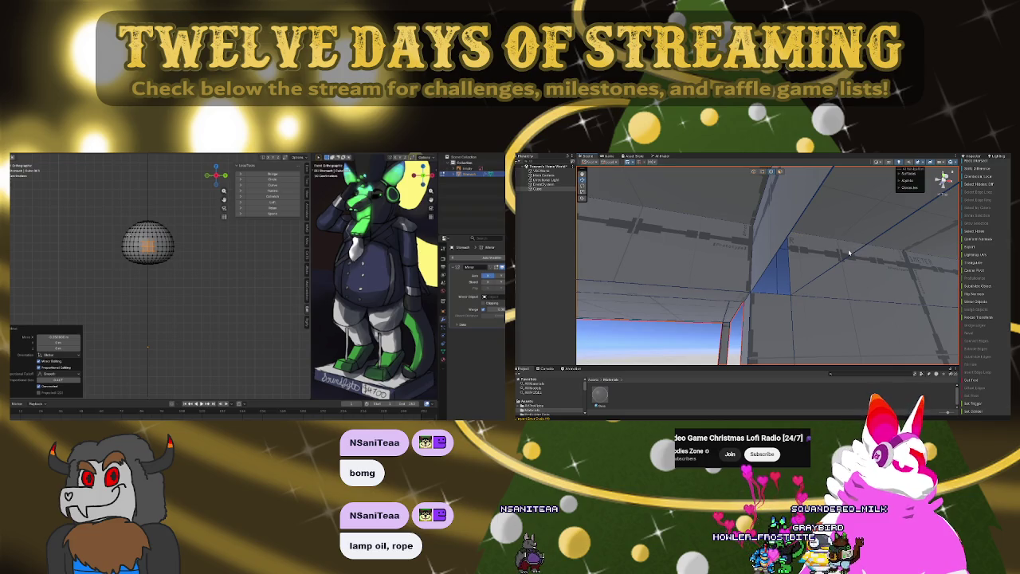
pyautogui.keyDown('shift'); pyautogui.click(811, 216); pyautogui.keyUp('shift')
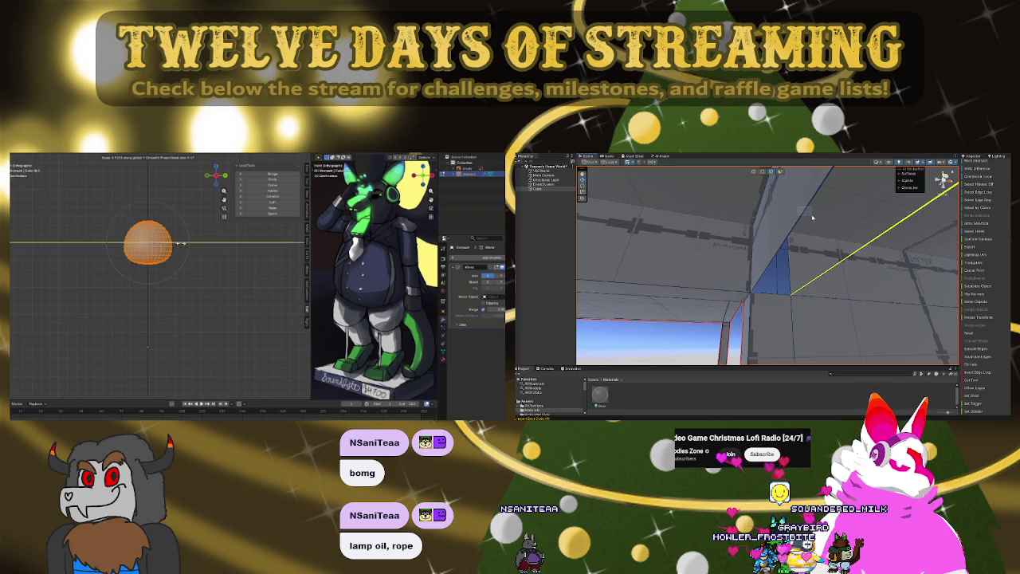
pyautogui.click(979, 325)
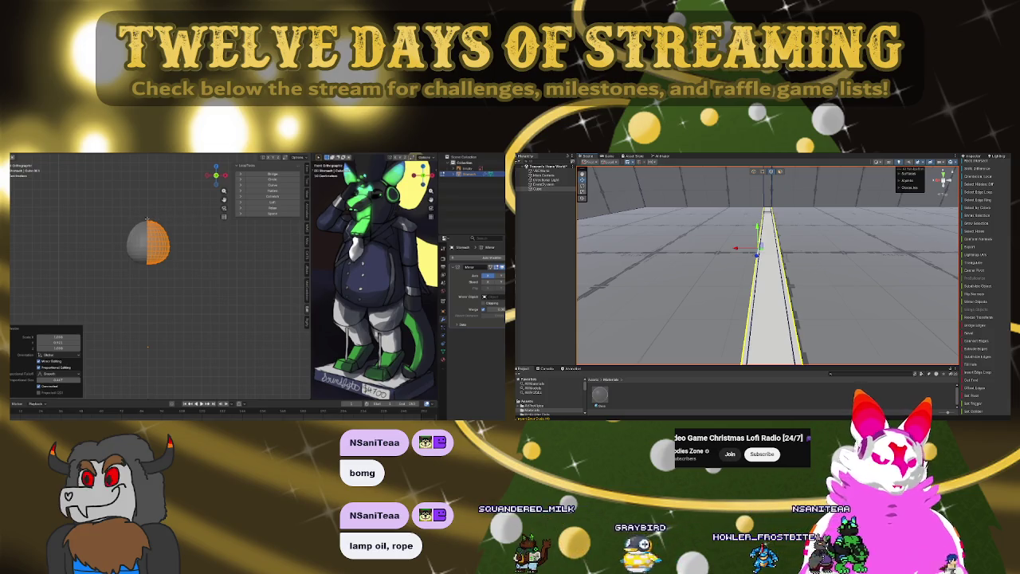
pyautogui.click(175, 221)
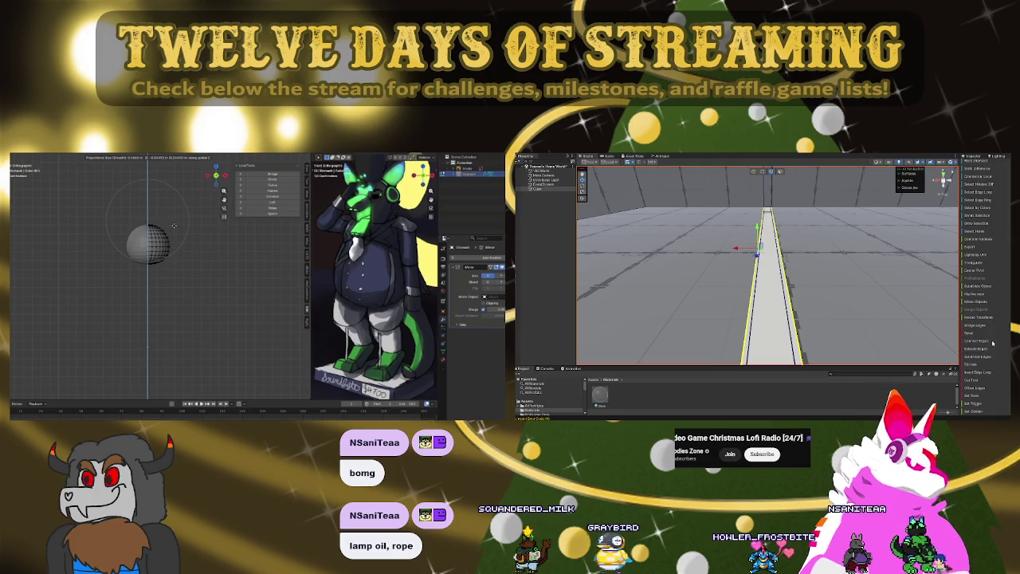
pyautogui.click(969, 329)
pyautogui.moveTo(779, 277)
pyautogui.mouseDown(button='right')
pyautogui.moveTo(858, 239)
pyautogui.moveTo(764, 288)
pyautogui.moveTo(753, 278)
pyautogui.mouseUp(button='right')
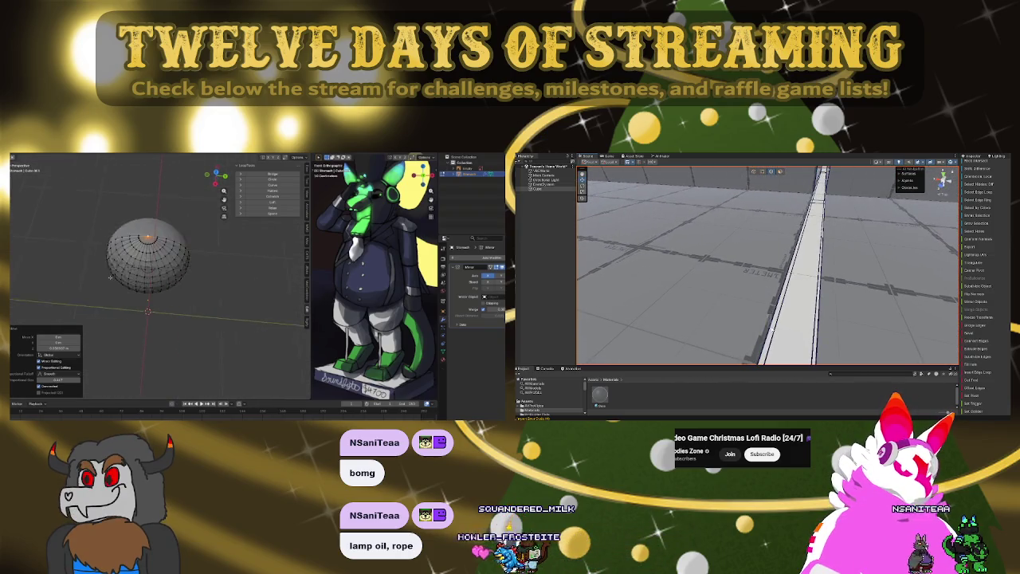
pyautogui.click(815, 335)
pyautogui.moveTo(797, 331)
pyautogui.mouseDown(button='right')
pyautogui.moveTo(806, 192)
pyautogui.moveTo(780, 226)
pyautogui.moveTo(853, 251)
pyautogui.moveTo(812, 282)
pyautogui.mouseUp(button='right')
pyautogui.click(804, 213)
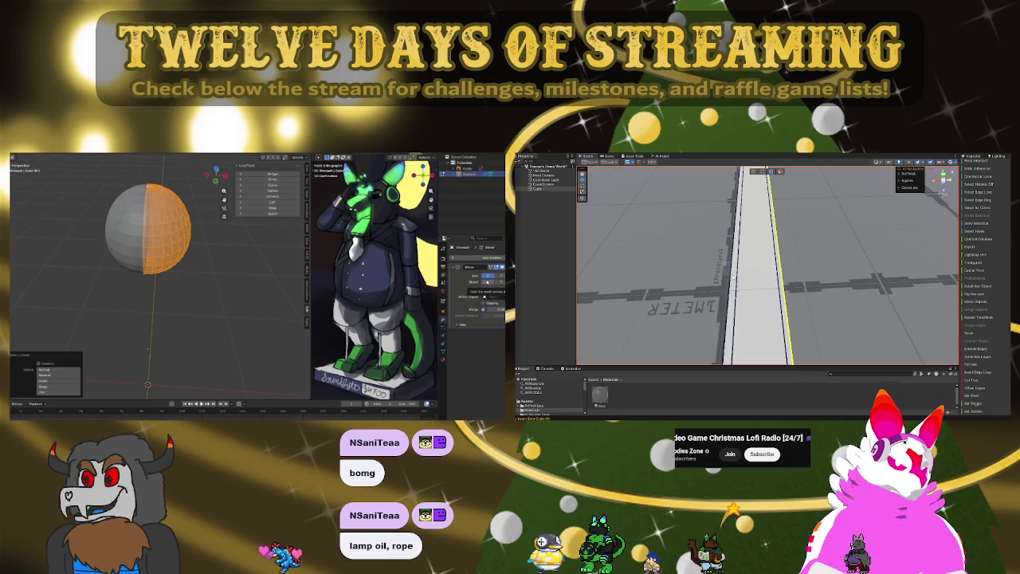
# - Reshape the head vertices with a proportional-editing move
pyautogui.moveTo(917, 337)
pyautogui.mouseDown(button='right')
pyautogui.moveTo(784, 179)
pyautogui.moveTo(758, 182)
pyautogui.mouseUp(button='right')
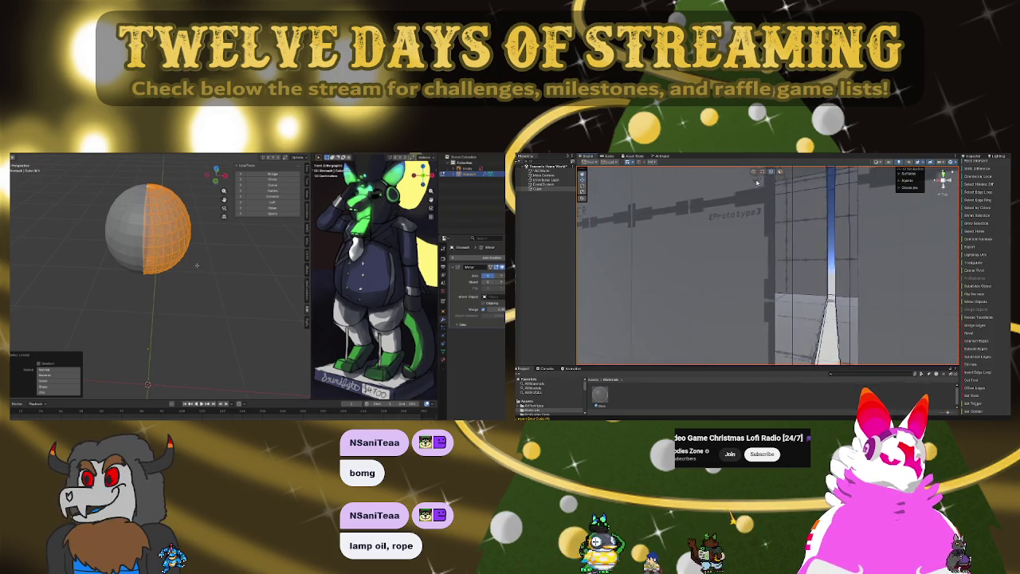
pyautogui.click(778, 262)
pyautogui.click(860, 248)
pyautogui.moveTo(828, 239)
pyautogui.mouseDown(button='right')
pyautogui.moveTo(820, 208)
pyautogui.moveTo(826, 240)
pyautogui.mouseUp(button='right')
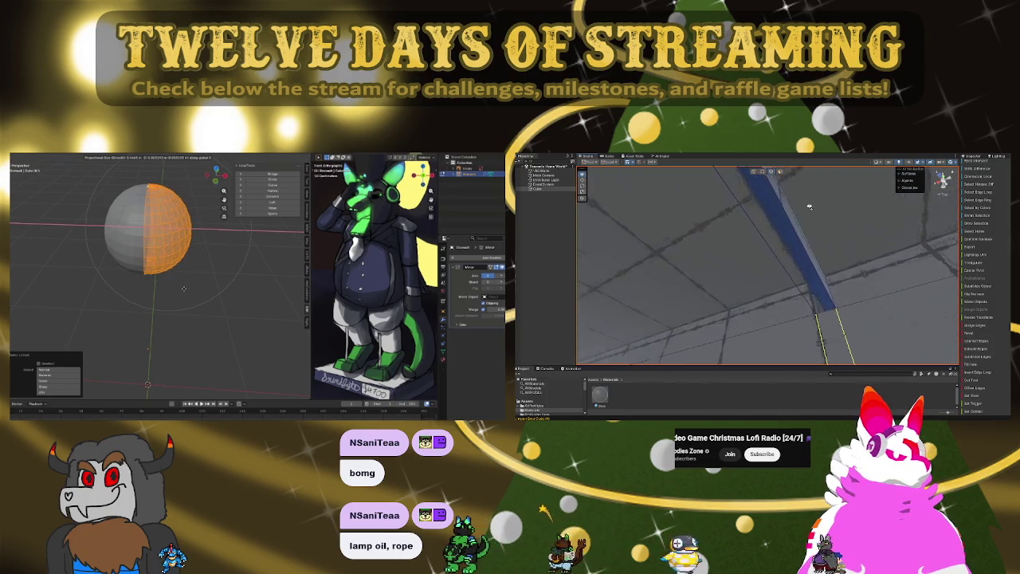
pyautogui.click(800, 249)
pyautogui.click(817, 232)
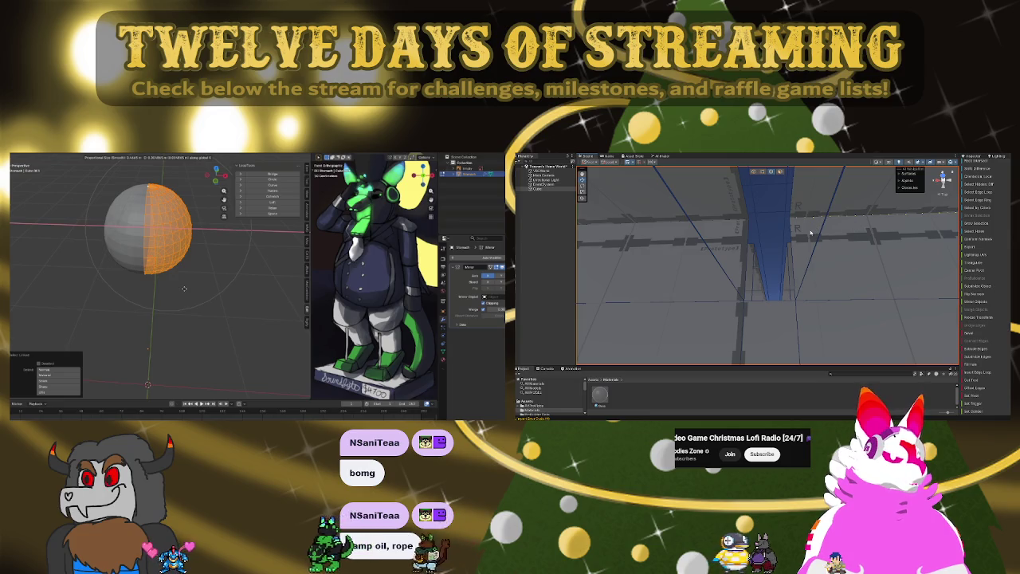
# - Box-select the lower head vertices and scale them
pyautogui.moveTo(688, 237); pyautogui.dragTo(717, 253)
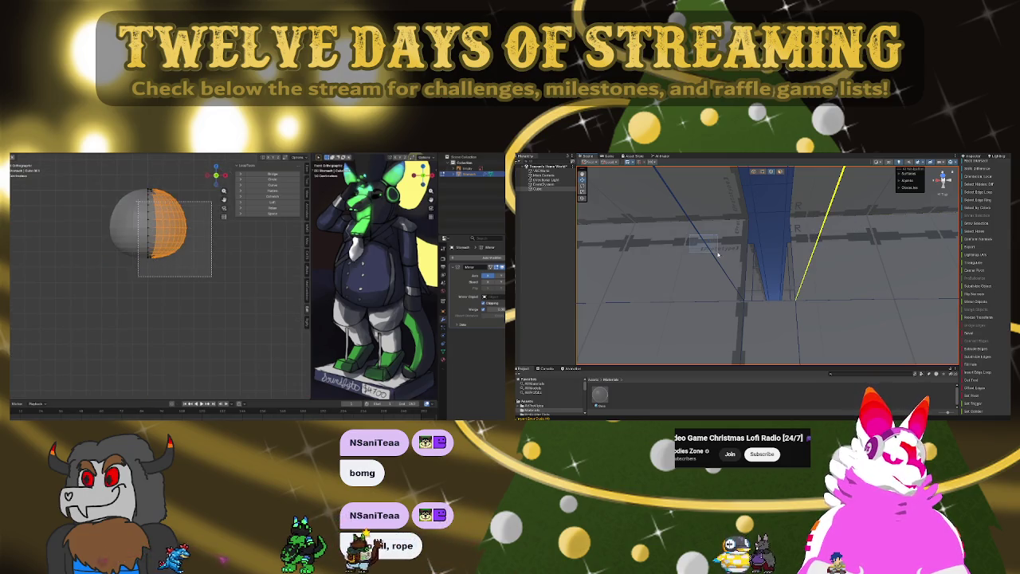
pyautogui.press('f')
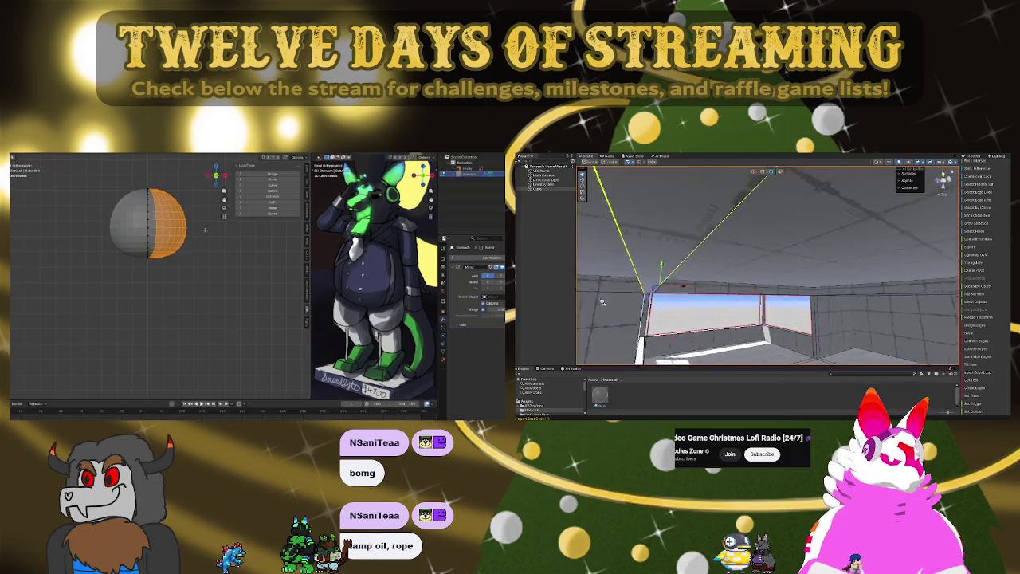
pyautogui.moveTo(549, 335); pyautogui.dragTo(701, 287, button='right')
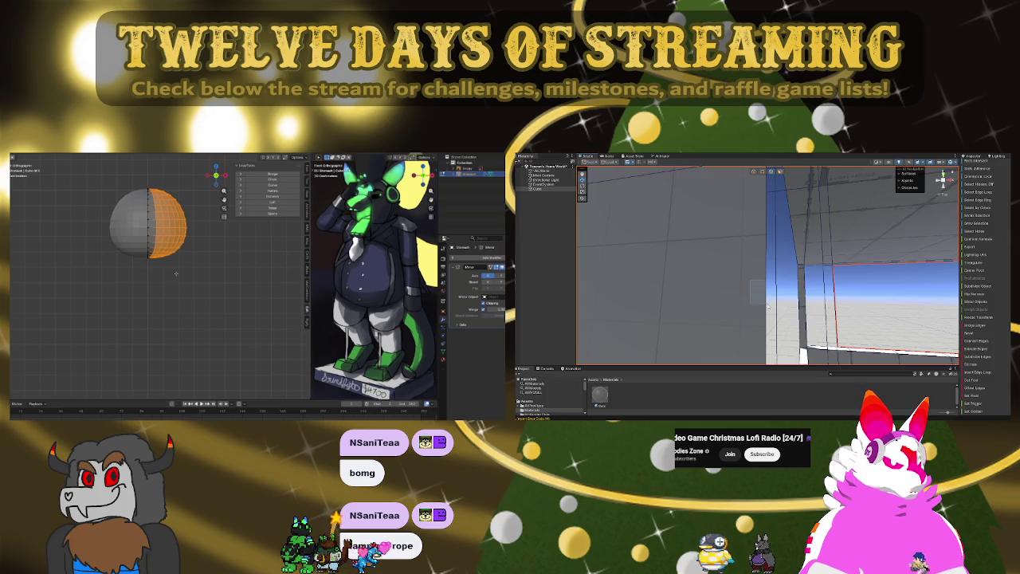
pyautogui.moveTo(884, 298)
pyautogui.mouseDown(button='right')
pyautogui.moveTo(898, 300)
pyautogui.moveTo(788, 290)
pyautogui.mouseUp(button='right')
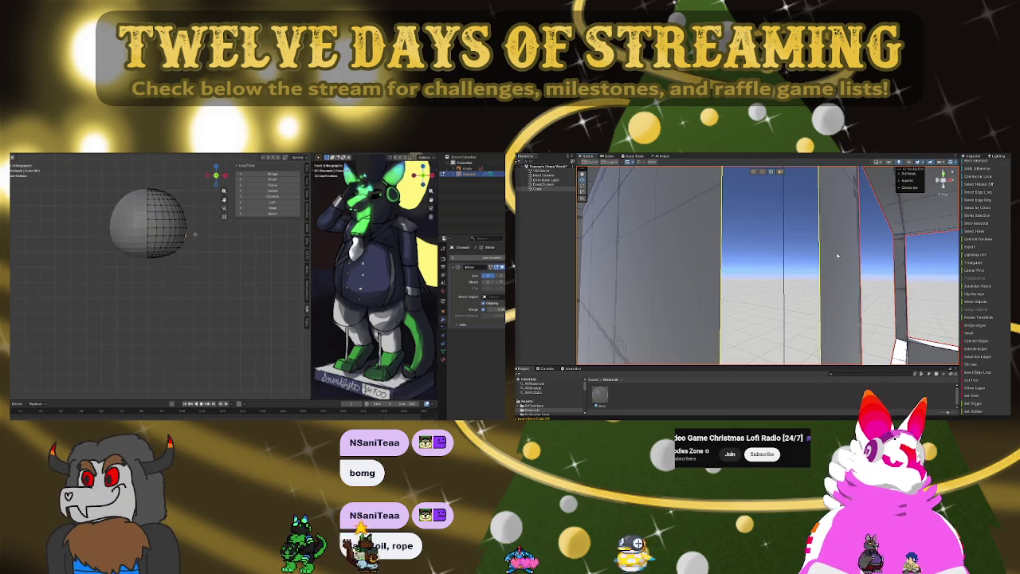
pyautogui.moveTo(876, 311)
pyautogui.mouseDown(button='right')
pyautogui.moveTo(678, 307)
pyautogui.moveTo(622, 227)
pyautogui.mouseUp(button='right')
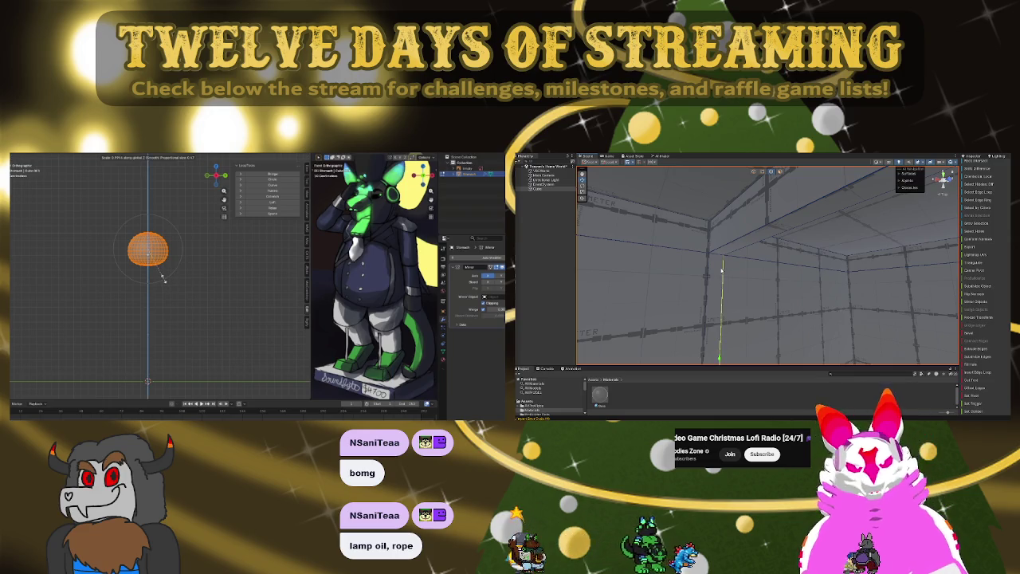
pyautogui.moveTo(707, 278); pyautogui.dragTo(865, 276, button='right')
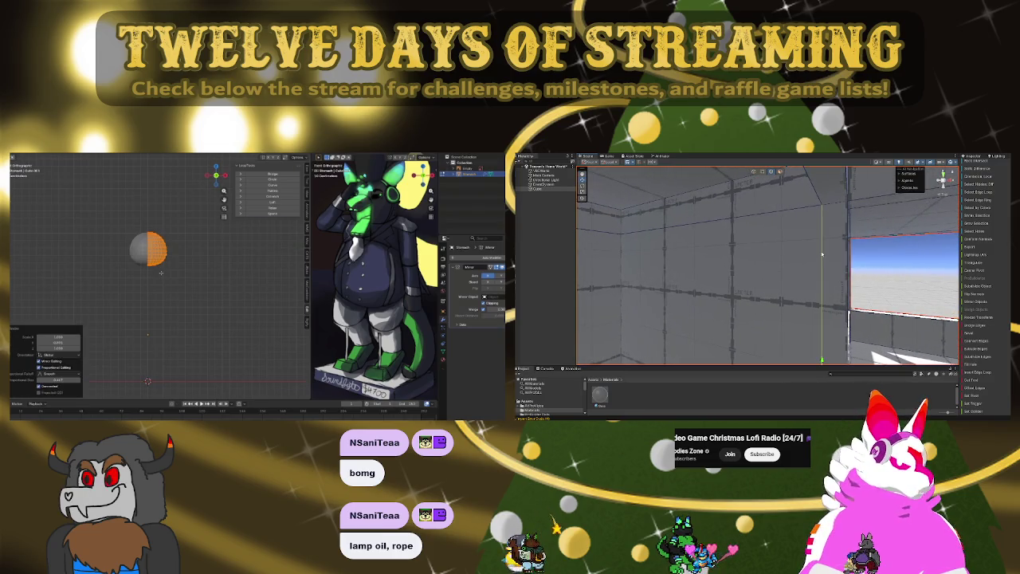
pyautogui.moveTo(773, 279); pyautogui.dragTo(701, 279, button='right')
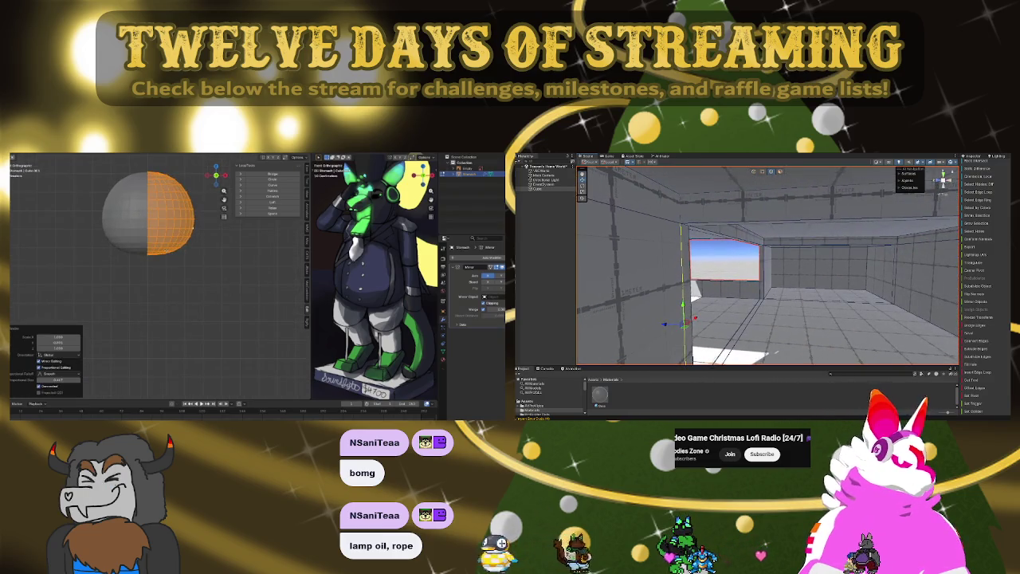
pyautogui.moveTo(797, 271)
pyautogui.mouseDown(button='right')
pyautogui.moveTo(880, 305)
pyautogui.moveTo(862, 279)
pyautogui.moveTo(759, 217)
pyautogui.mouseUp(button='right')
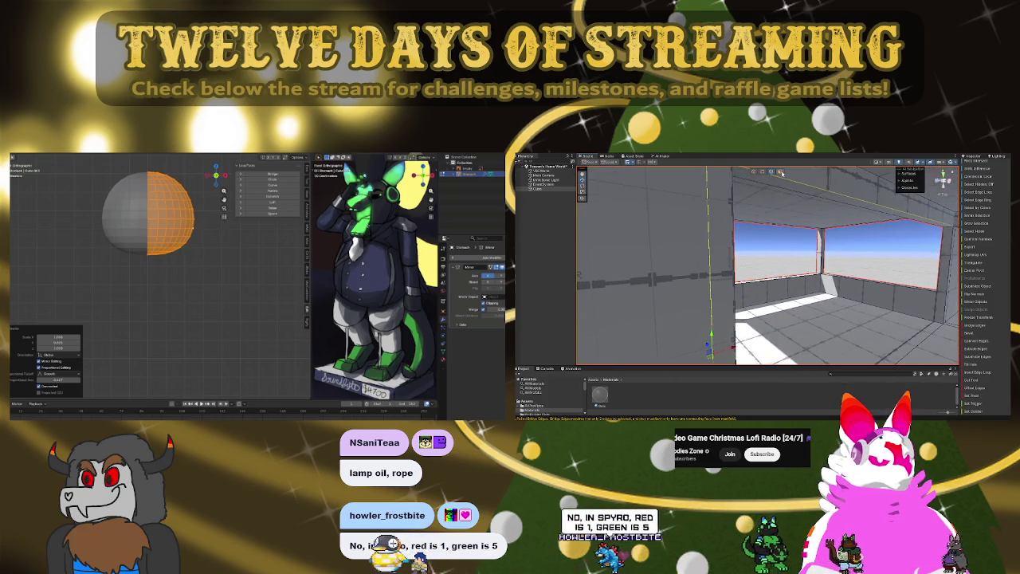
pyautogui.moveTo(797, 263)
pyautogui.mouseDown(button='right')
pyautogui.moveTo(787, 245)
pyautogui.moveTo(788, 270)
pyautogui.moveTo(756, 254)
pyautogui.mouseUp(button='right')
# - Add a cube mesh below the head
pyautogui.scroll(-4, 187, 228)
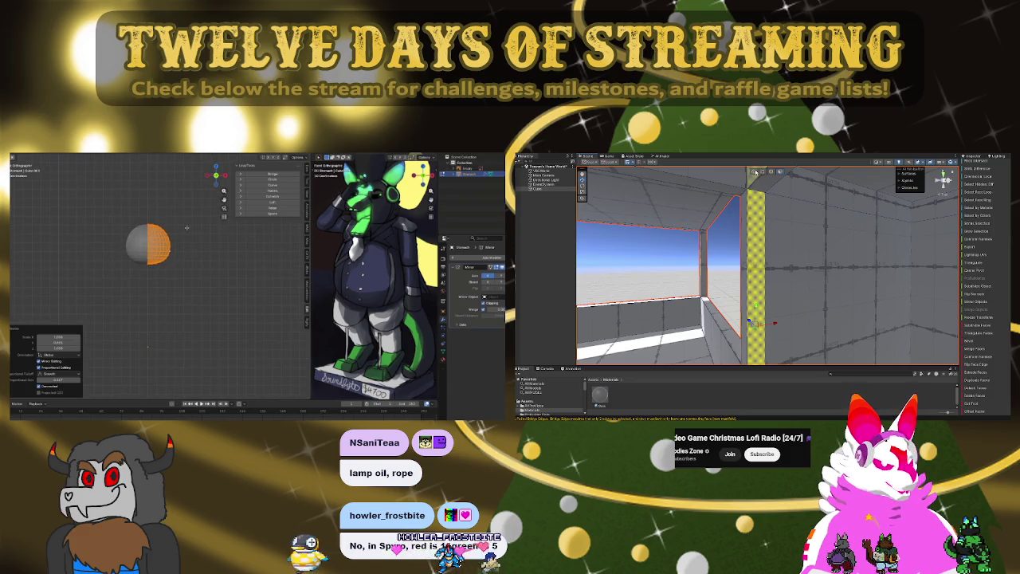
pyautogui.moveTo(755, 254)
pyautogui.mouseDown(button='right')
pyautogui.moveTo(560, 246)
pyautogui.moveTo(774, 182)
pyautogui.moveTo(741, 260)
pyautogui.mouseUp(button='right')
pyautogui.hotkey('shift', 'a')
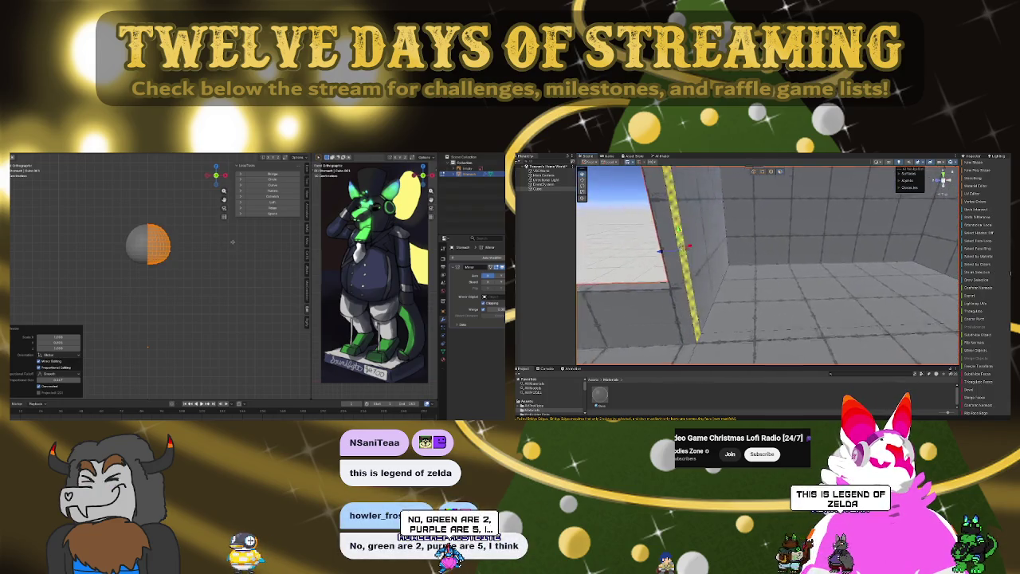
pyautogui.moveTo(741, 260)
pyautogui.mouseDown(button='right')
pyautogui.moveTo(889, 249)
pyautogui.moveTo(713, 290)
pyautogui.moveTo(848, 291)
pyautogui.mouseUp(button='right')
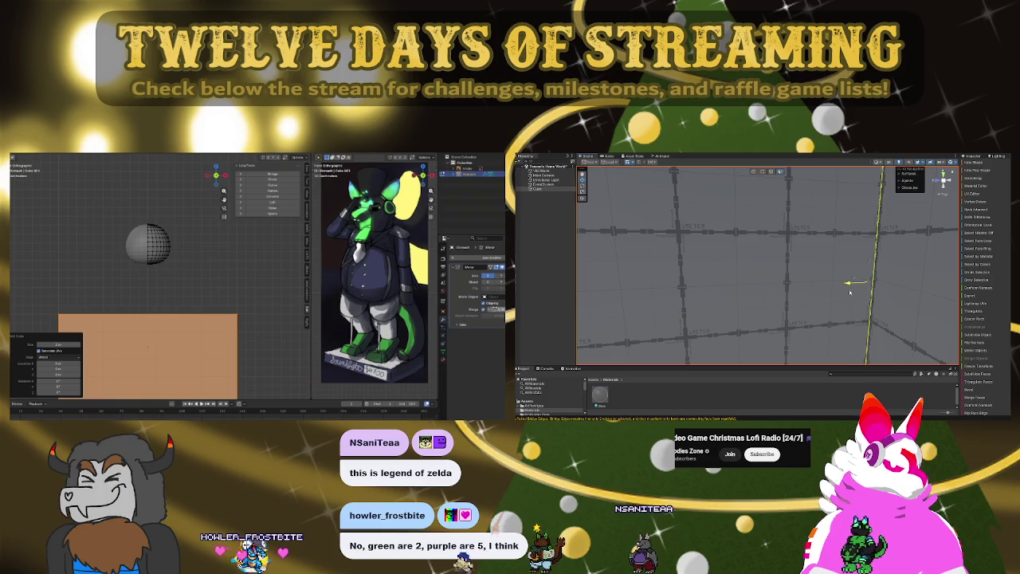
# - Subdivide the plane into a grid using the F3 operator search
pyautogui.moveTo(848, 294)
pyautogui.mouseDown(button='right')
pyautogui.moveTo(819, 272)
pyautogui.moveTo(827, 294)
pyautogui.mouseUp(button='right')
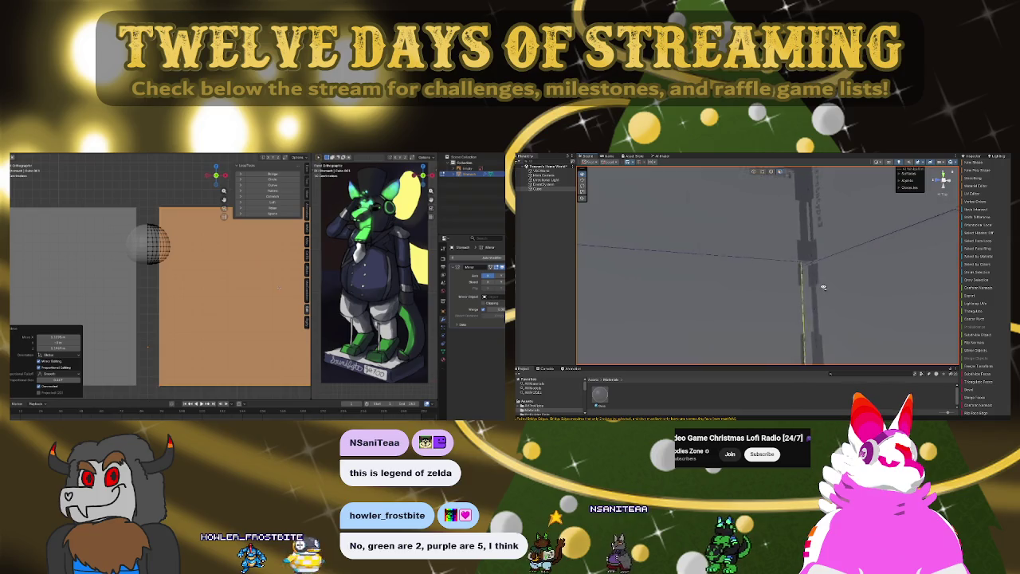
pyautogui.moveTo(827, 294); pyautogui.dragTo(758, 162, button='middle')
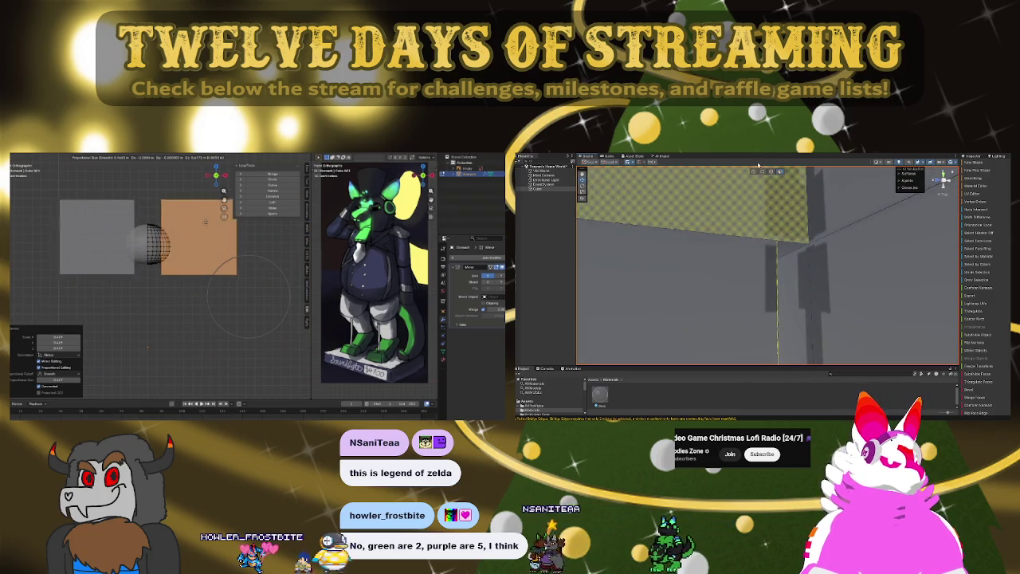
pyautogui.click(763, 172)
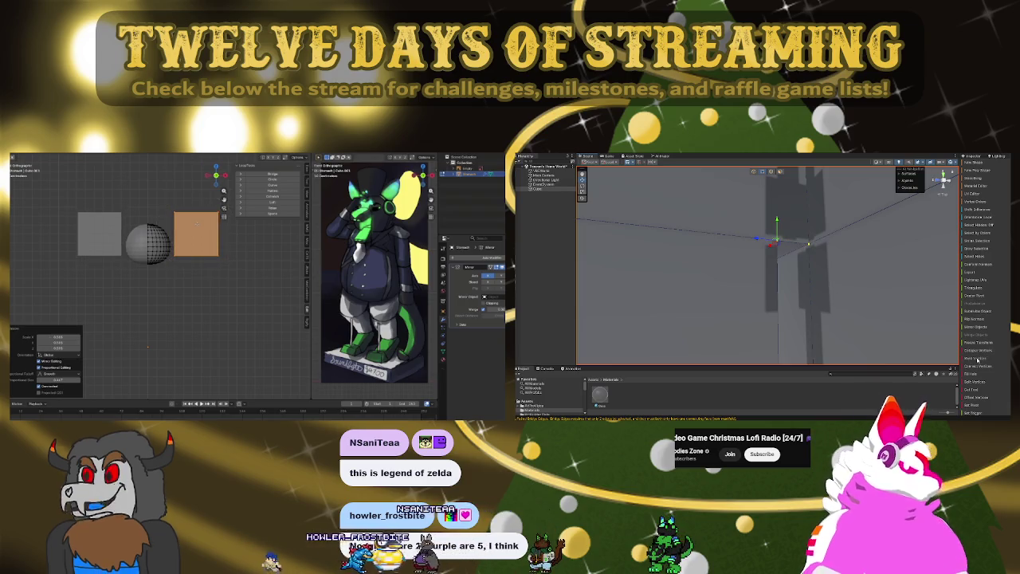
pyautogui.moveTo(876, 262); pyautogui.dragTo(917, 277, button='right')
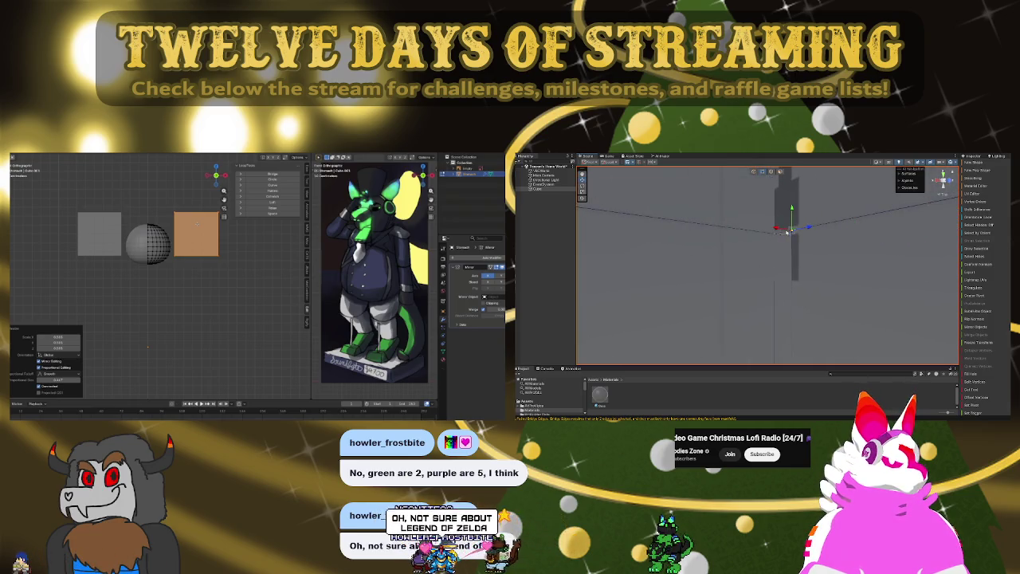
pyautogui.press('F3')
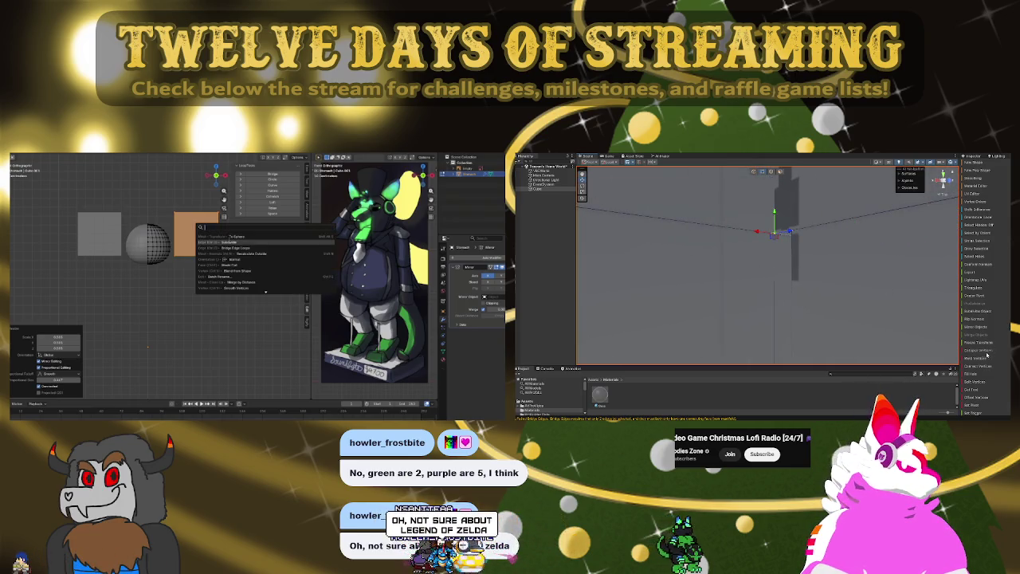
pyautogui.press('Return')
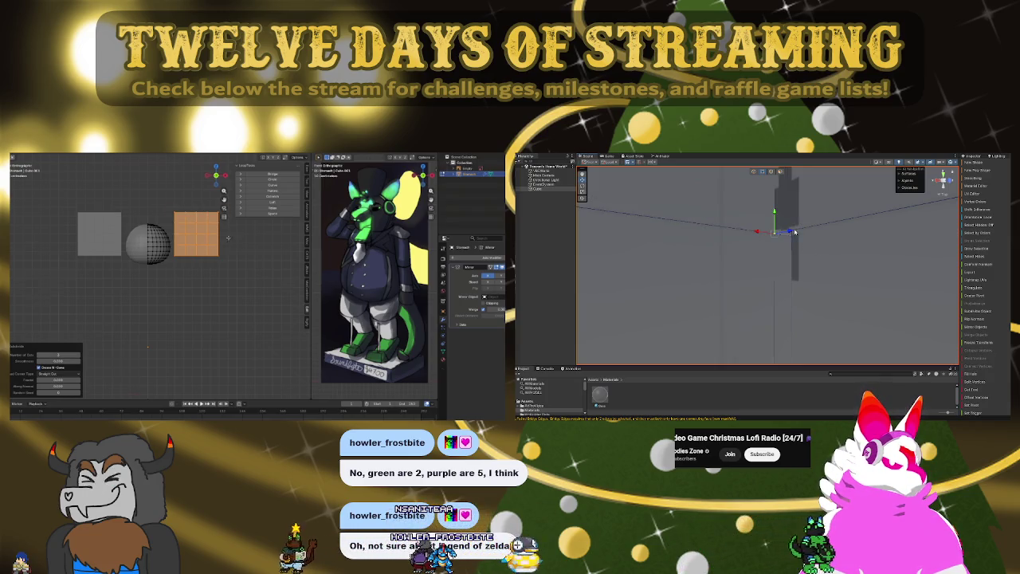
# - Shrink the two cubes to ear size and set them on top of the sphere
pyautogui.moveTo(159, 302); pyautogui.dragTo(184, 271, button='middle')
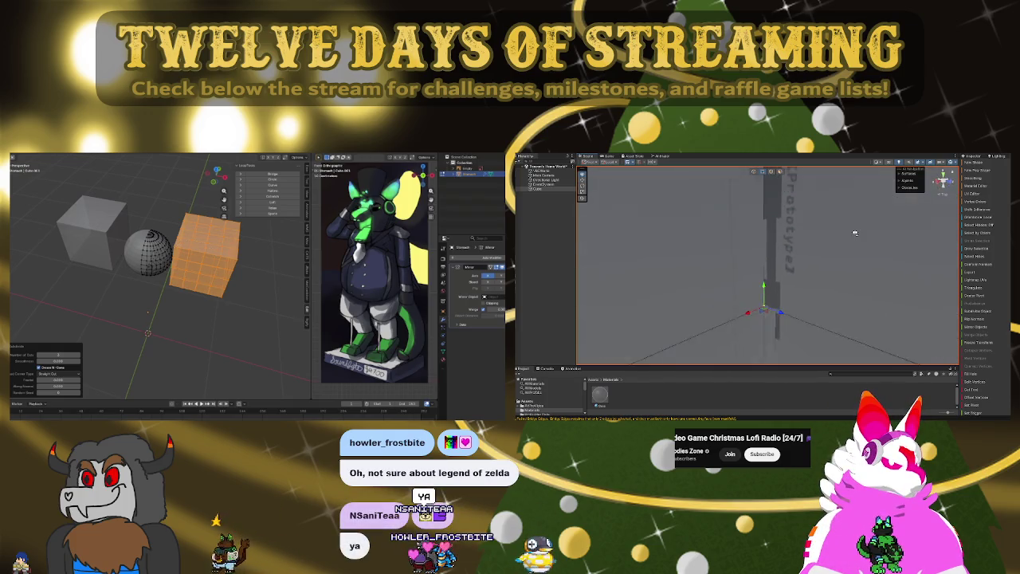
pyautogui.moveTo(854, 234); pyautogui.dragTo(869, 289, button='right')
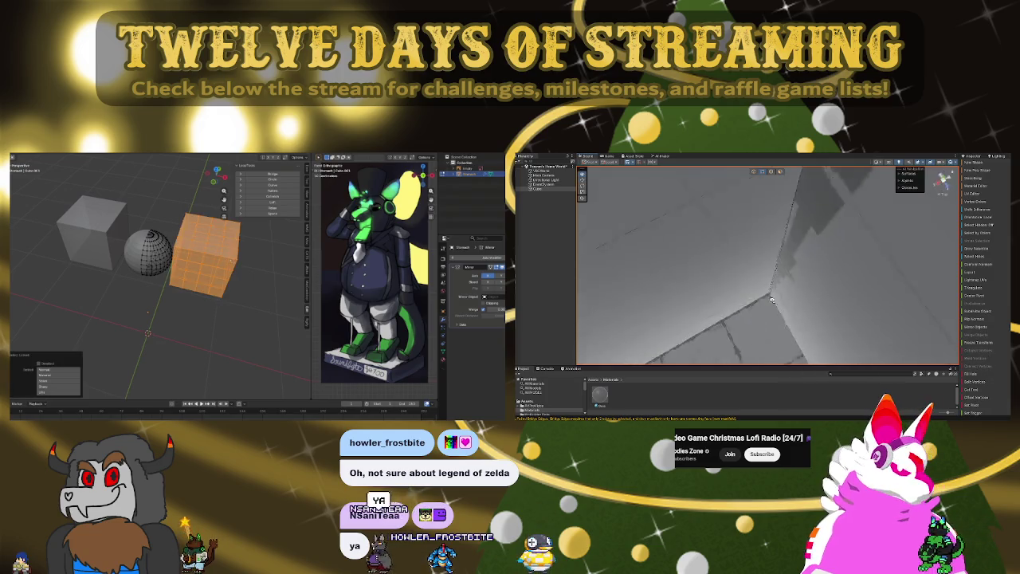
pyautogui.scroll(5, 845, 314)
pyautogui.moveTo(845, 313); pyautogui.dragTo(786, 277, button='right')
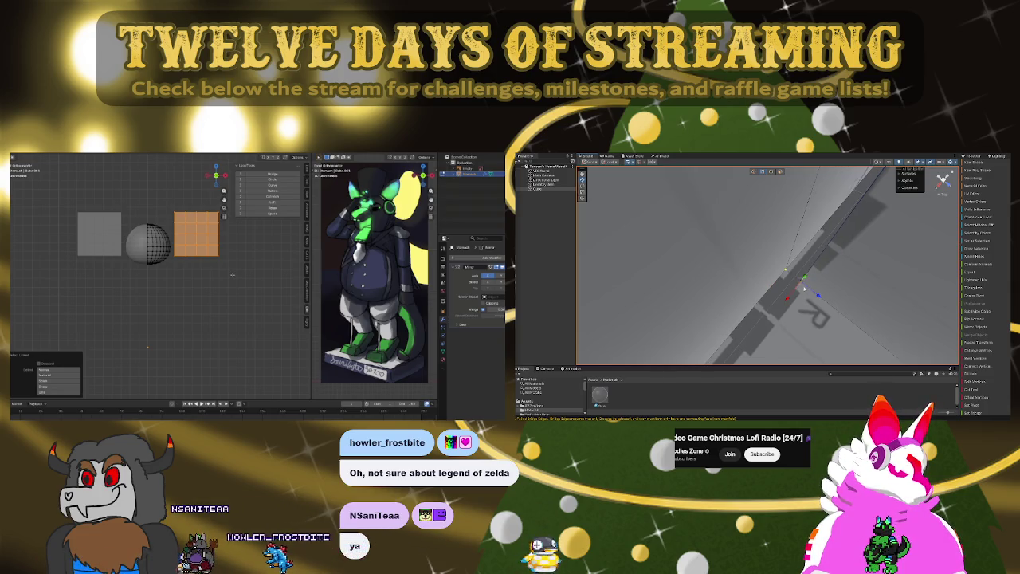
pyautogui.moveTo(785, 276); pyautogui.dragTo(724, 260, button='right')
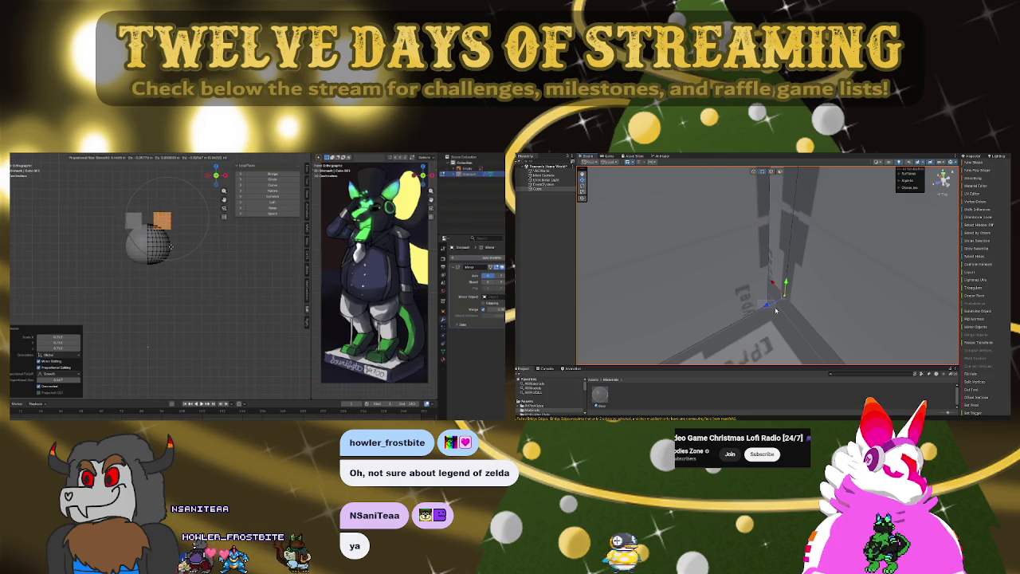
# - Scale up and round off both ear blocks on top of the sphere head
pyautogui.moveTo(724, 260)
pyautogui.mouseDown(button='right')
pyautogui.moveTo(955, 244)
pyautogui.moveTo(969, 309)
pyautogui.moveTo(778, 289)
pyautogui.mouseUp(button='right')
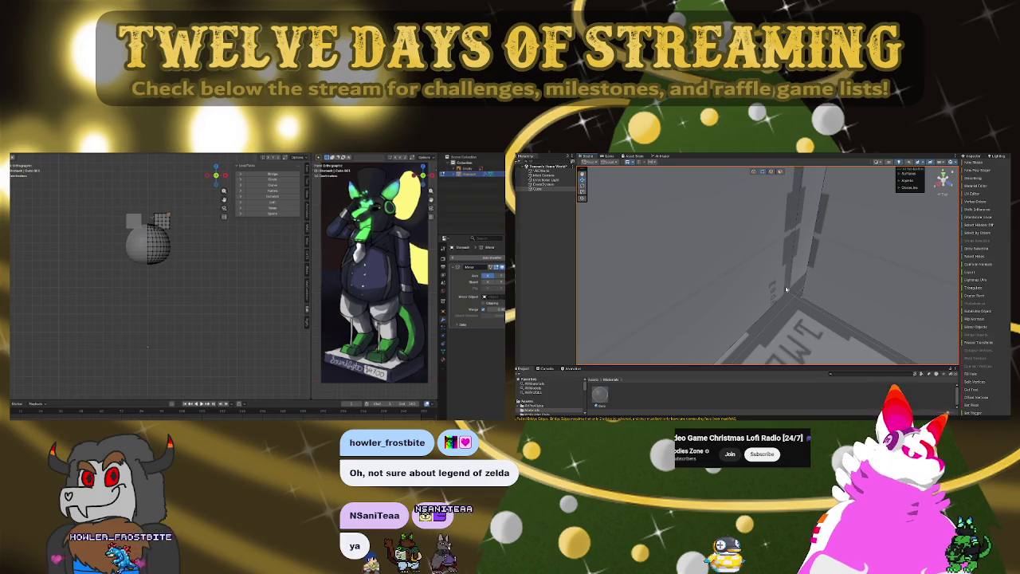
pyautogui.click(793, 298)
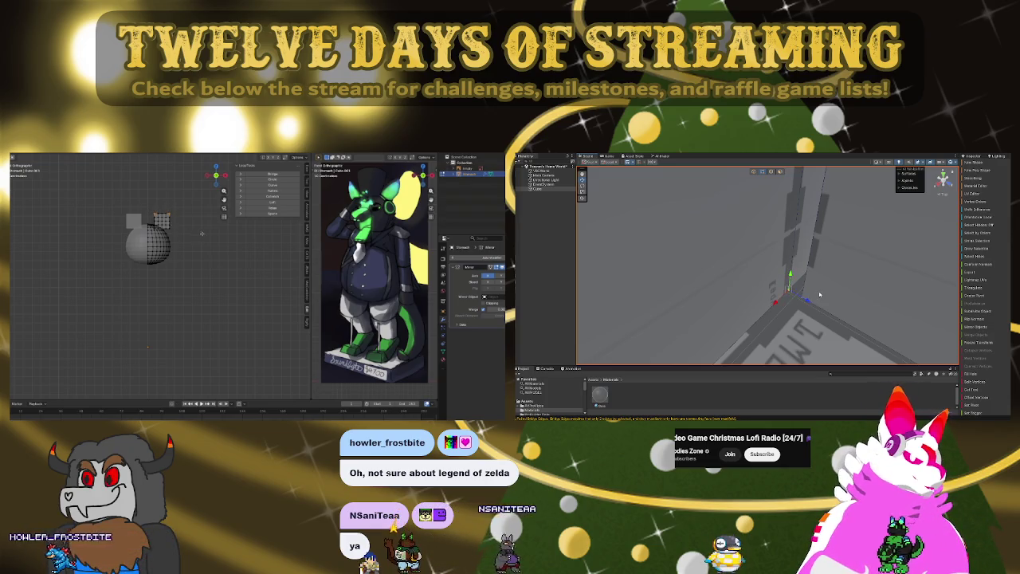
pyautogui.moveTo(797, 311); pyautogui.dragTo(792, 208, button='right')
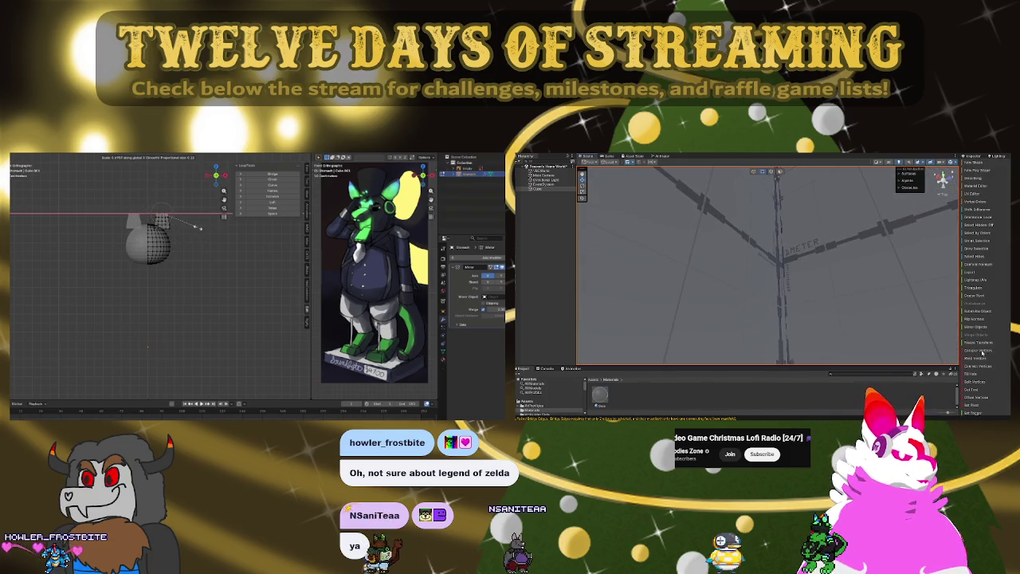
pyautogui.moveTo(891, 319)
pyautogui.mouseDown(button='right')
pyautogui.moveTo(775, 316)
pyautogui.moveTo(770, 295)
pyautogui.mouseUp(button='right')
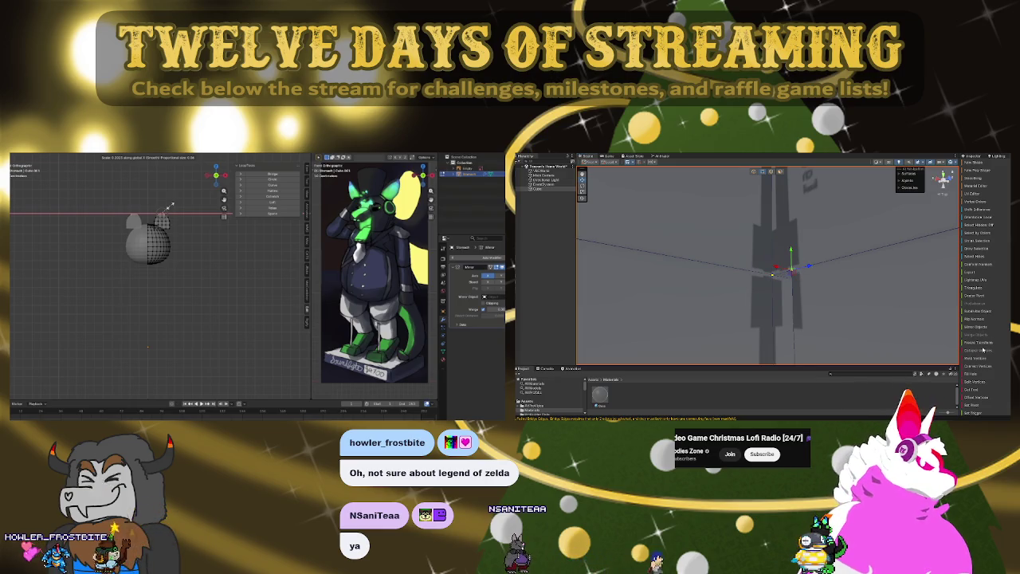
pyautogui.moveTo(871, 277); pyautogui.dragTo(702, 296, button='right')
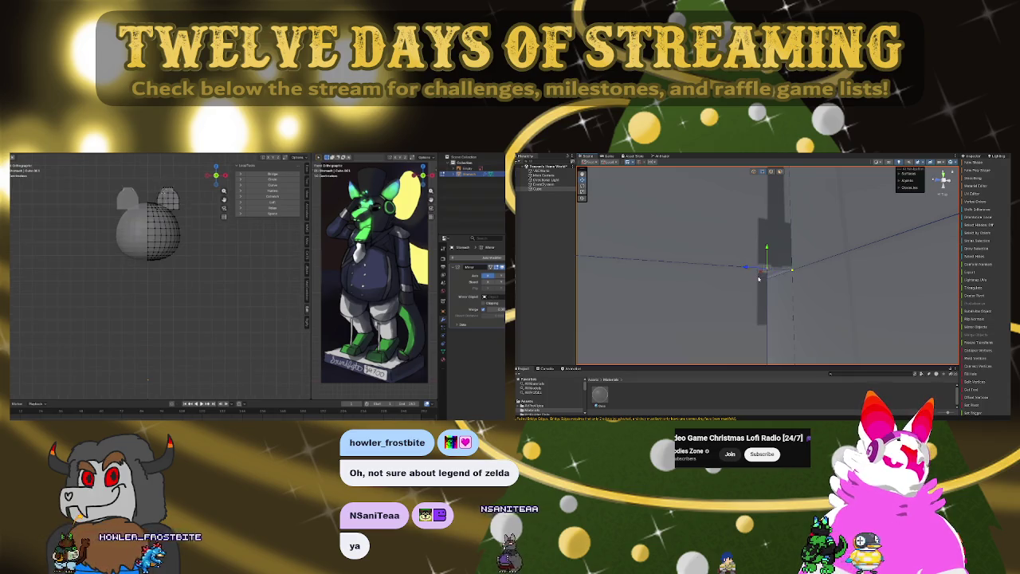
pyautogui.moveTo(845, 254)
pyautogui.mouseDown(button='right')
pyautogui.moveTo(861, 379)
pyautogui.moveTo(826, 336)
pyautogui.mouseUp(button='right')
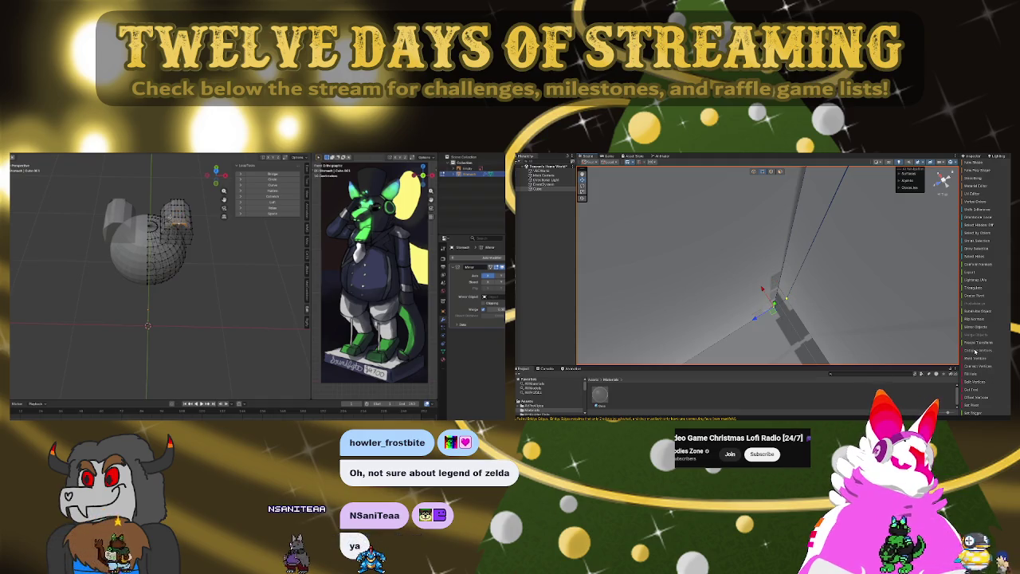
# - Add a UV sphere torso and cylinder arms and legs, positioned to match the reference
pyautogui.moveTo(785, 267)
pyautogui.mouseDown(button='right')
pyautogui.moveTo(718, 195)
pyautogui.moveTo(732, 163)
pyautogui.moveTo(705, 192)
pyautogui.mouseUp(button='right')
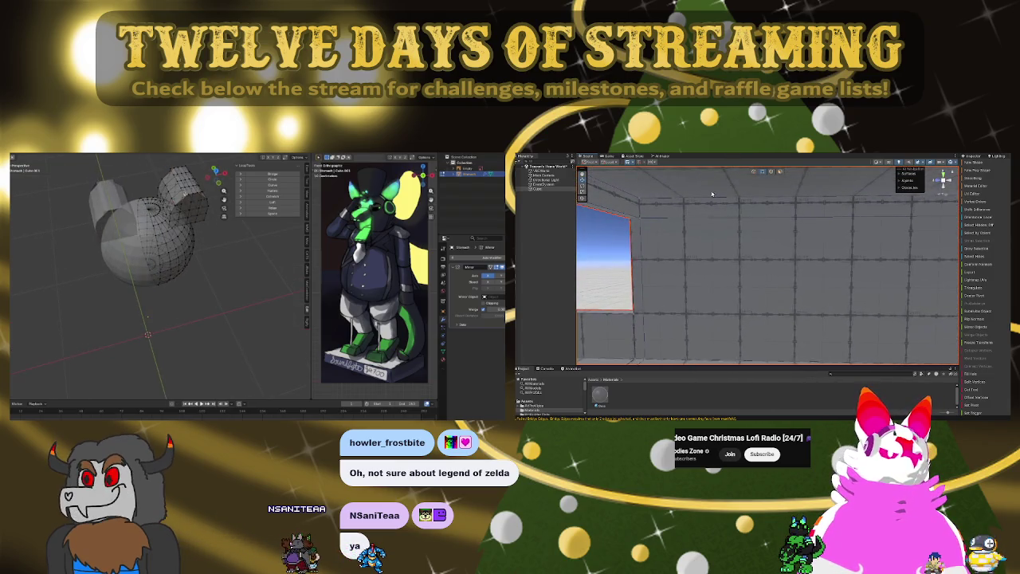
pyautogui.click(781, 173)
pyautogui.moveTo(780, 173)
pyautogui.mouseDown(button='right')
pyautogui.moveTo(836, 255)
pyautogui.moveTo(728, 276)
pyautogui.moveTo(825, 258)
pyautogui.moveTo(814, 254)
pyautogui.mouseUp(button='right')
pyautogui.moveTo(737, 252); pyautogui.dragTo(658, 256, button='right')
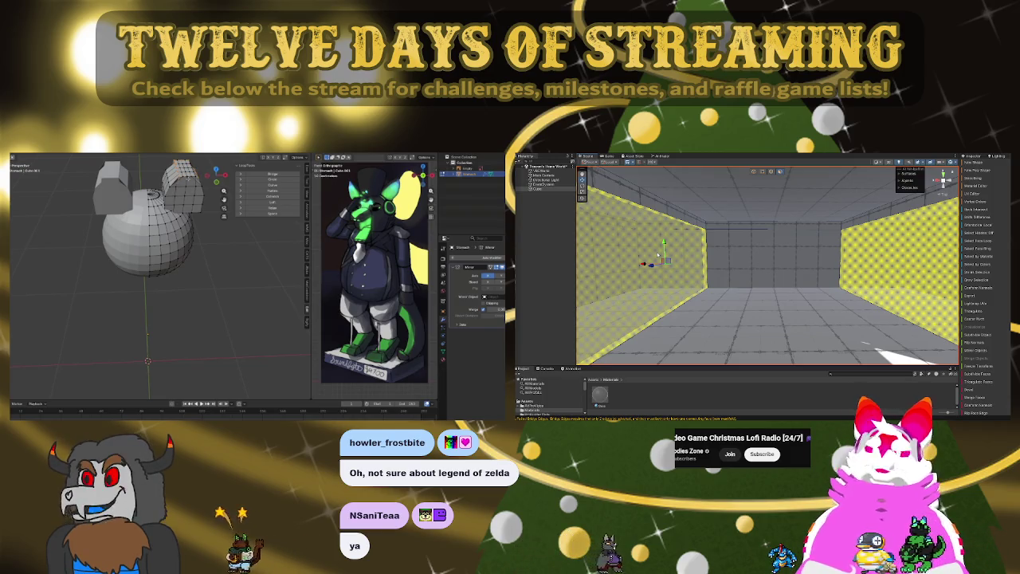
pyautogui.moveTo(705, 252)
pyautogui.mouseDown(button='right')
pyautogui.moveTo(796, 218)
pyautogui.moveTo(686, 217)
pyautogui.moveTo(768, 244)
pyautogui.moveTo(735, 270)
pyautogui.moveTo(763, 245)
pyautogui.moveTo(813, 248)
pyautogui.moveTo(1002, 304)
pyautogui.mouseUp(button='right')
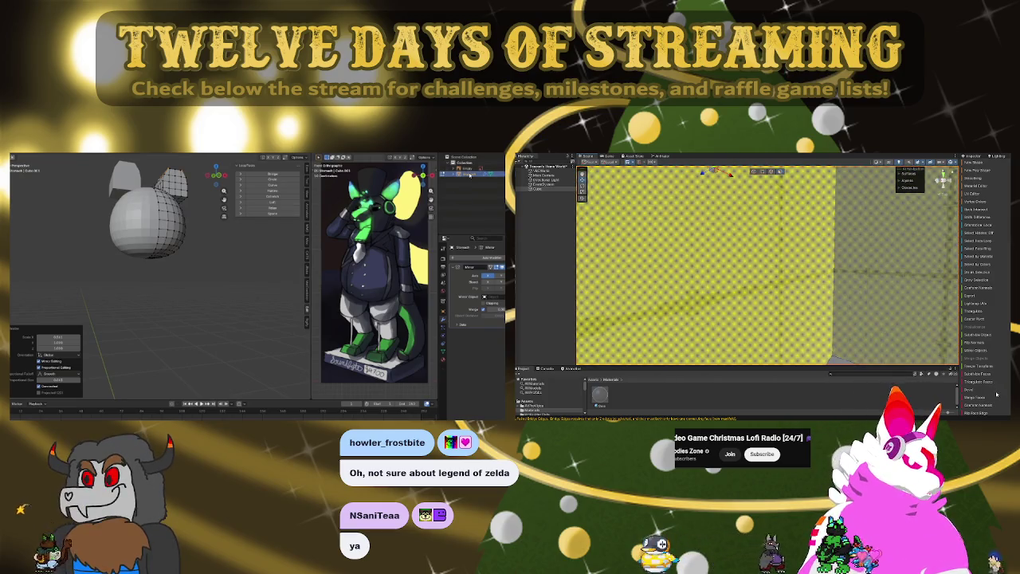
pyautogui.scroll(-3, 996, 393)
pyautogui.moveTo(717, 271)
pyautogui.mouseDown(button='right')
pyautogui.moveTo(691, 300)
pyautogui.moveTo(1007, 294)
pyautogui.mouseUp(button='right')
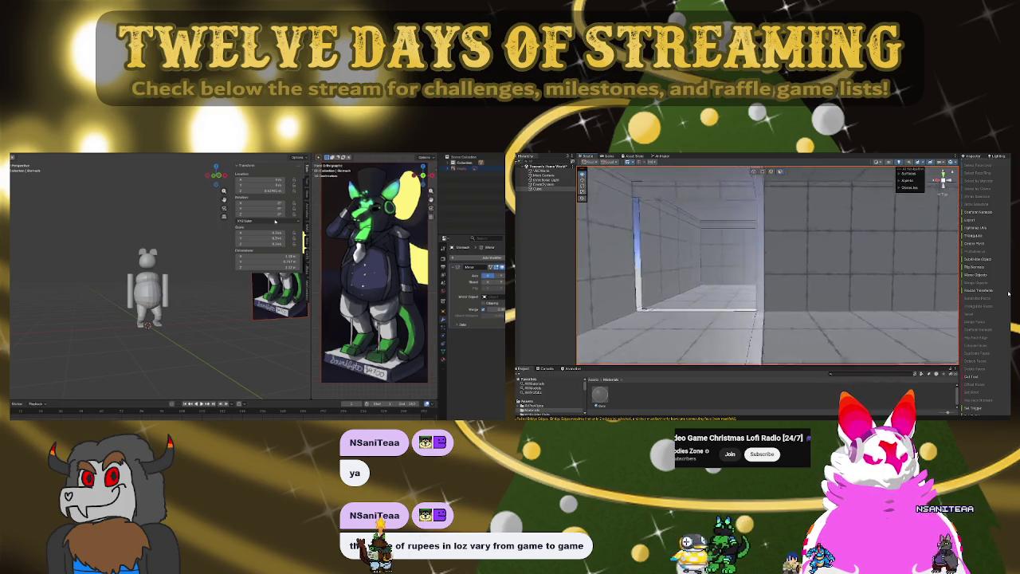
# - Create a new collection in the Outliner and move the character parts into it
pyautogui.moveTo(1008, 294); pyautogui.dragTo(479, 207, button='right')
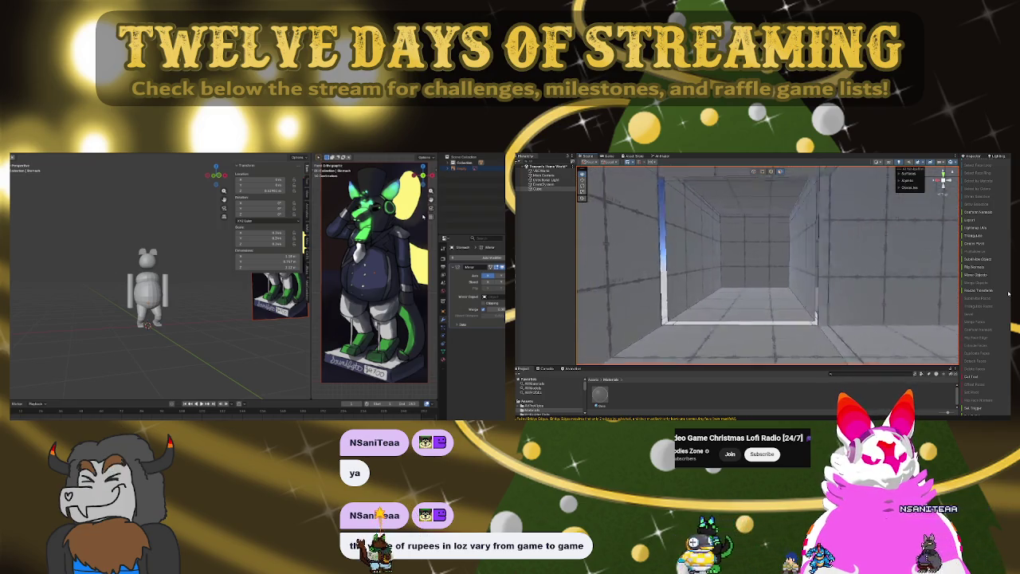
pyautogui.moveTo(935, 313); pyautogui.dragTo(909, 324, button='right')
pyautogui.rightClick(477, 174)
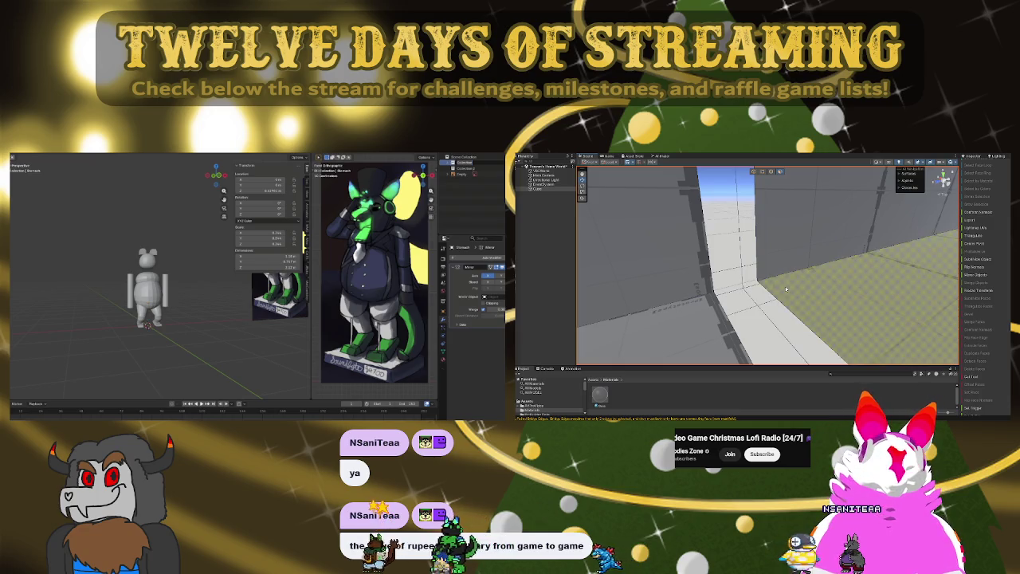
pyautogui.moveTo(835, 319)
pyautogui.mouseDown(button='right')
pyautogui.moveTo(795, 270)
pyautogui.moveTo(850, 296)
pyautogui.moveTo(805, 311)
pyautogui.mouseUp(button='right')
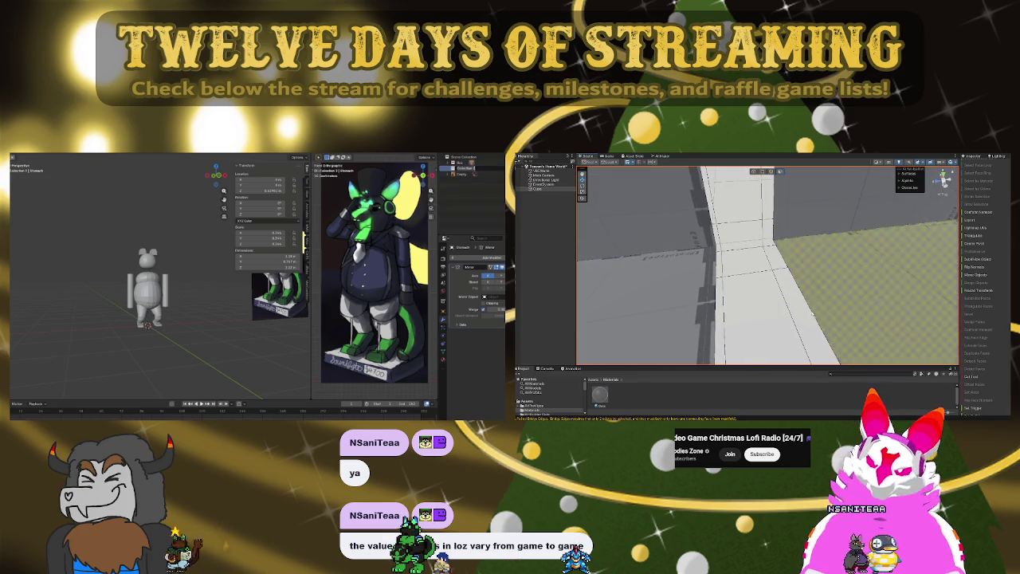
pyautogui.click(816, 305)
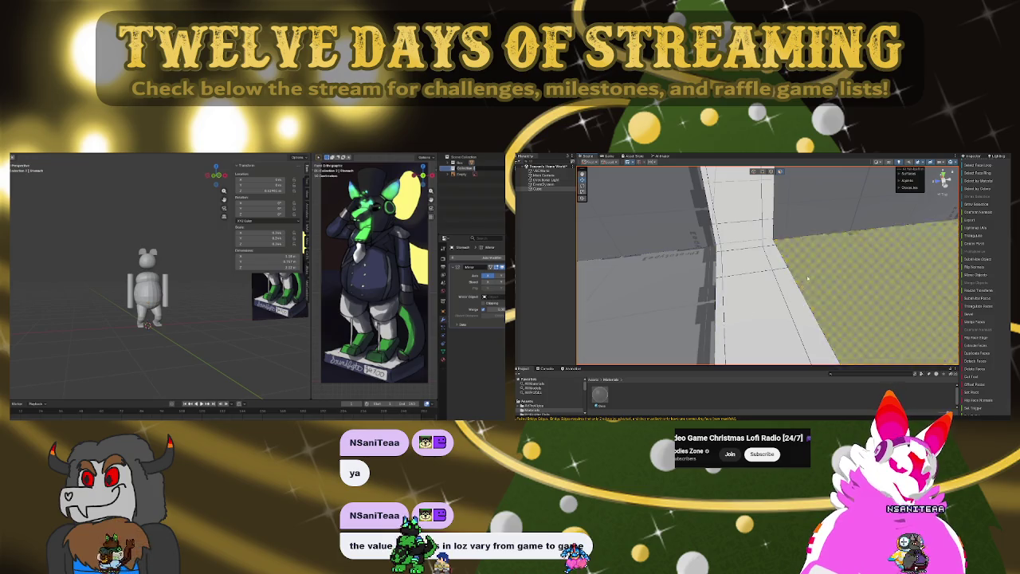
pyautogui.press('2')
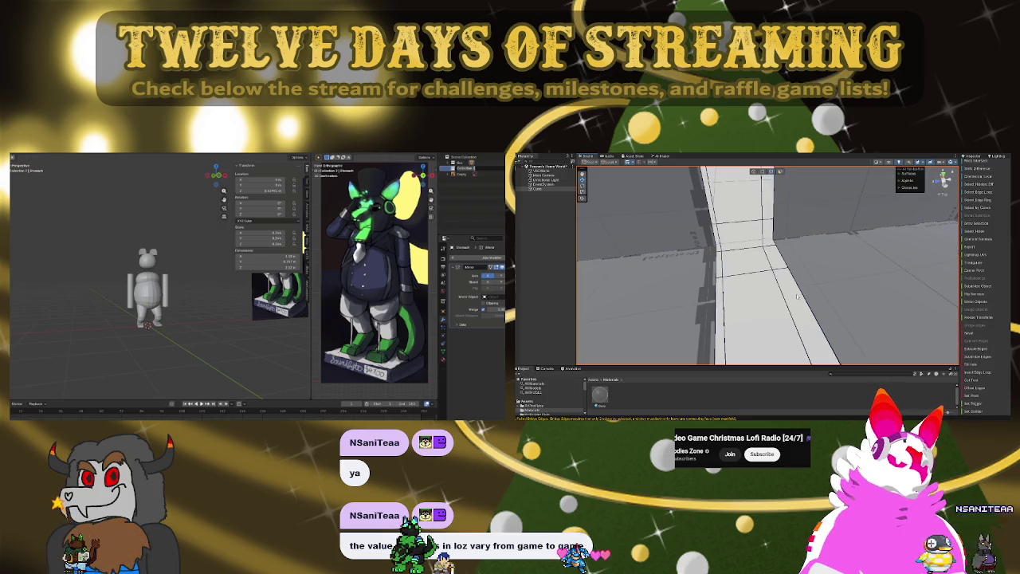
pyautogui.moveTo(873, 287); pyautogui.dragTo(770, 299, button='right')
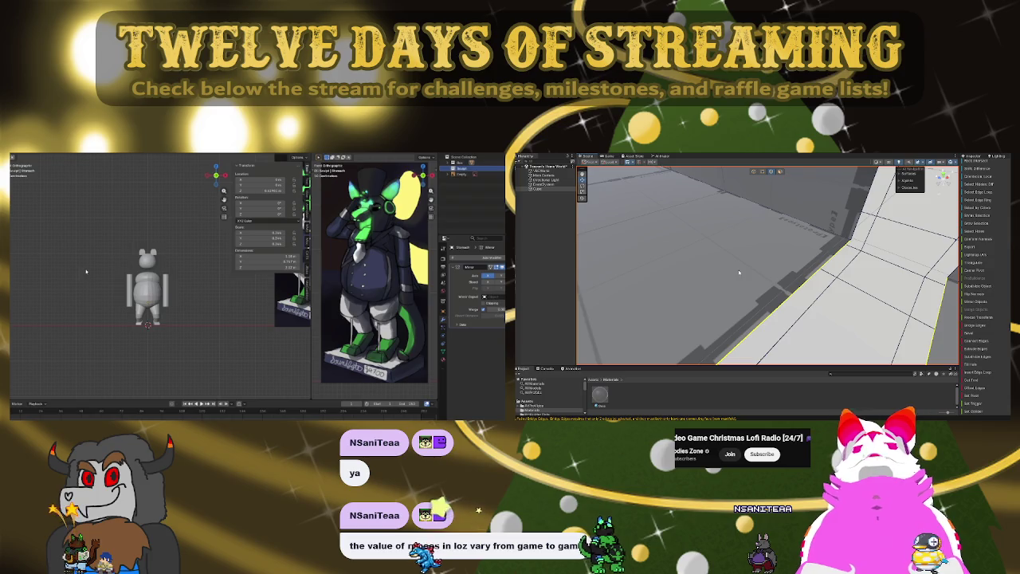
pyautogui.moveTo(695, 273)
pyautogui.mouseDown(button='right')
pyautogui.moveTo(791, 281)
pyautogui.moveTo(781, 274)
pyautogui.moveTo(820, 264)
pyautogui.mouseUp(button='right')
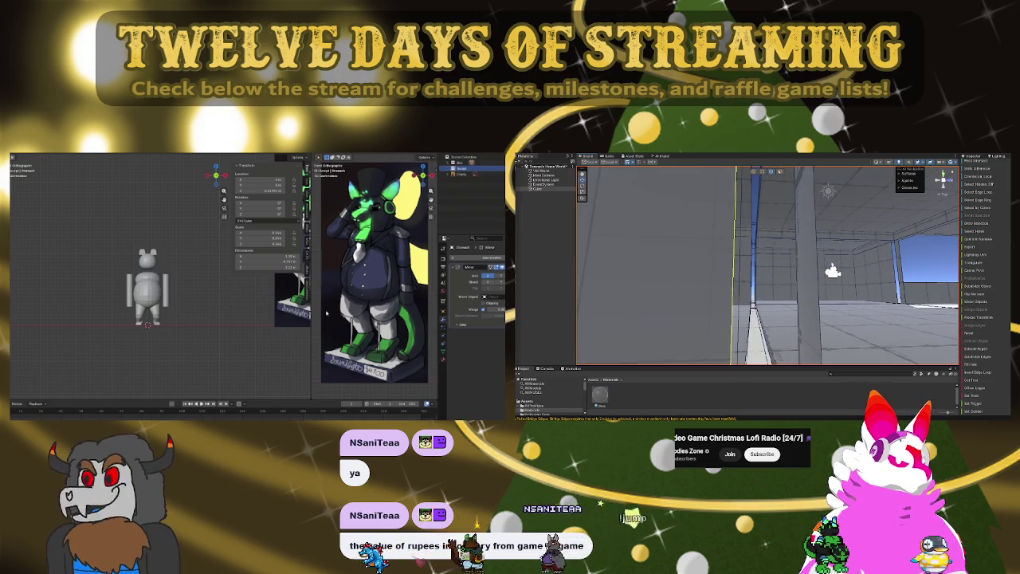
pyautogui.moveTo(884, 312)
pyautogui.mouseDown(button='right')
pyautogui.moveTo(824, 274)
pyautogui.moveTo(604, 280)
pyautogui.moveTo(812, 295)
pyautogui.moveTo(954, 326)
pyautogui.mouseUp(button='right')
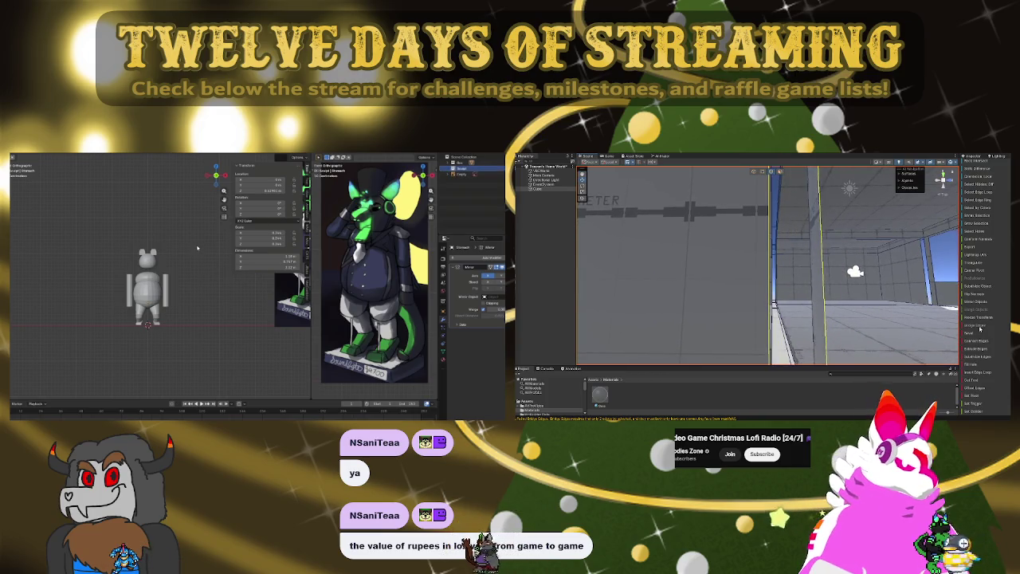
pyautogui.moveTo(848, 295)
pyautogui.mouseDown(button='right')
pyautogui.moveTo(836, 369)
pyautogui.moveTo(759, 306)
pyautogui.moveTo(860, 353)
pyautogui.mouseUp(button='right')
pyautogui.scroll(-2, 160, 273)
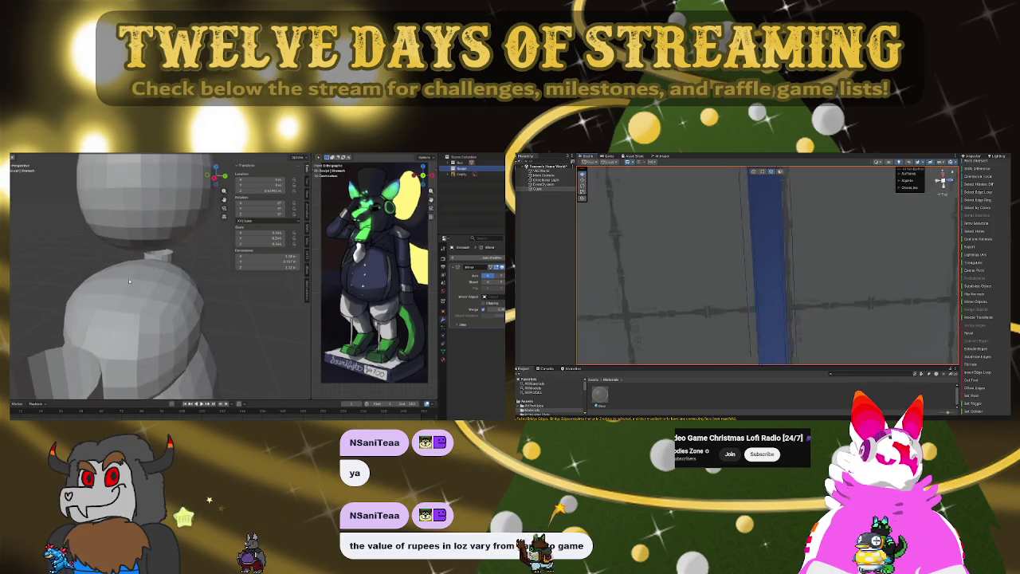
# - Zoom out, view the bear blockout from the front, and orbit to an angled view
pyautogui.scroll(-2, 175, 277)
pyautogui.scroll(-2, 191, 281)
pyautogui.press('KP_1')
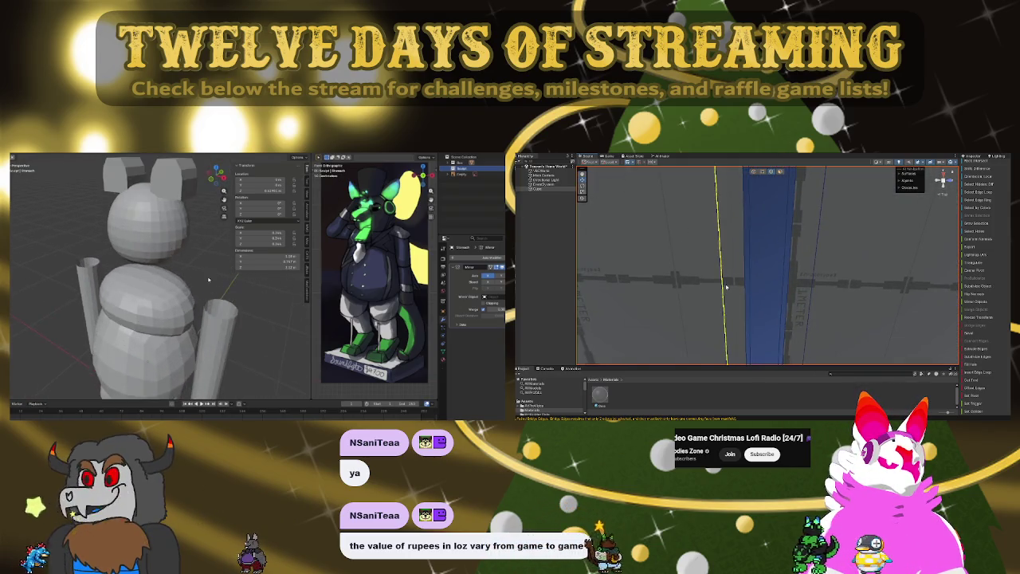
pyautogui.scroll(-2, 182, 263)
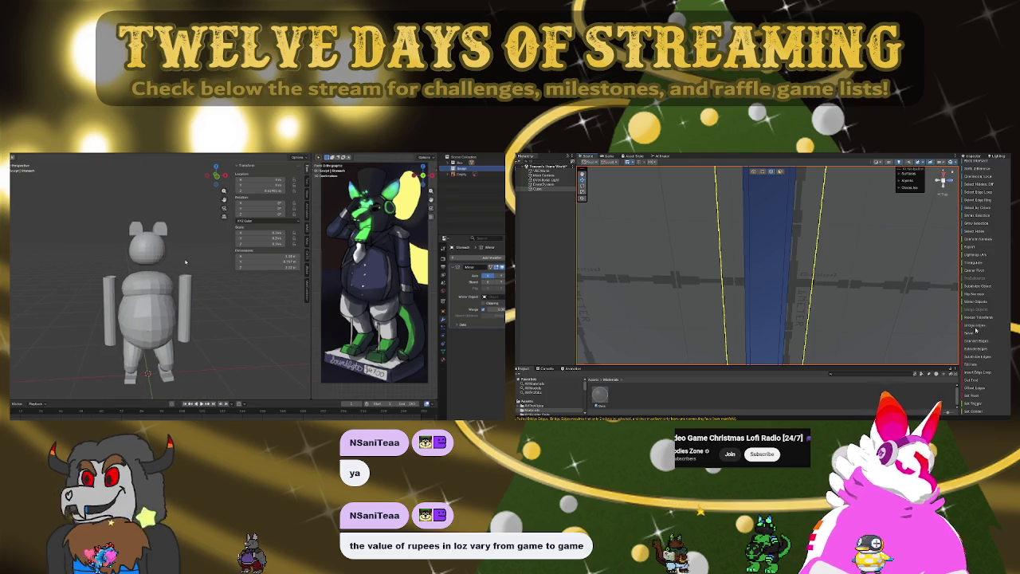
pyautogui.scroll(2, 183, 262)
pyautogui.moveTo(137, 247); pyautogui.dragTo(206, 210, button='middle')
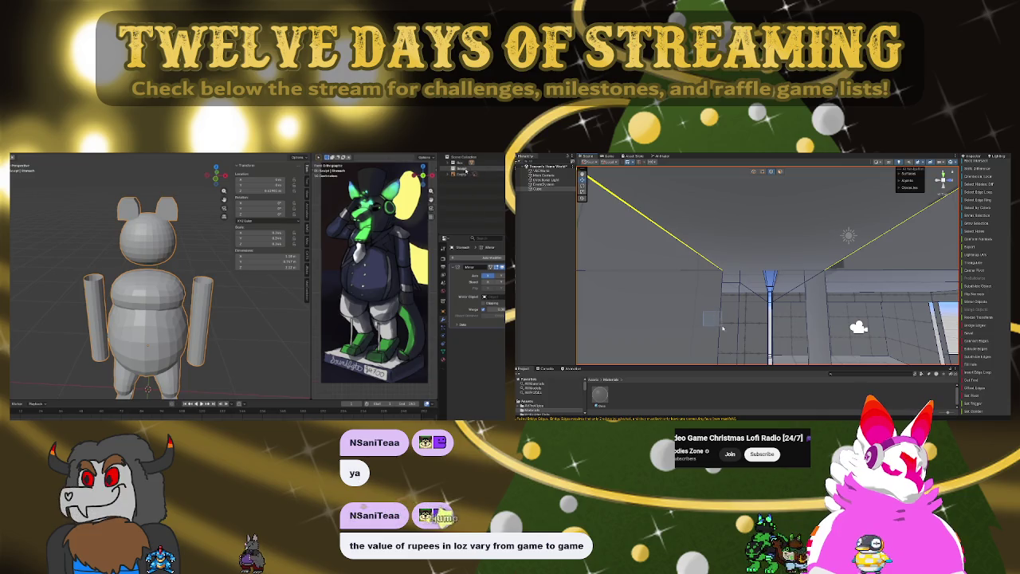
# - Select the whole bear blockout in the outliner and tilt the view down near the floor
pyautogui.rightClick(465, 170)
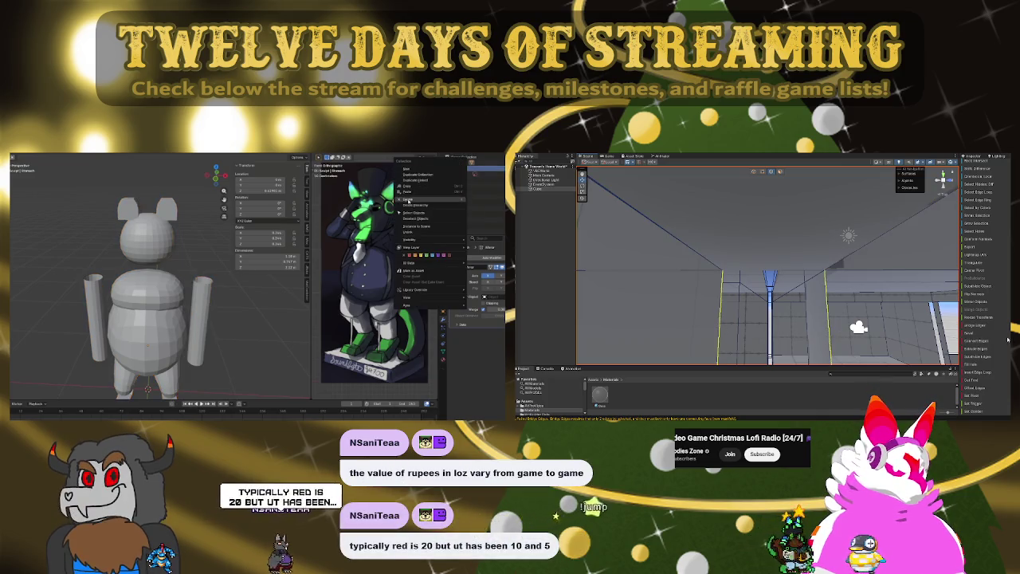
pyautogui.moveTo(858, 282); pyautogui.dragTo(855, 414, button='right')
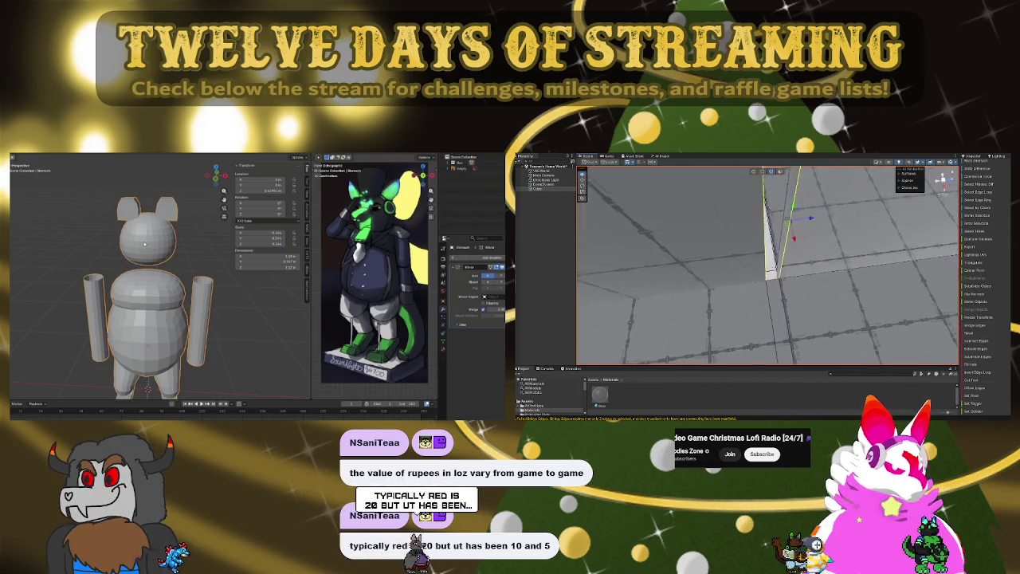
pyautogui.scroll(-5, 203, 217)
pyautogui.click(178, 269)
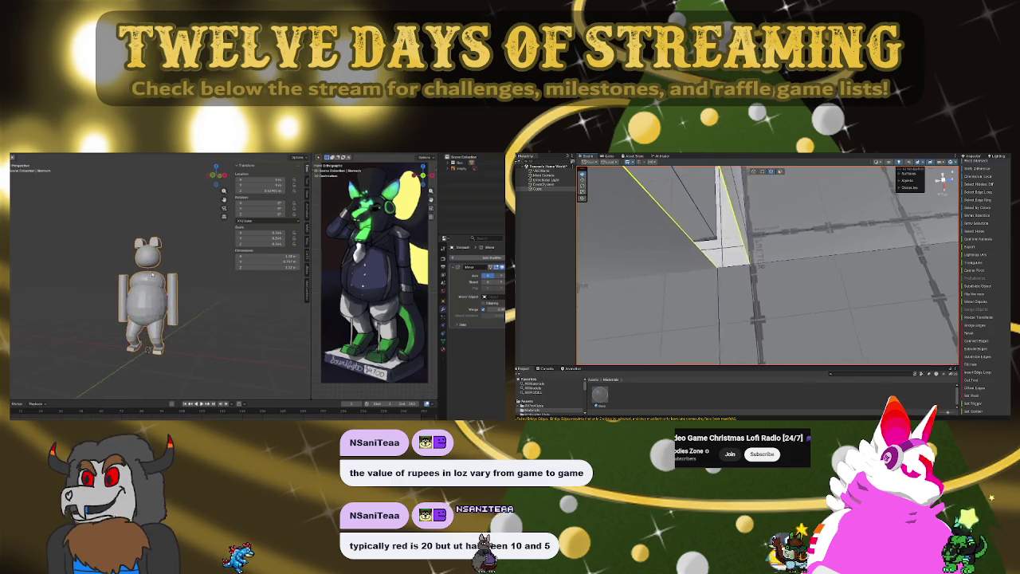
pyautogui.moveTo(855, 410)
pyautogui.mouseDown(button='right')
pyautogui.moveTo(840, 411)
pyautogui.moveTo(855, 372)
pyautogui.moveTo(847, 170)
pyautogui.mouseUp(button='right')
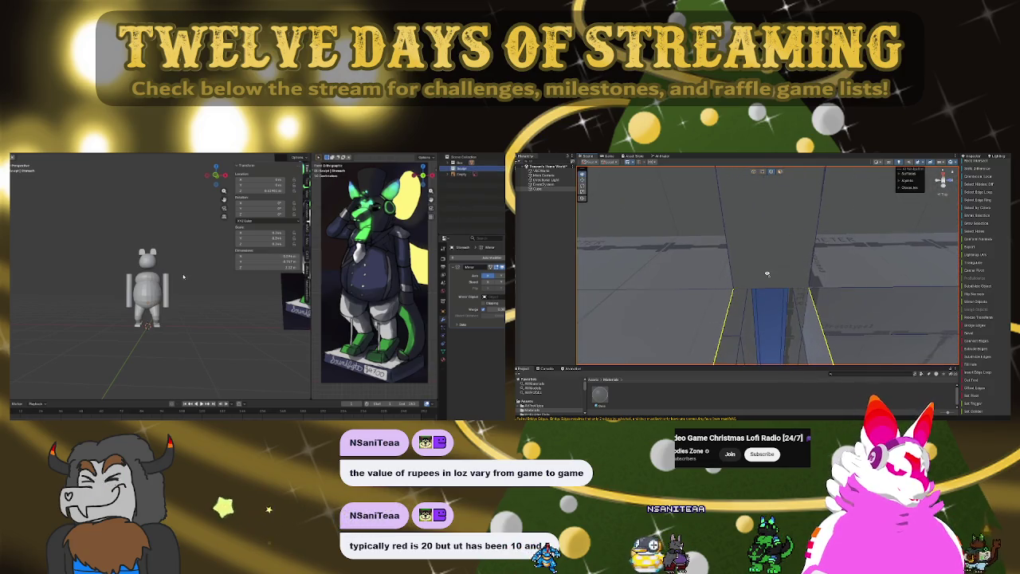
pyautogui.moveTo(769, 299); pyautogui.dragTo(823, 215, button='right')
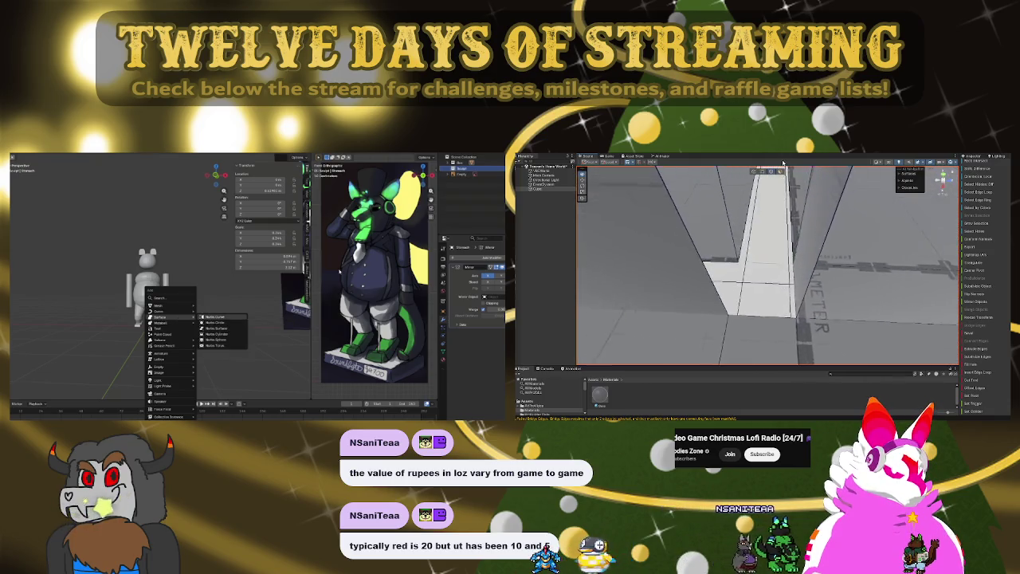
# - Move the new cube aside and round it into a ball with a Subdivision Surface modifier
pyautogui.keyDown('alt'); pyautogui.moveTo(772, 185); pyautogui.dragTo(753, 286); pyautogui.keyUp('alt')
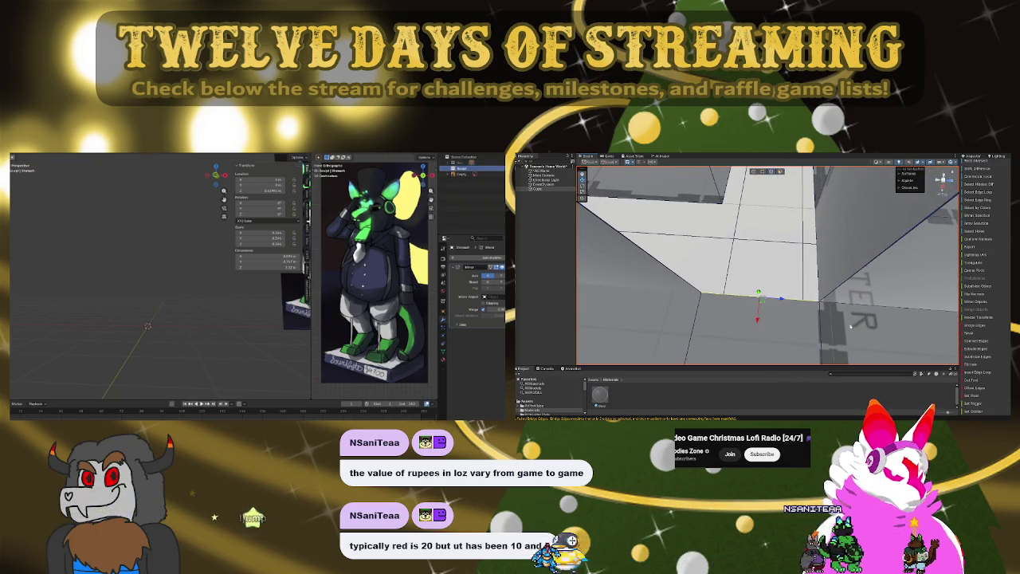
pyautogui.moveTo(756, 293)
pyautogui.keyDown('alt'); pyautogui.mouseDown()
pyautogui.moveTo(776, 203)
pyautogui.moveTo(830, 207)
pyautogui.mouseUp(); pyautogui.keyUp('alt')
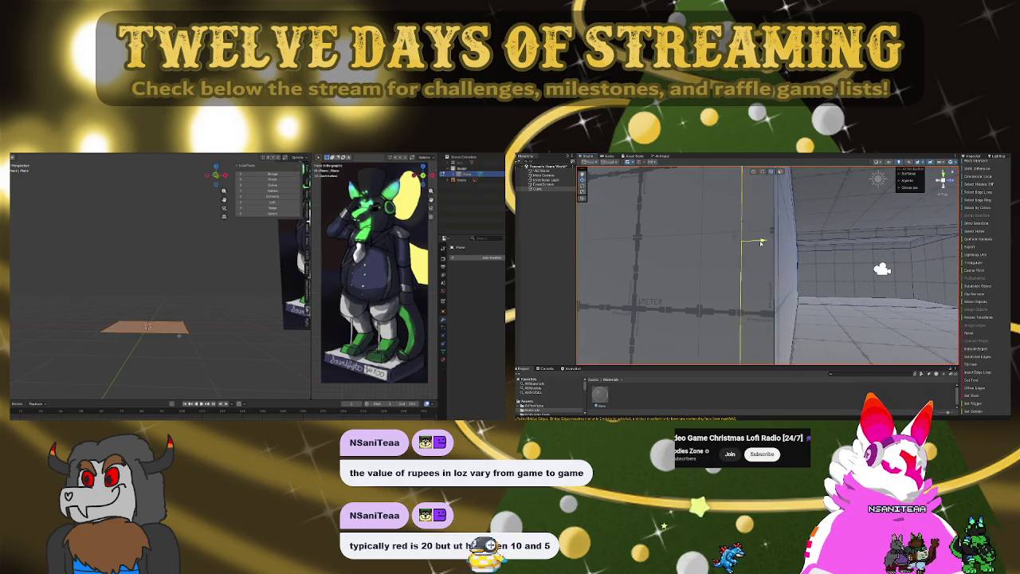
pyautogui.moveTo(689, 251)
pyautogui.mouseDown()
pyautogui.moveTo(779, 267)
pyautogui.moveTo(950, 259)
pyautogui.moveTo(816, 322)
pyautogui.moveTo(762, 275)
pyautogui.mouseUp()
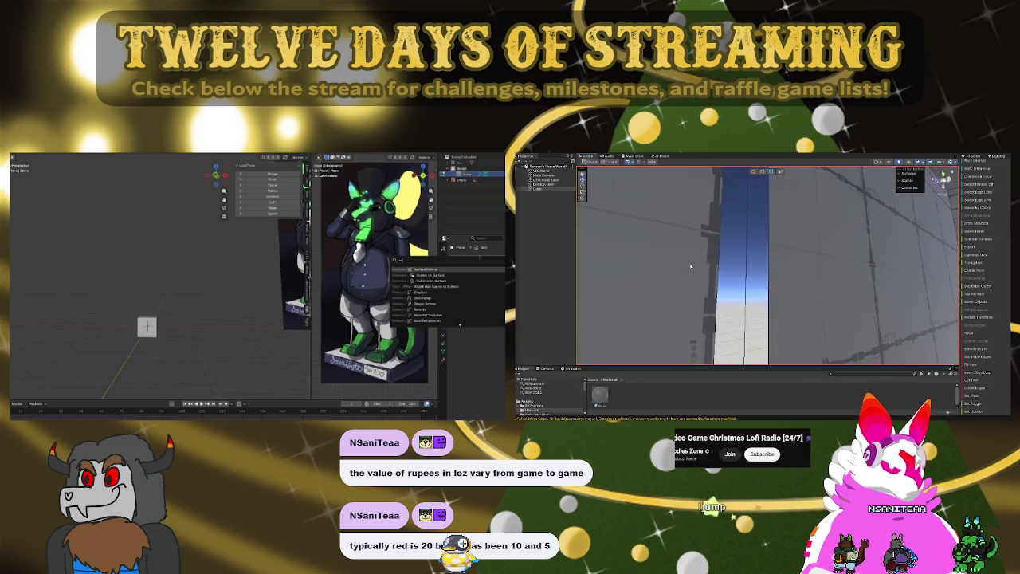
pyautogui.click(470, 268)
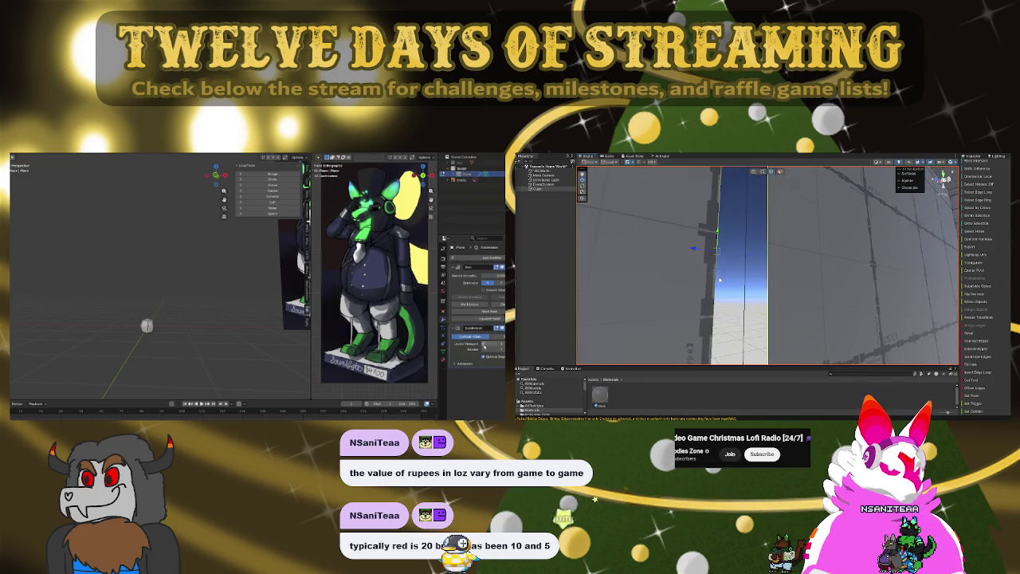
# - Place the ball above the bear, confirm the move, and deselect it
pyautogui.moveTo(955, 328)
pyautogui.keyDown('alt'); pyautogui.mouseDown()
pyautogui.moveTo(785, 211)
pyautogui.moveTo(803, 406)
pyautogui.mouseUp(); pyautogui.keyUp('alt')
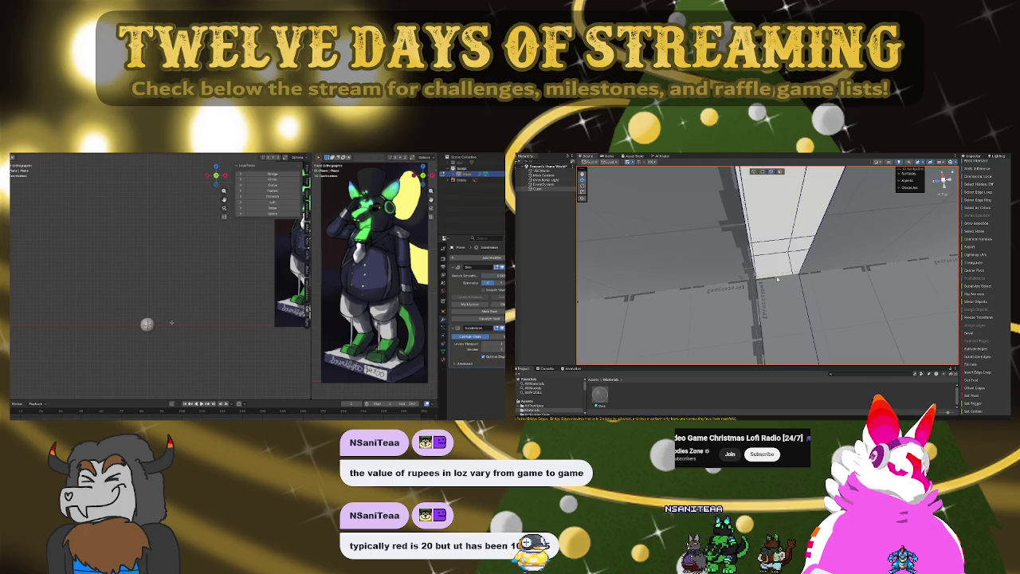
pyautogui.moveTo(977, 325)
pyautogui.keyDown('alt'); pyautogui.mouseDown()
pyautogui.moveTo(759, 172)
pyautogui.moveTo(792, 270)
pyautogui.moveTo(626, 208)
pyautogui.moveTo(991, 200)
pyautogui.moveTo(988, 239)
pyautogui.mouseUp(); pyautogui.keyUp('alt')
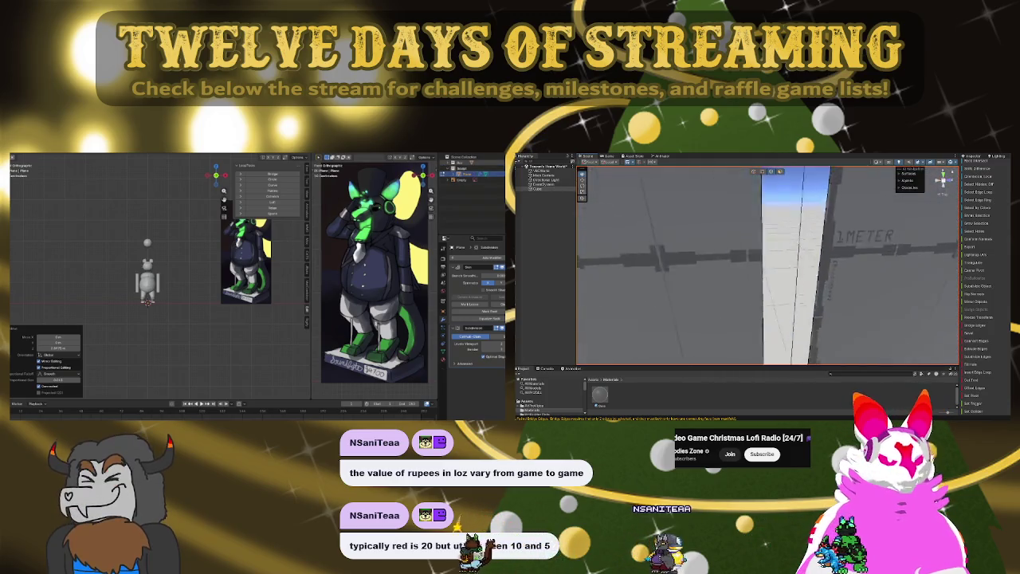
pyautogui.scroll(5, 767, 266)
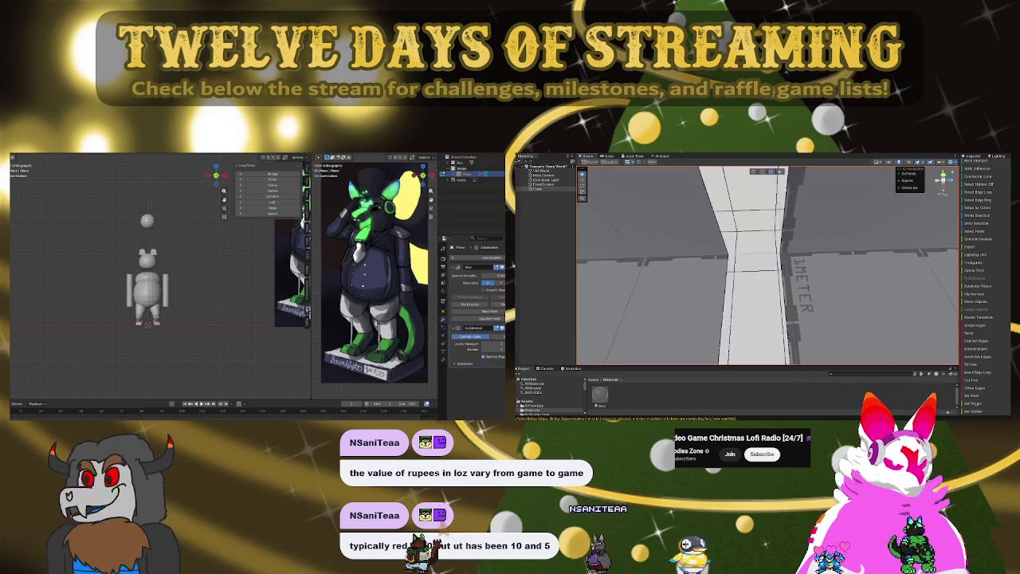
pyautogui.moveTo(825, 297); pyautogui.dragTo(740, 310, button='right')
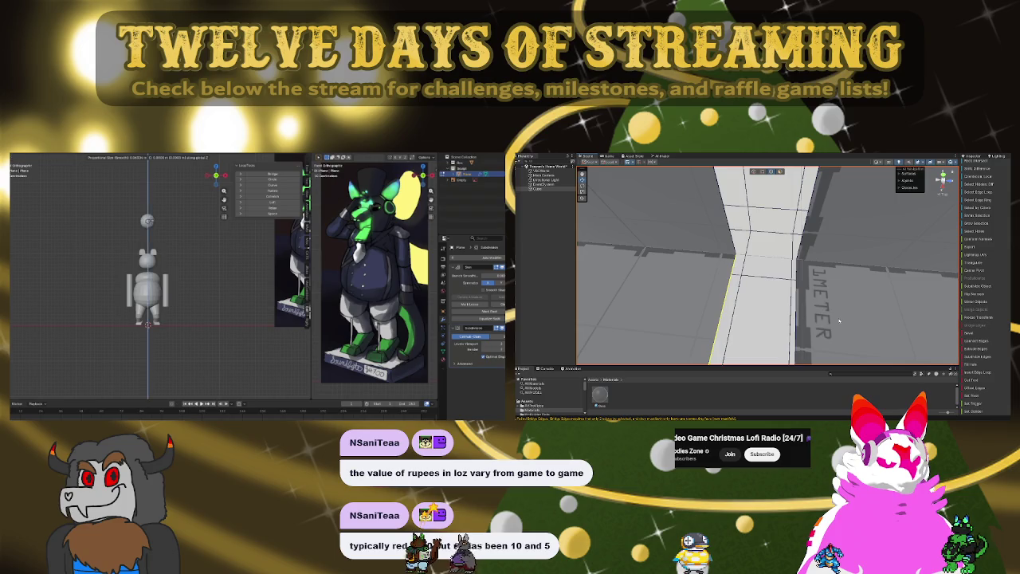
pyautogui.press('Return')
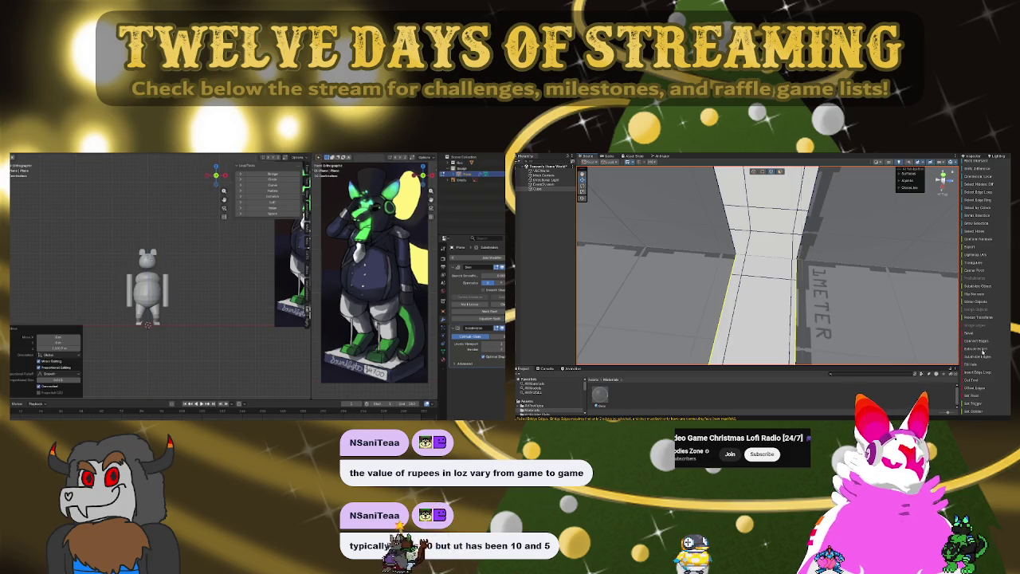
pyautogui.moveTo(898, 304)
pyautogui.mouseDown(button='right')
pyautogui.moveTo(583, 228)
pyautogui.moveTo(590, 270)
pyautogui.mouseUp(button='right')
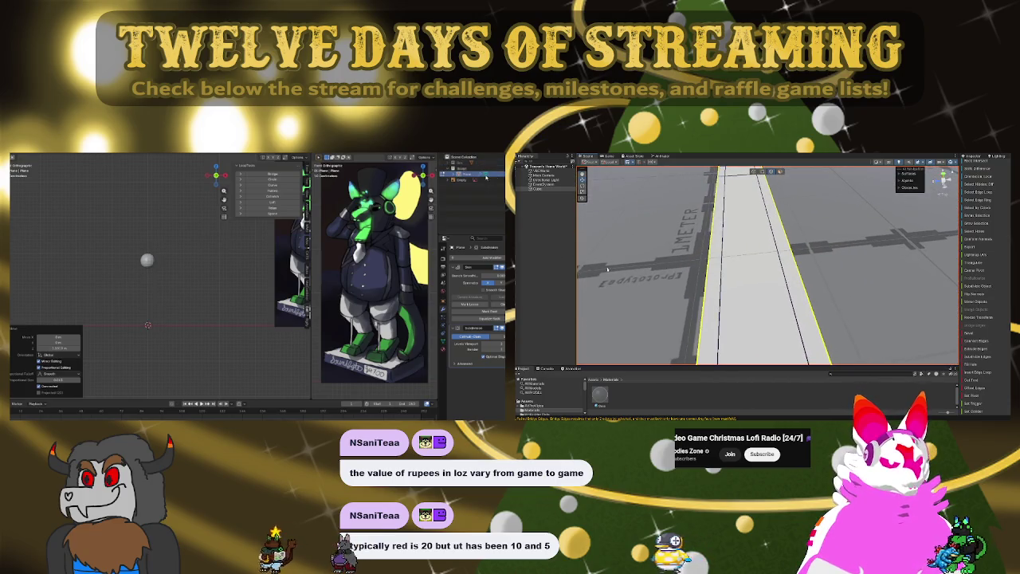
pyautogui.click(706, 273)
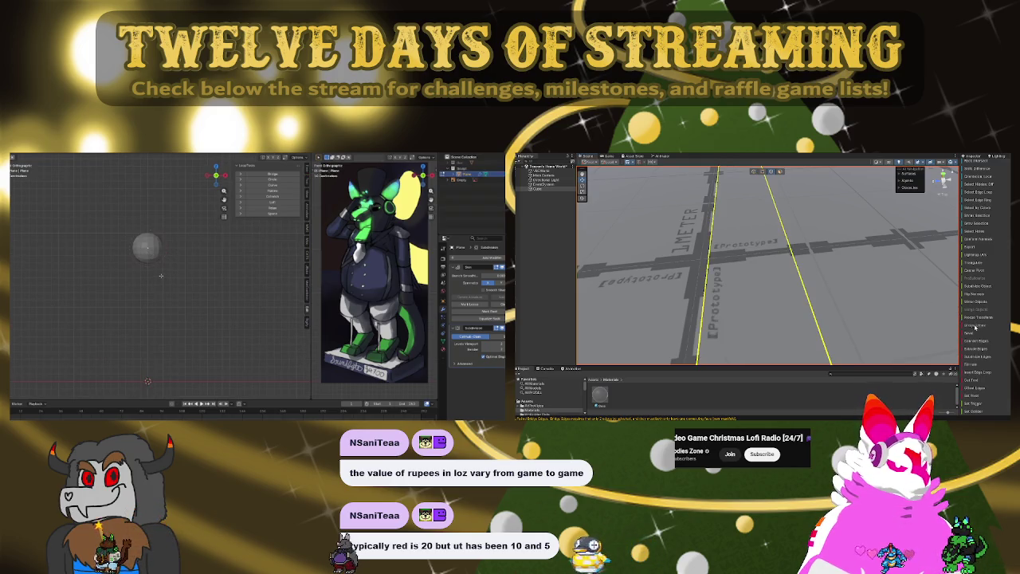
pyautogui.moveTo(876, 350)
pyautogui.mouseDown(button='right')
pyautogui.moveTo(758, 390)
pyautogui.moveTo(717, 319)
pyautogui.mouseUp(button='right')
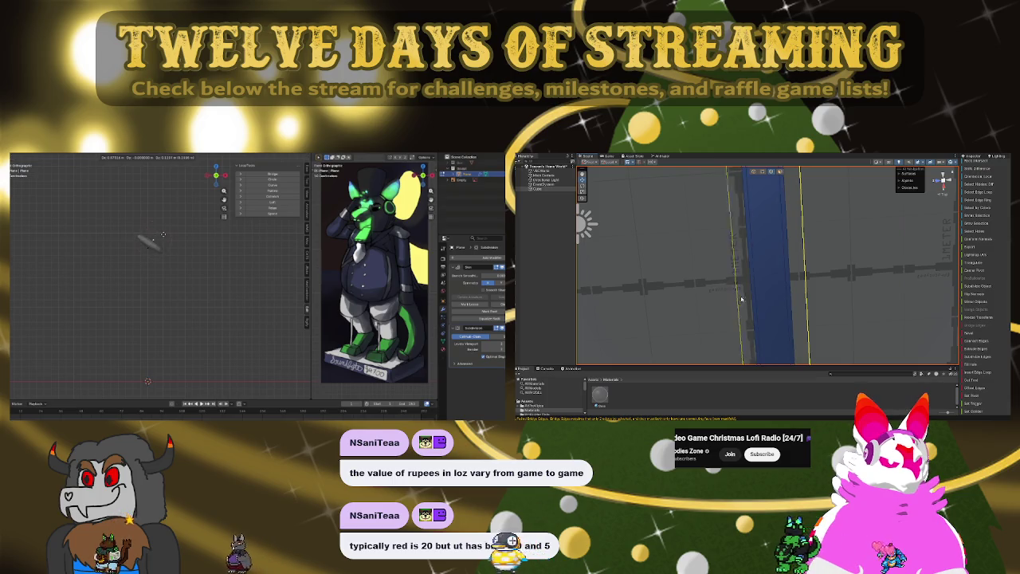
# - Unhide the head collection from its outliner context menu so the mouse-eared head shows
pyautogui.moveTo(828, 256)
pyautogui.mouseDown(button='right')
pyautogui.moveTo(839, 323)
pyautogui.moveTo(838, 292)
pyautogui.mouseUp(button='right')
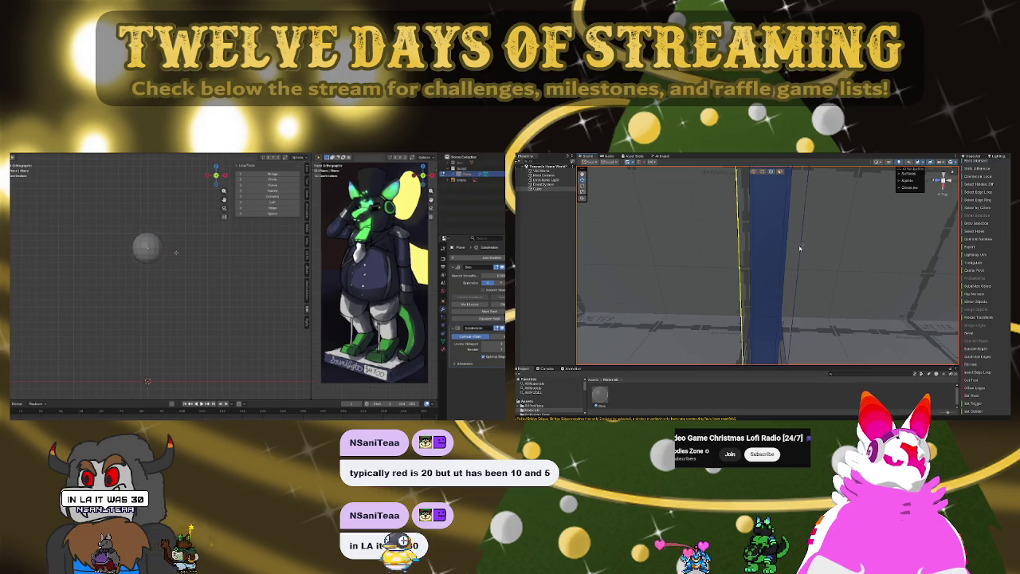
pyautogui.moveTo(839, 292); pyautogui.dragTo(854, 353, button='right')
pyautogui.moveTo(824, 286); pyautogui.dragTo(818, 167, button='right')
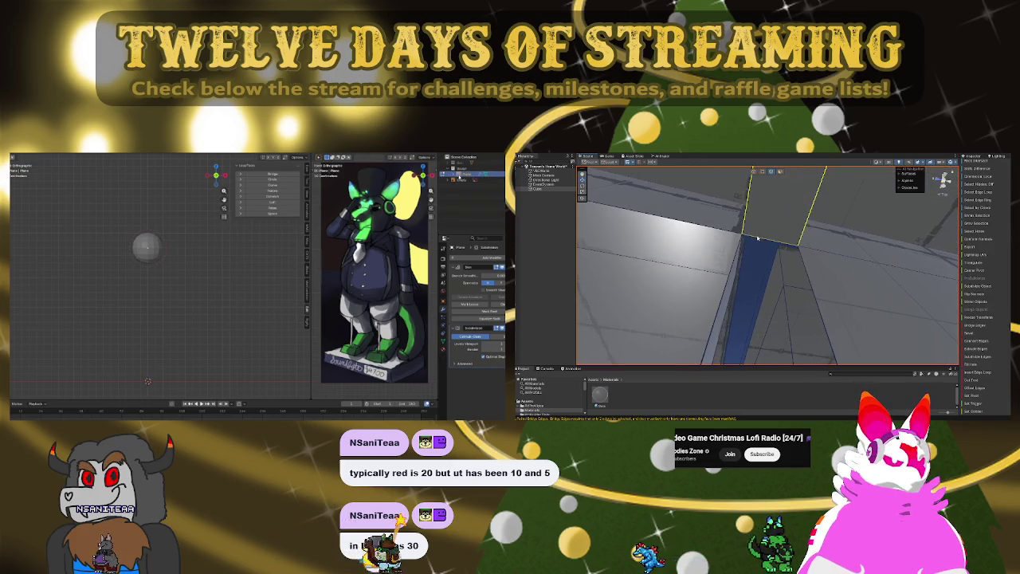
pyautogui.moveTo(758, 239)
pyautogui.mouseDown(button='right')
pyautogui.moveTo(749, 157)
pyautogui.moveTo(753, 255)
pyautogui.mouseUp(button='right')
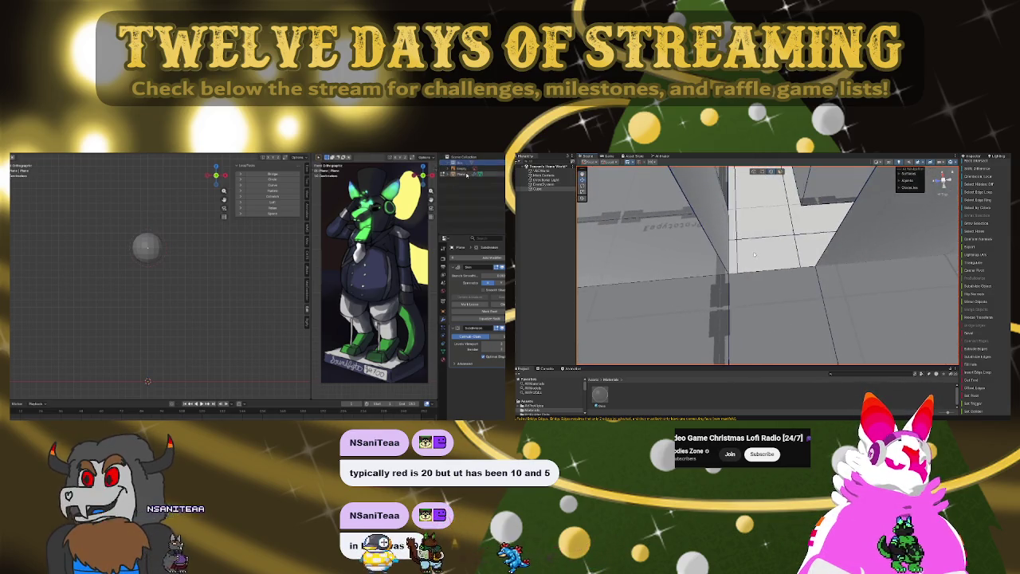
pyautogui.rightClick(436, 189)
pyautogui.moveTo(767, 273)
pyautogui.mouseDown(button='right')
pyautogui.moveTo(749, 263)
pyautogui.moveTo(823, 175)
pyautogui.mouseUp(button='right')
pyautogui.click(436, 189)
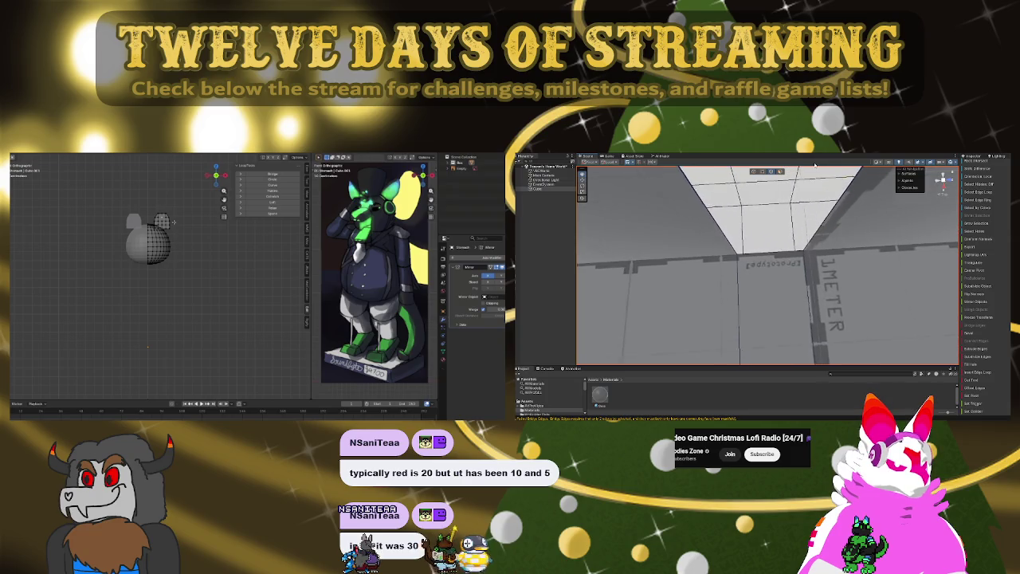
# - Select the small faceted block on top of the bear's head and orbit around it
pyautogui.moveTo(769, 254)
pyautogui.mouseDown(button='right')
pyautogui.moveTo(767, 396)
pyautogui.moveTo(706, 414)
pyautogui.mouseUp(button='right')
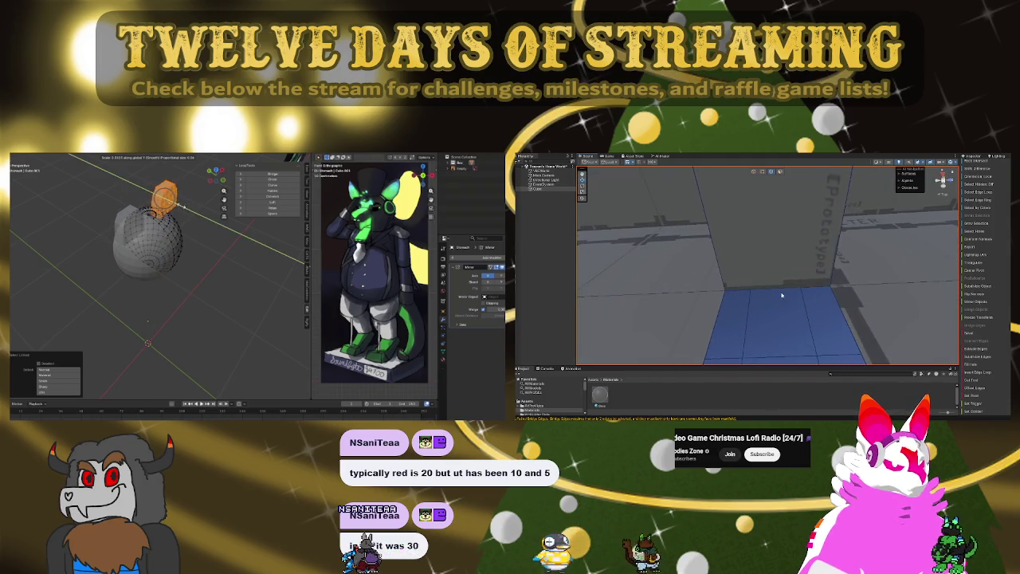
pyautogui.moveTo(974, 325)
pyautogui.mouseDown(button='right')
pyautogui.moveTo(906, 383)
pyautogui.moveTo(652, 386)
pyautogui.moveTo(659, 360)
pyautogui.moveTo(668, 368)
pyautogui.moveTo(614, 377)
pyautogui.mouseUp(button='right')
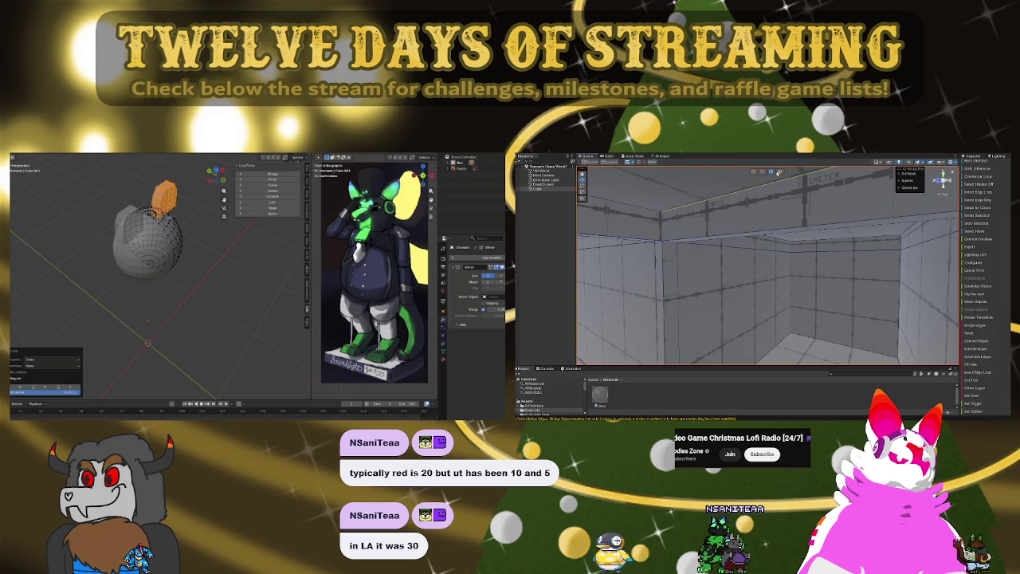
pyautogui.click(768, 212)
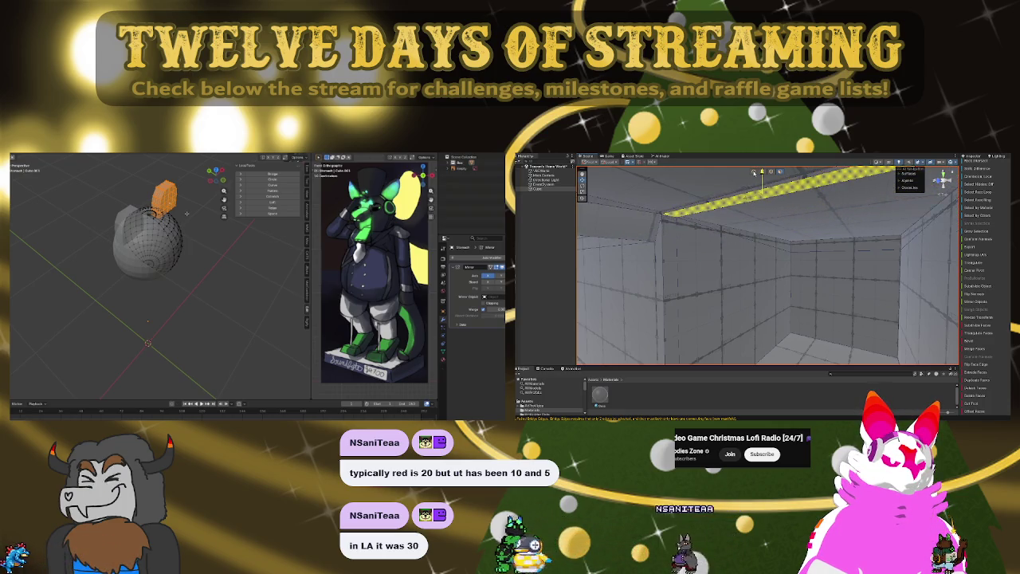
pyautogui.moveTo(789, 266)
pyautogui.keyDown('alt'); pyautogui.mouseDown()
pyautogui.moveTo(882, 248)
pyautogui.moveTo(776, 287)
pyautogui.moveTo(662, 284)
pyautogui.moveTo(880, 271)
pyautogui.moveTo(835, 267)
pyautogui.mouseUp(); pyautogui.keyUp('alt')
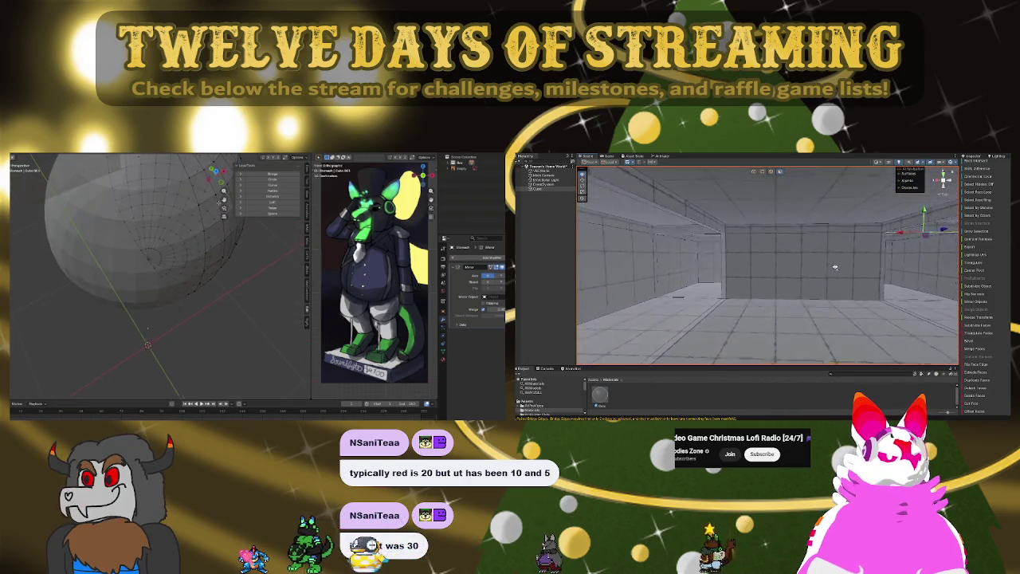
# - Switch to the Front Orthographic view of the figure and bring up the Add menu
pyautogui.scroll(4, 834, 267)
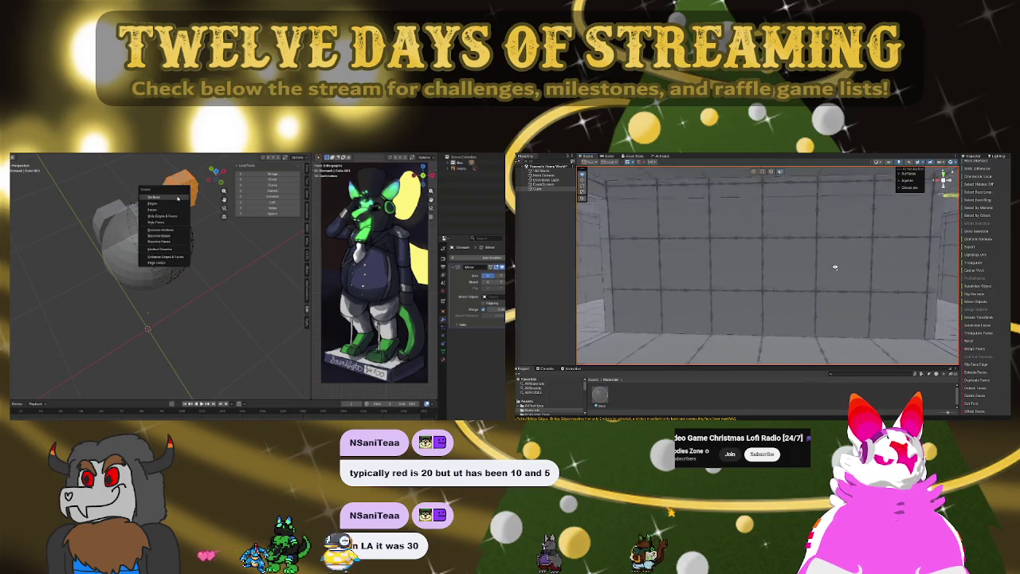
pyautogui.keyDown('alt'); pyautogui.moveTo(835, 267); pyautogui.dragTo(594, 215); pyautogui.keyUp('alt')
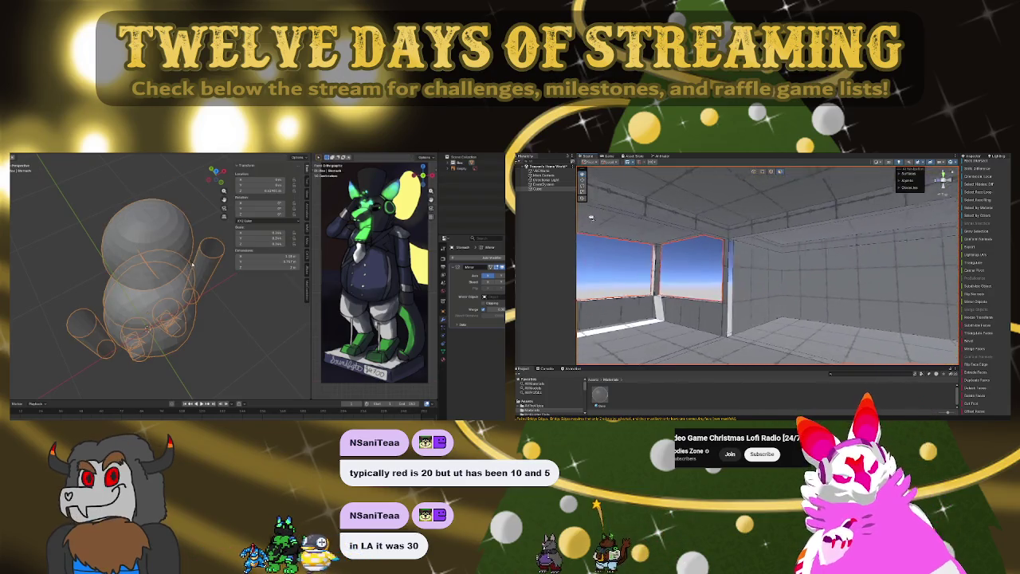
pyautogui.keyDown('alt'); pyautogui.moveTo(594, 215); pyautogui.dragTo(744, 255); pyautogui.keyUp('alt')
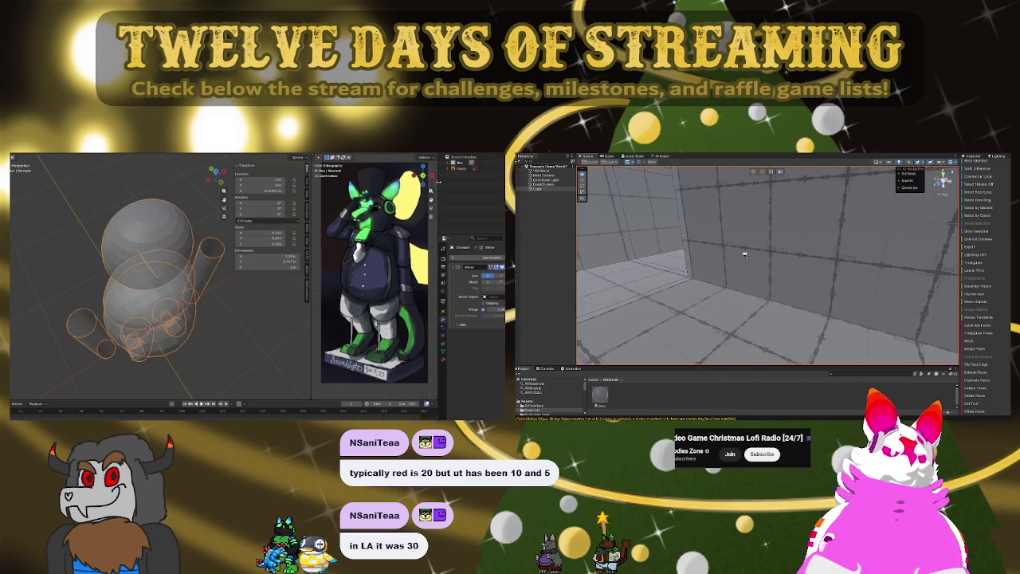
pyautogui.moveTo(744, 254); pyautogui.dragTo(797, 252, button='right')
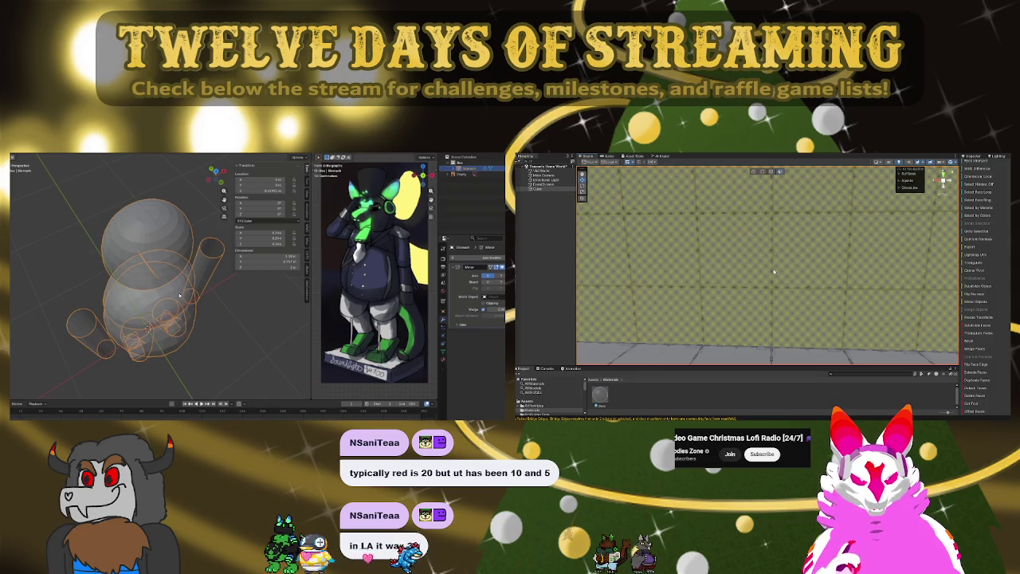
pyautogui.press('KP_1')
pyautogui.hotkey('shift', 'a')
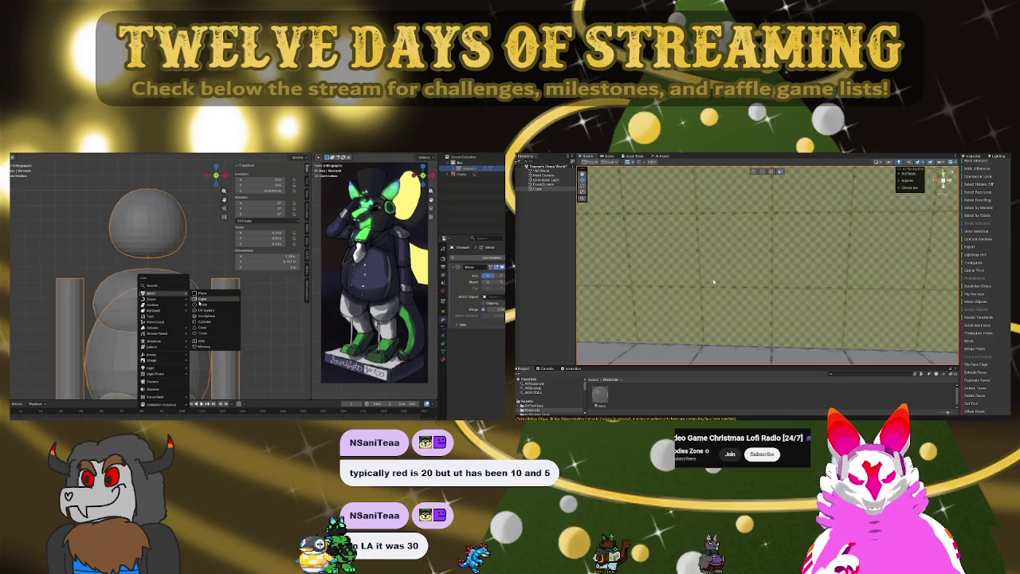
# - Add a cube and shrink it to a small block beside the top of the head
pyautogui.moveTo(717, 265); pyautogui.dragTo(677, 267, button='right')
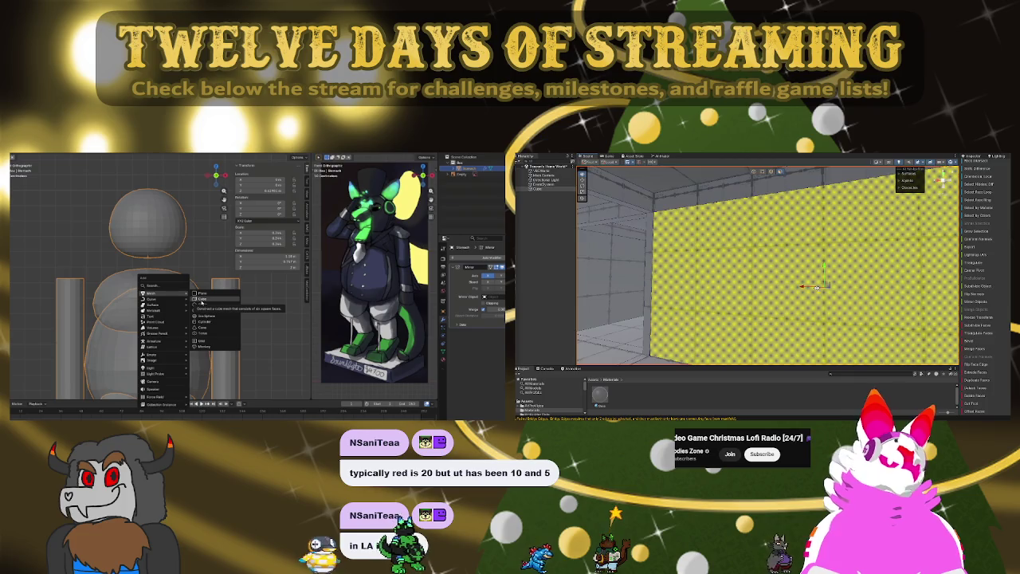
pyautogui.moveTo(815, 287); pyautogui.dragTo(703, 291, button='right')
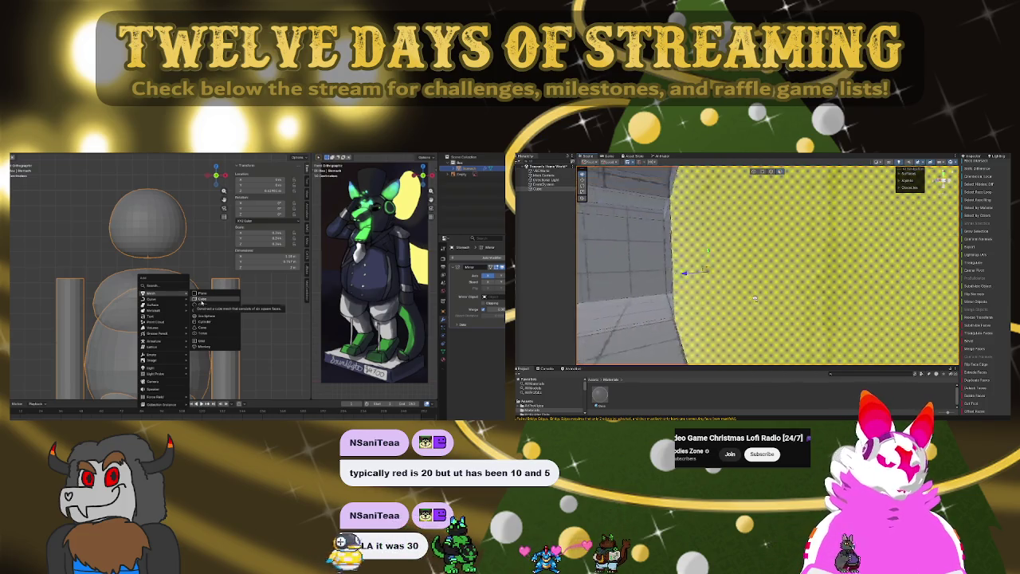
pyautogui.click(201, 301)
pyautogui.scroll(-3, 201, 300)
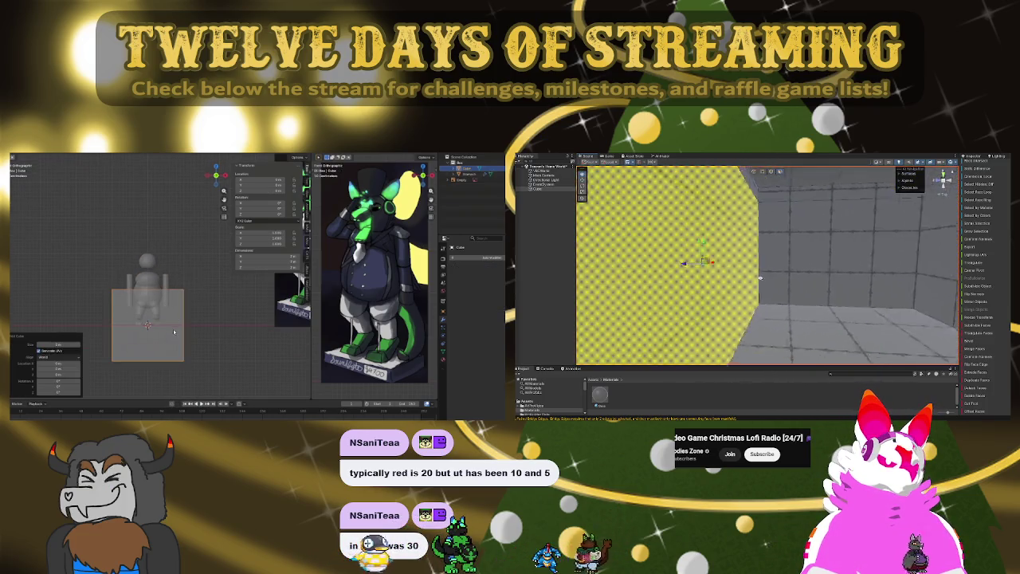
pyautogui.press('s')
pyautogui.click(202, 256)
pyautogui.scroll(-5, 911, 276)
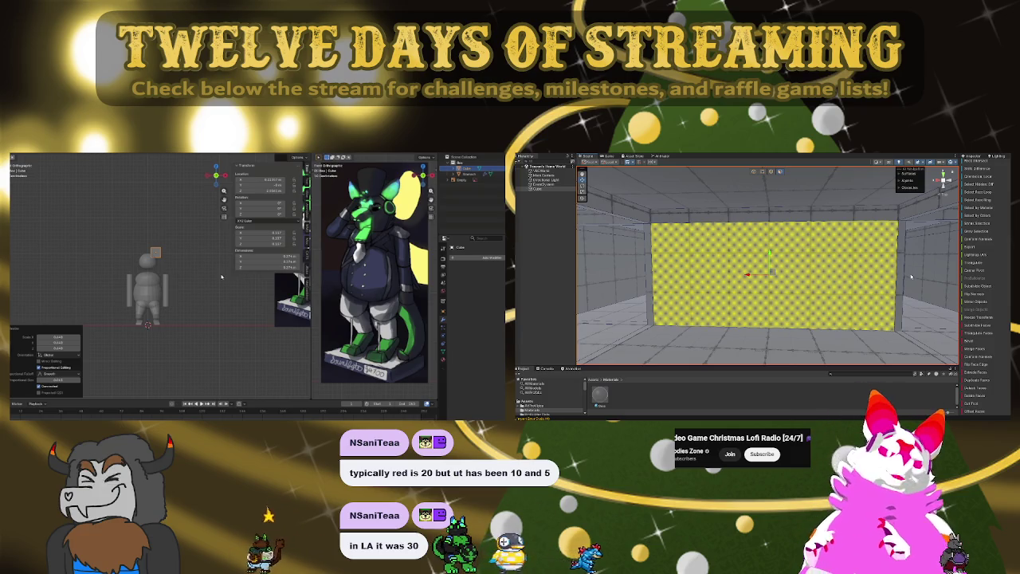
# - Give the small cube a Subdivision Surface modifier, searching 'sub', in front view
pyautogui.moveTo(263, 294); pyautogui.dragTo(239, 309, button='middle')
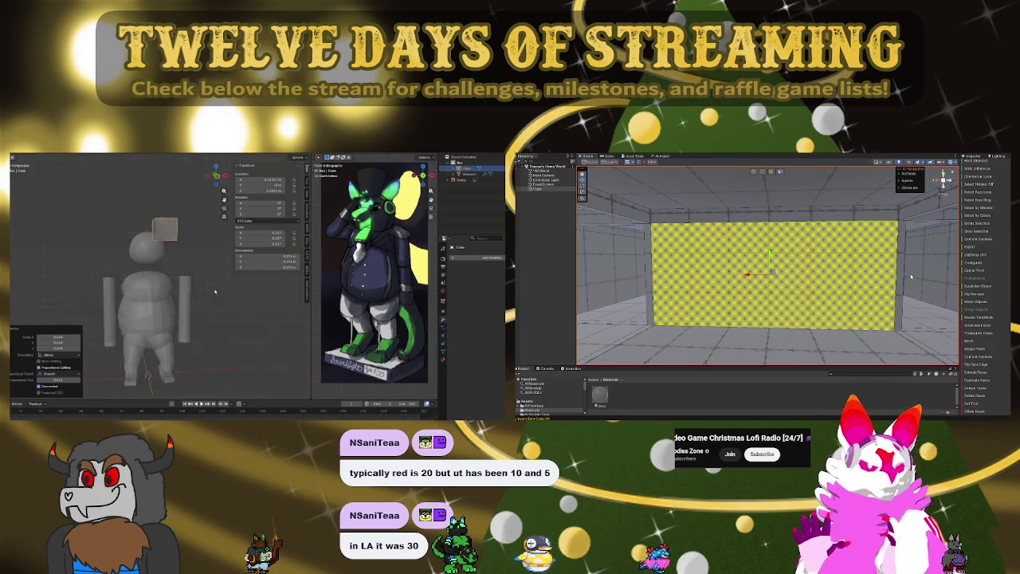
pyautogui.click(494, 257)
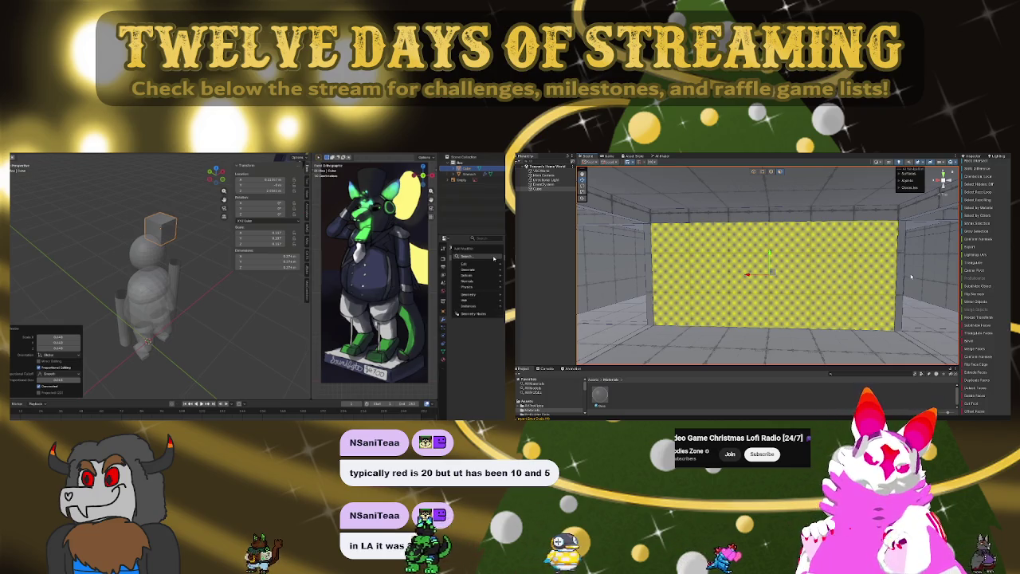
pyautogui.write('sub')
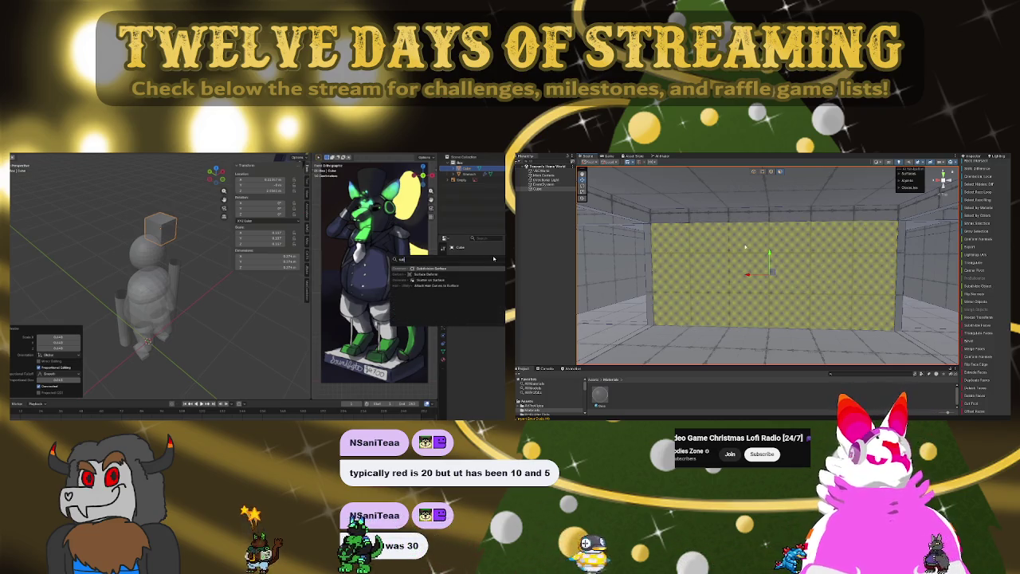
pyautogui.press('Return')
pyautogui.scroll(5, 796, 252)
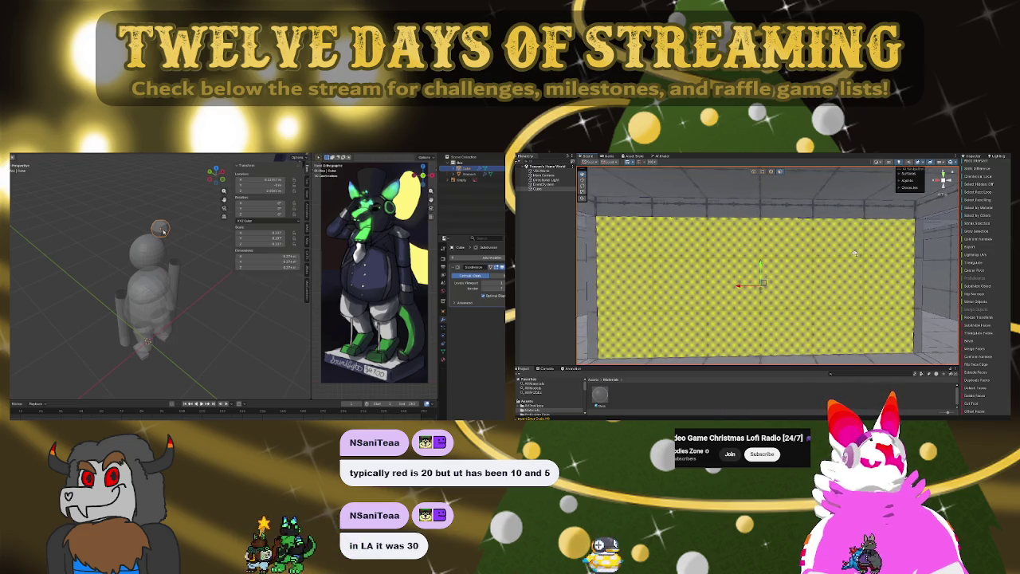
pyautogui.press('KP_1')
# - In Edit Mode, scale the cube's geometry into taller proportions
pyautogui.press('Tab')
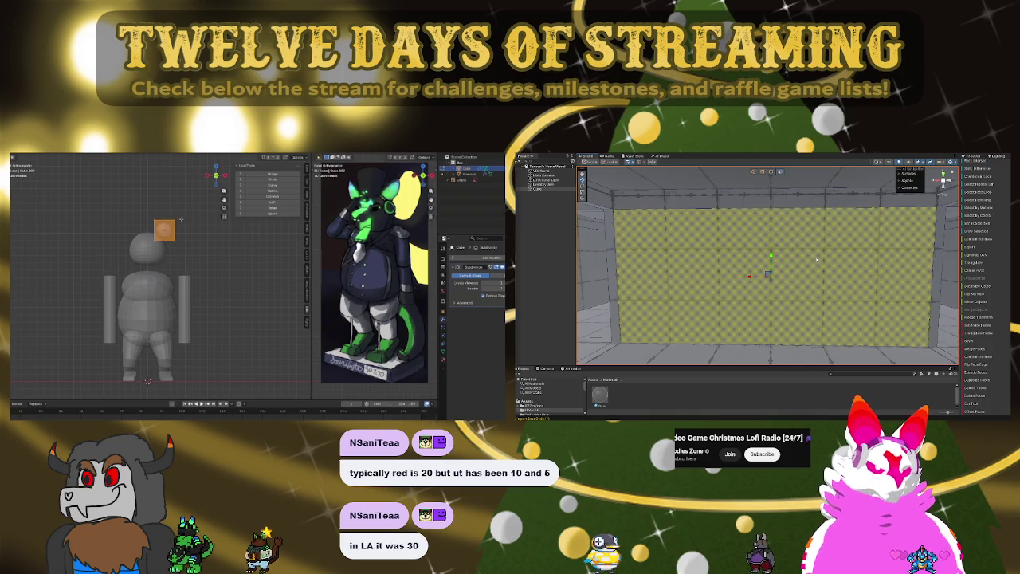
pyautogui.moveTo(175, 213); pyautogui.dragTo(199, 231, button='middle')
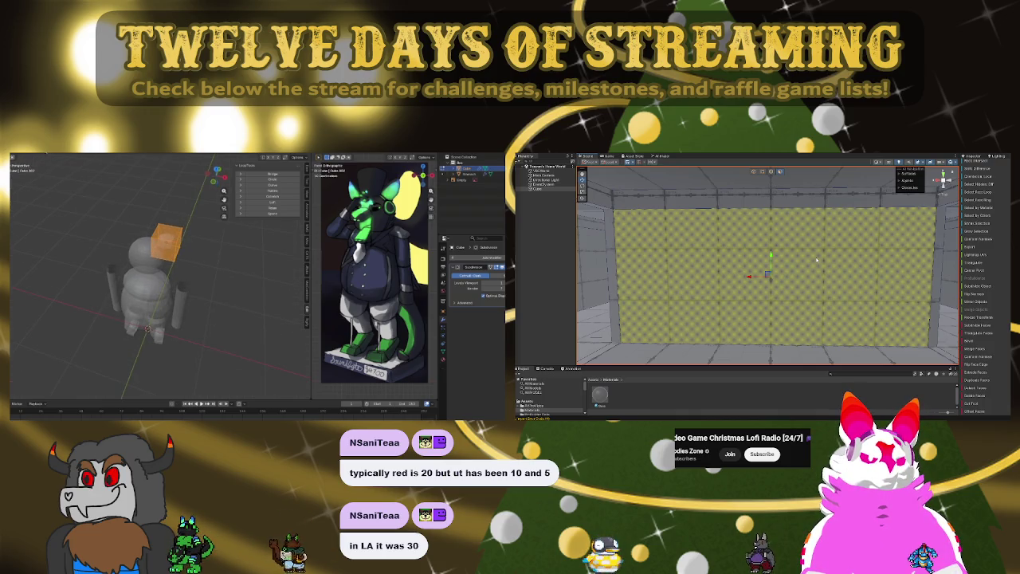
pyautogui.click(816, 259)
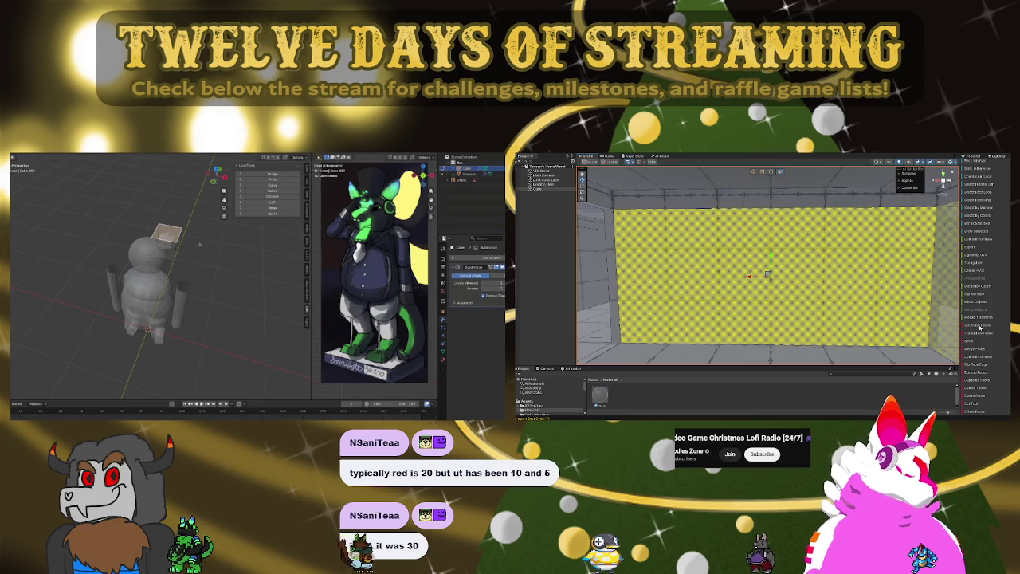
pyautogui.press('KP_1')
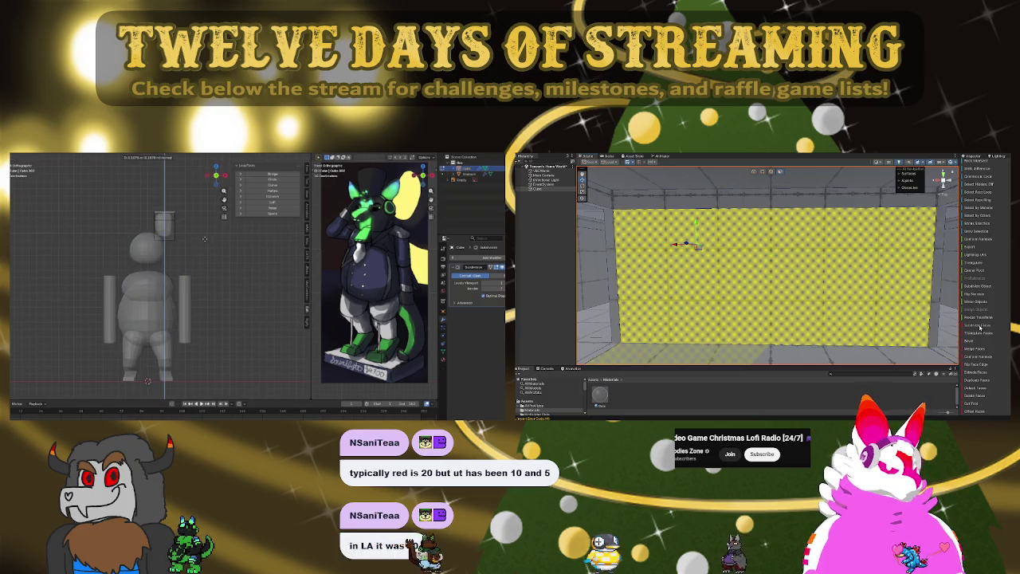
pyautogui.press('s')
pyautogui.moveTo(822, 265); pyautogui.dragTo(994, 353, button='right')
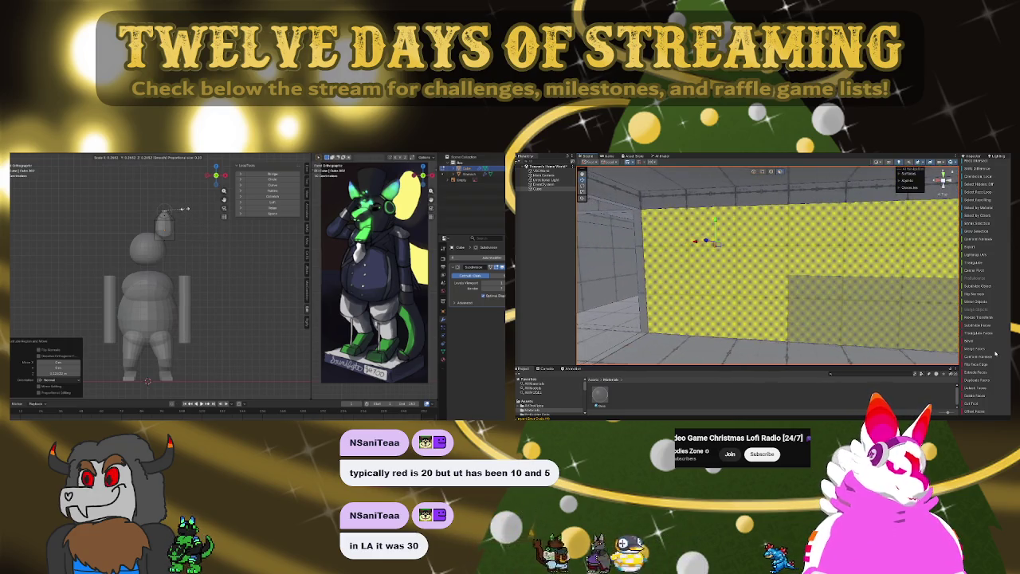
pyautogui.click(185, 209)
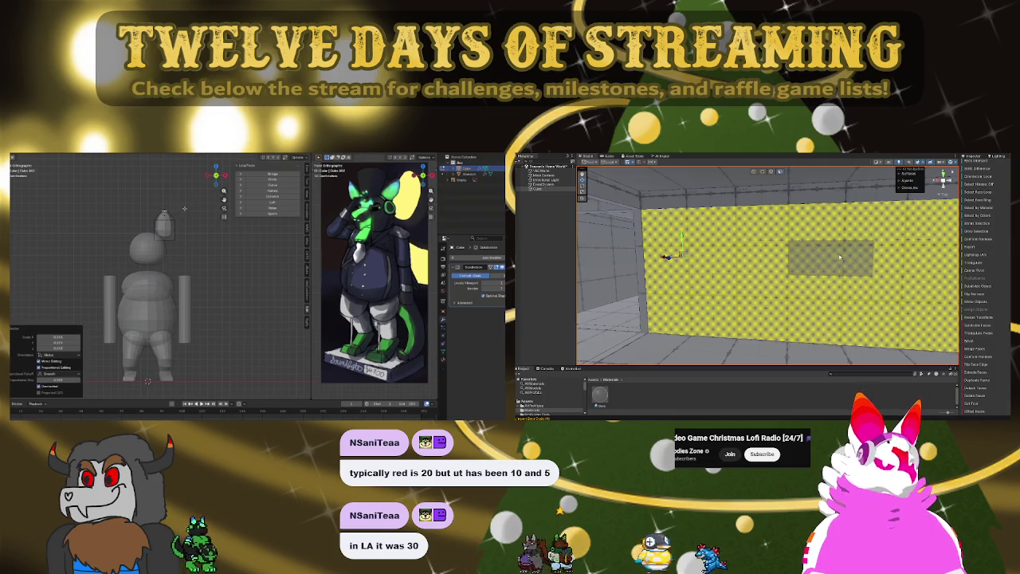
# - Add an edge loop across the ear shape and taper its top
pyautogui.moveTo(875, 268); pyautogui.dragTo(585, 263, button='right')
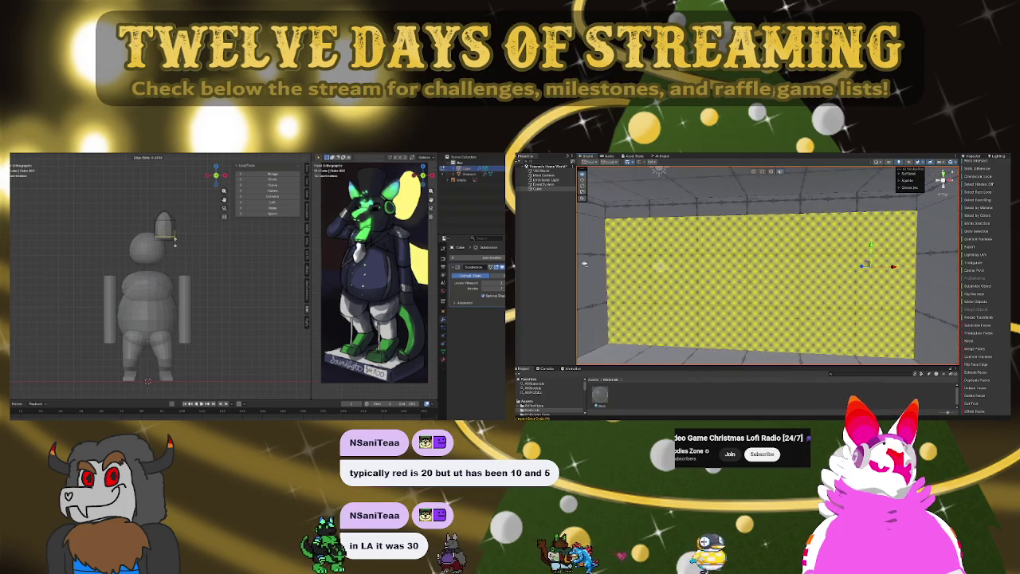
pyautogui.scroll(3, 585, 264)
pyautogui.scroll(2, 585, 264)
pyautogui.moveTo(770, 204); pyautogui.dragTo(814, 231)
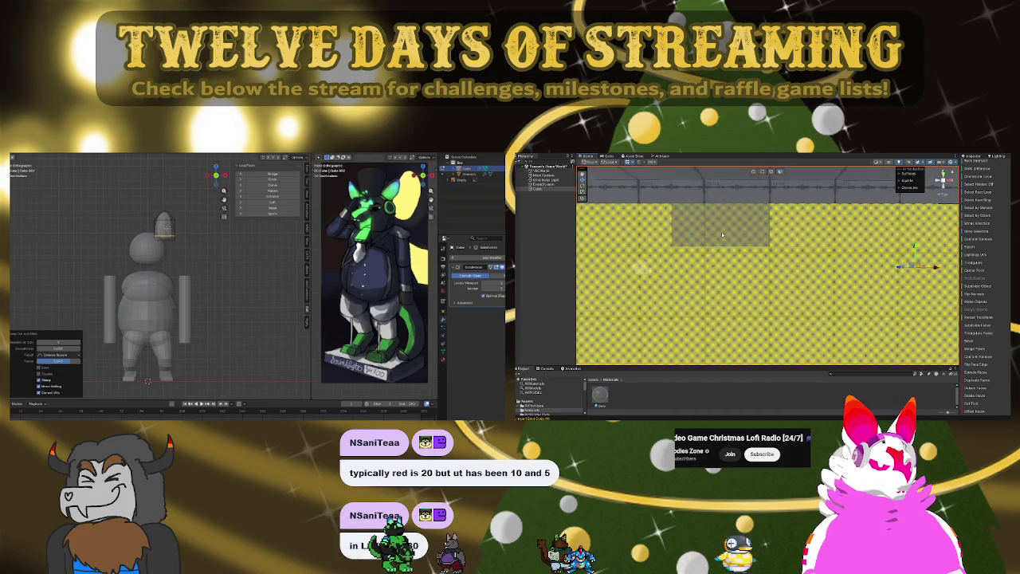
pyautogui.scroll(-3, 815, 232)
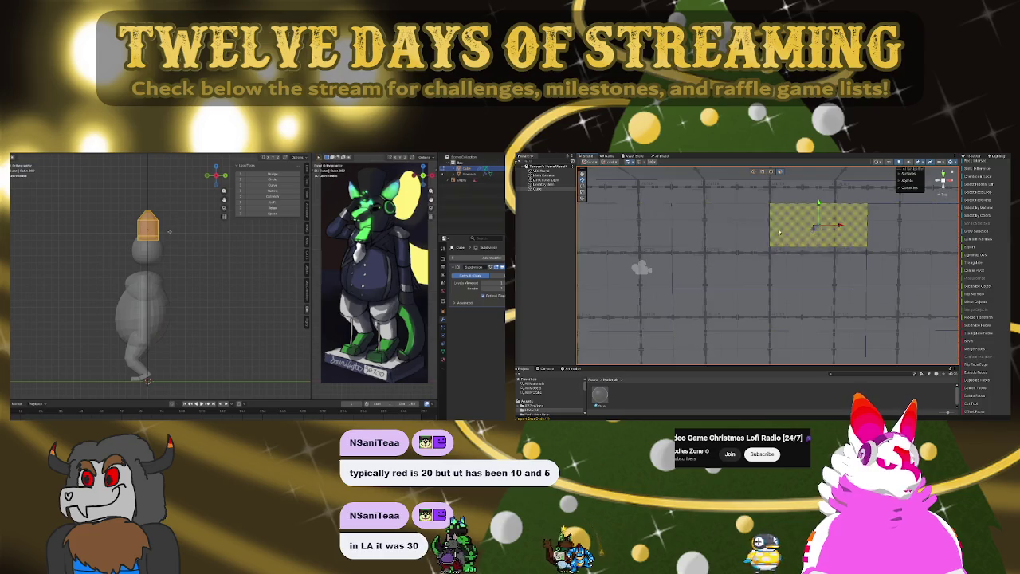
pyautogui.moveTo(814, 232); pyautogui.dragTo(728, 274)
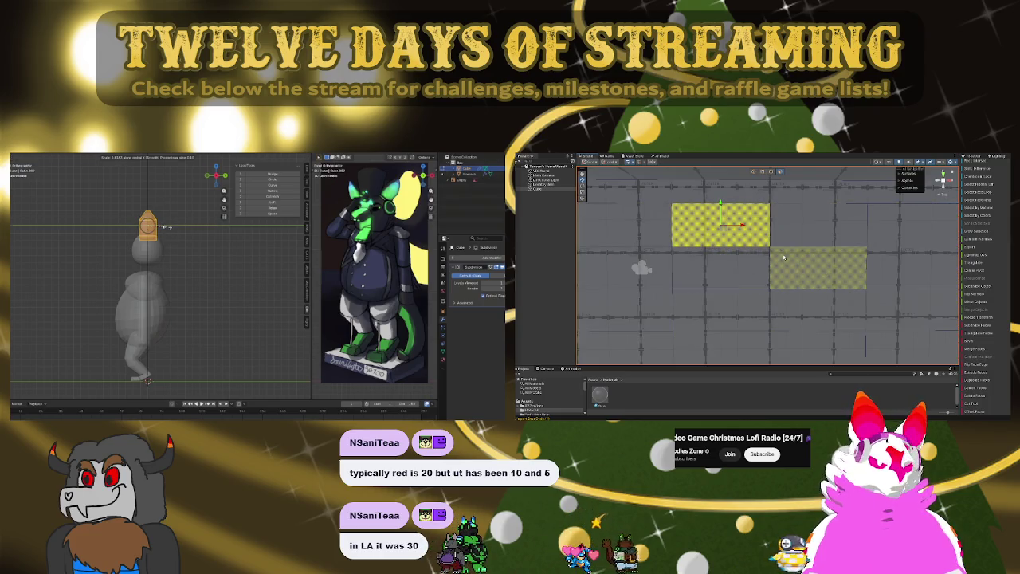
pyautogui.moveTo(805, 227)
pyautogui.mouseDown()
pyautogui.moveTo(827, 318)
pyautogui.moveTo(752, 235)
pyautogui.moveTo(890, 341)
pyautogui.moveTo(884, 207)
pyautogui.mouseUp()
pyautogui.click(827, 318)
# - Click a series of points on the shape's mesh in the viewport
pyautogui.click(796, 207)
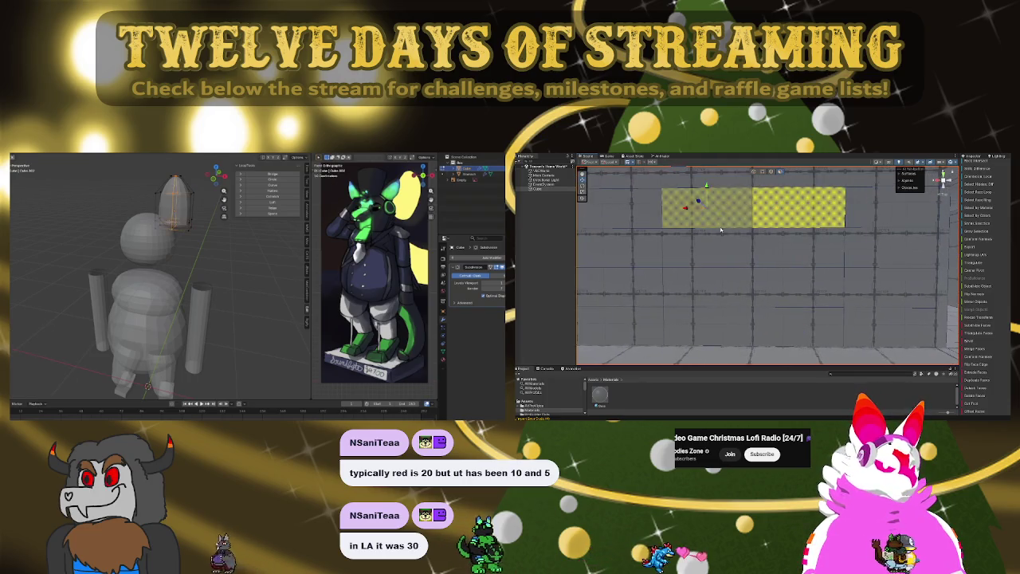
pyautogui.click(721, 224)
pyautogui.click(713, 248)
pyautogui.click(797, 247)
pyautogui.click(796, 287)
pyautogui.click(710, 287)
pyautogui.click(709, 327)
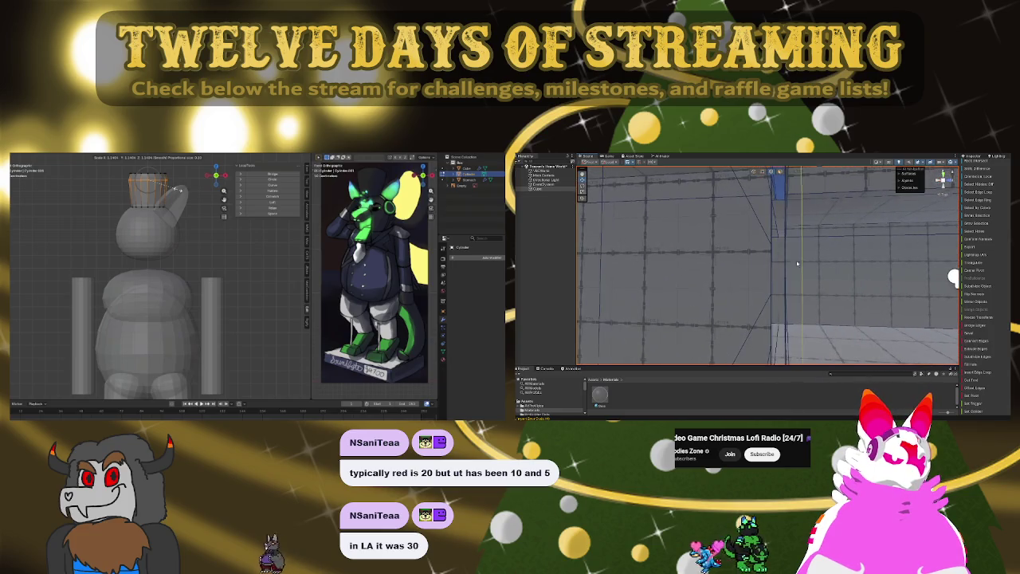
# - Confirm the hat ring's scale and edge slide so it widens upward, and select its top edge loop
pyautogui.click(178, 189)
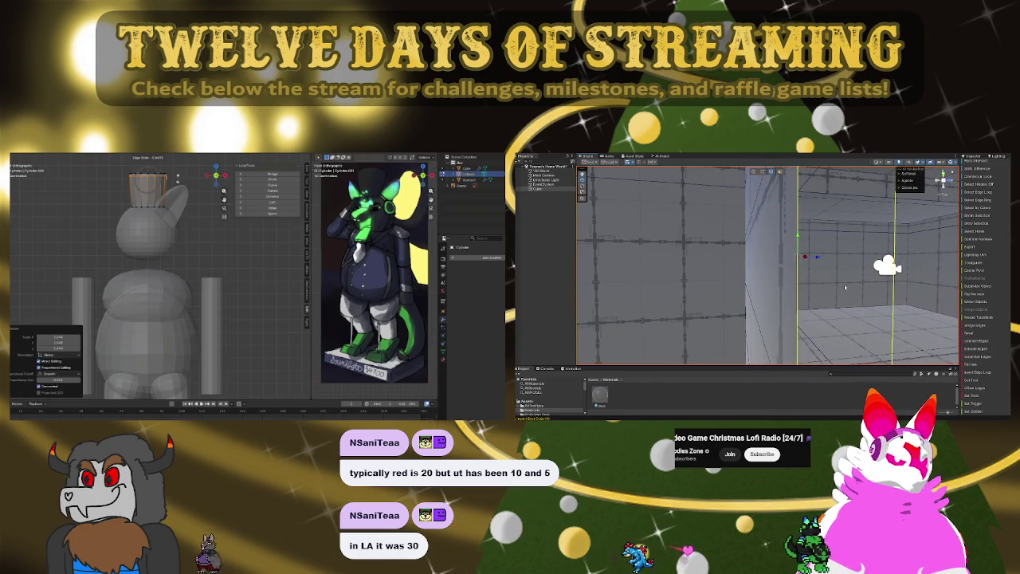
pyautogui.click(178, 176)
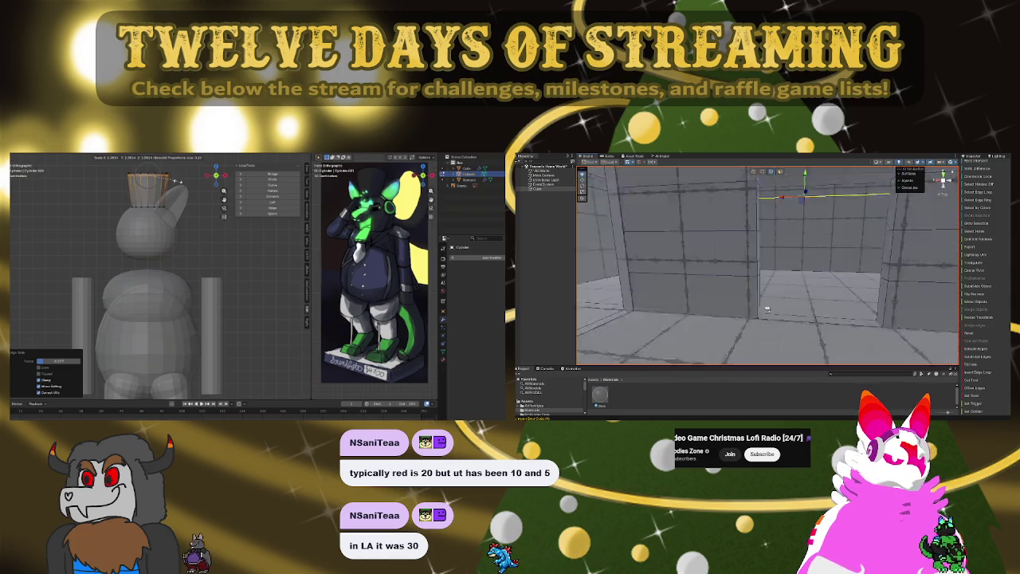
pyautogui.click(154, 172)
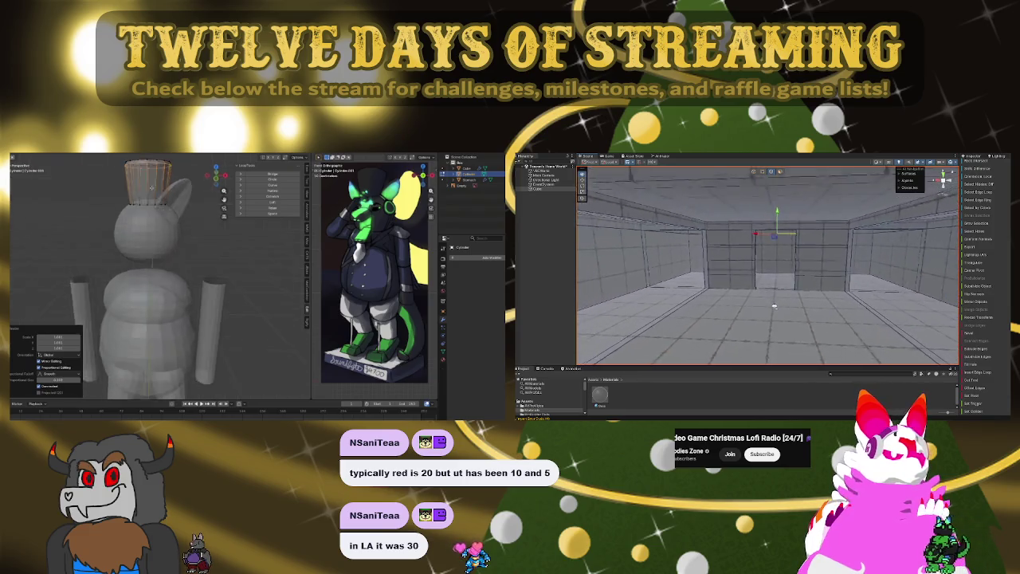
pyautogui.moveTo(153, 172); pyautogui.dragTo(148, 188, button='middle')
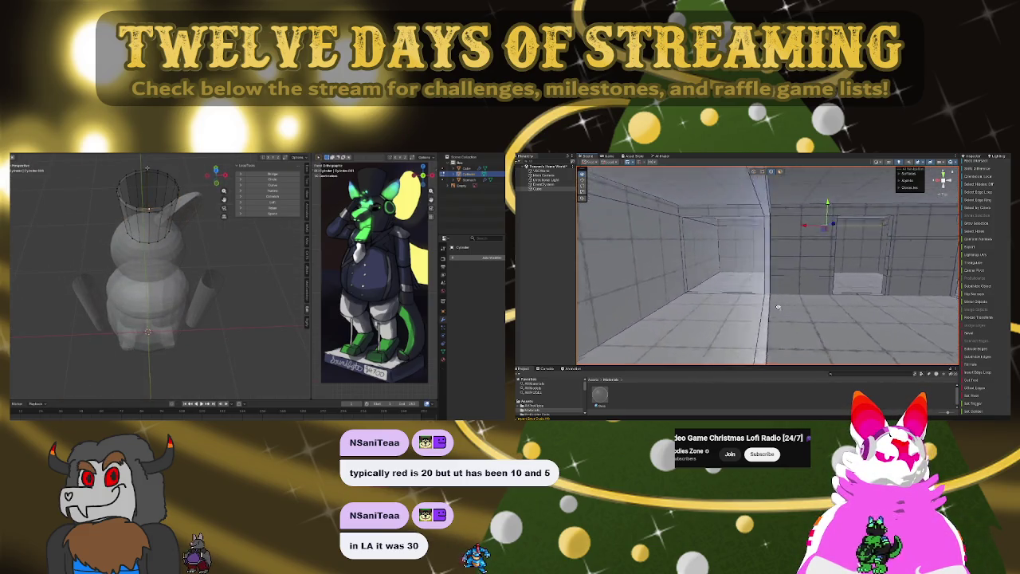
pyautogui.keyDown('alt'); pyautogui.click(148, 169); pyautogui.keyUp('alt')
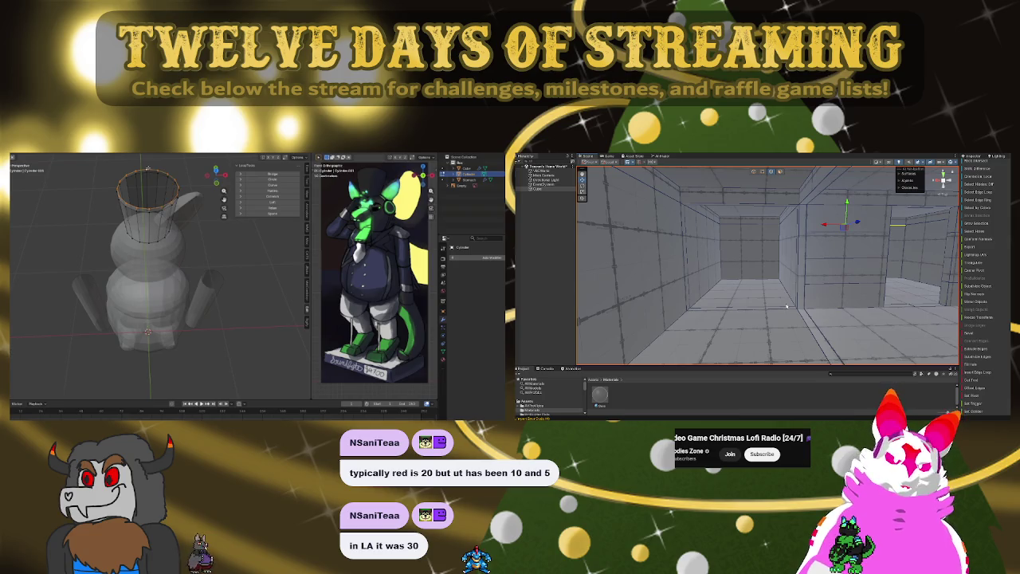
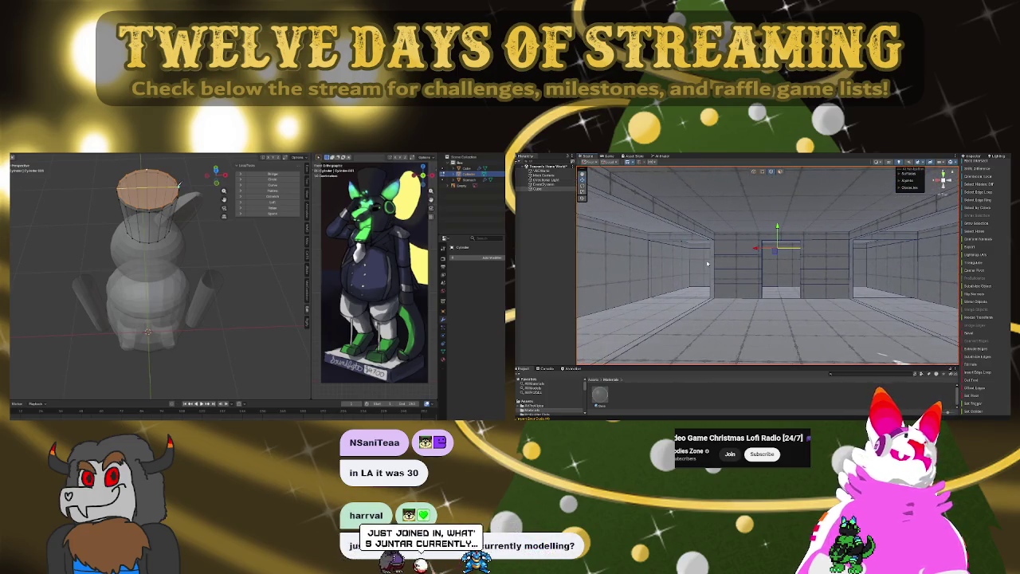
# - Inspect the cylinder top hat on the head sphere from several angles
pyautogui.moveTo(159, 263); pyautogui.dragTo(214, 233, button='middle')
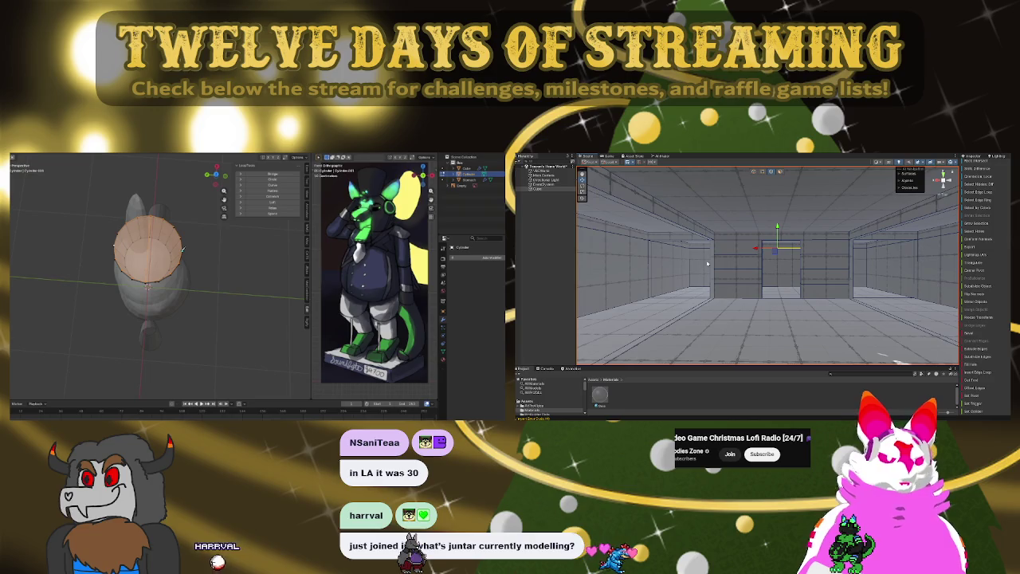
pyautogui.hotkey('ctrl', 'r')
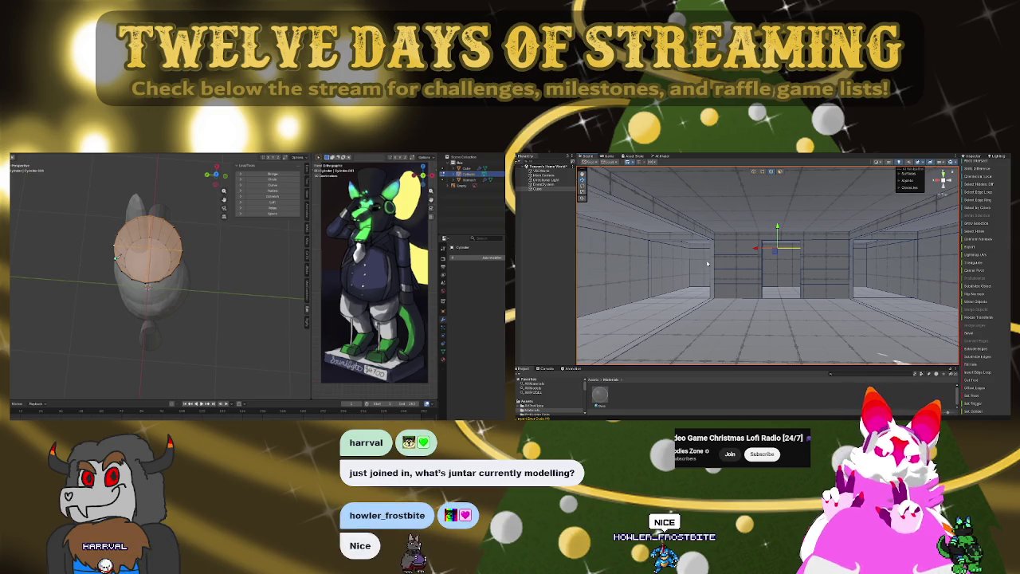
pyautogui.moveTo(794, 269)
pyautogui.mouseDown(button='right')
pyautogui.moveTo(676, 272)
pyautogui.moveTo(814, 269)
pyautogui.moveTo(818, 260)
pyautogui.mouseUp(button='right')
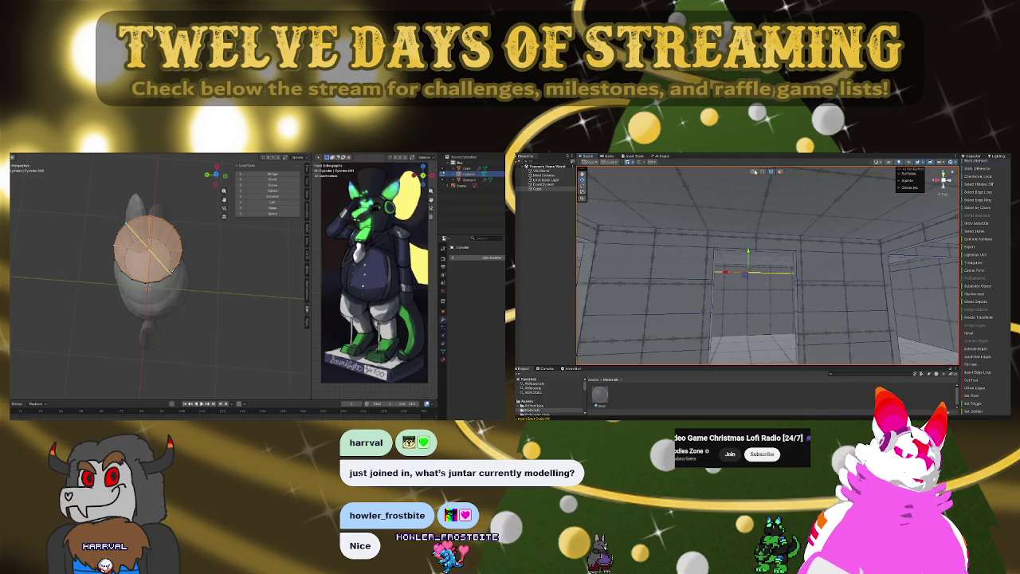
pyautogui.moveTo(781, 172); pyautogui.dragTo(835, 273, button='right')
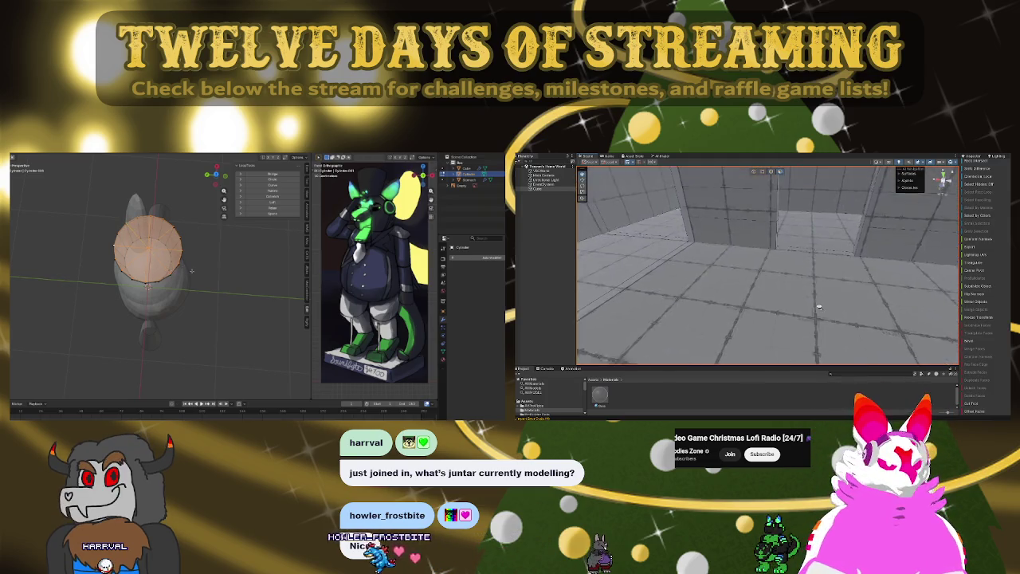
# - Show the head sphere alone in front orthographic view, body and arms hidden
pyautogui.press('KP_1')
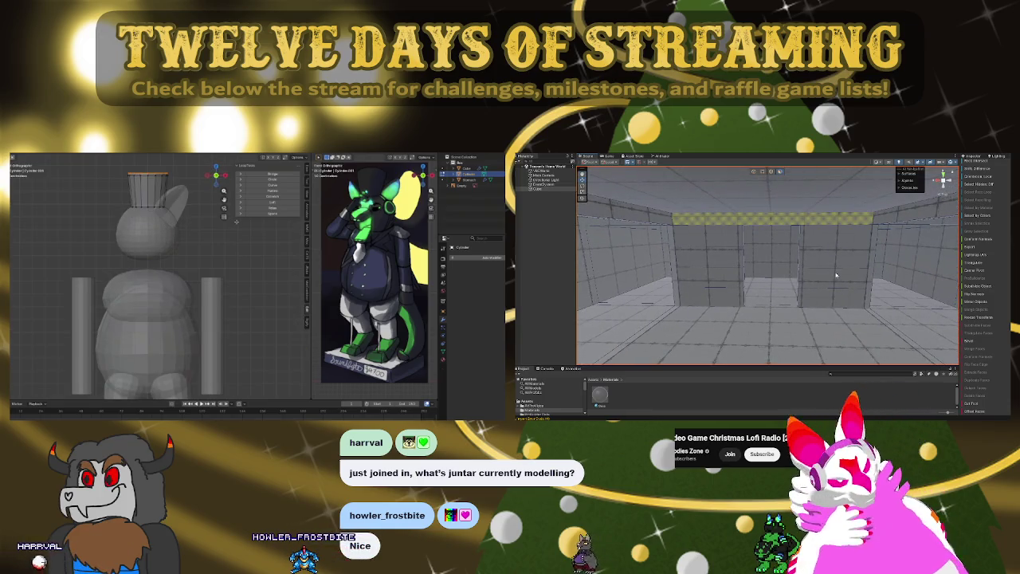
pyautogui.moveTo(159, 318); pyautogui.dragTo(199, 303, button='middle')
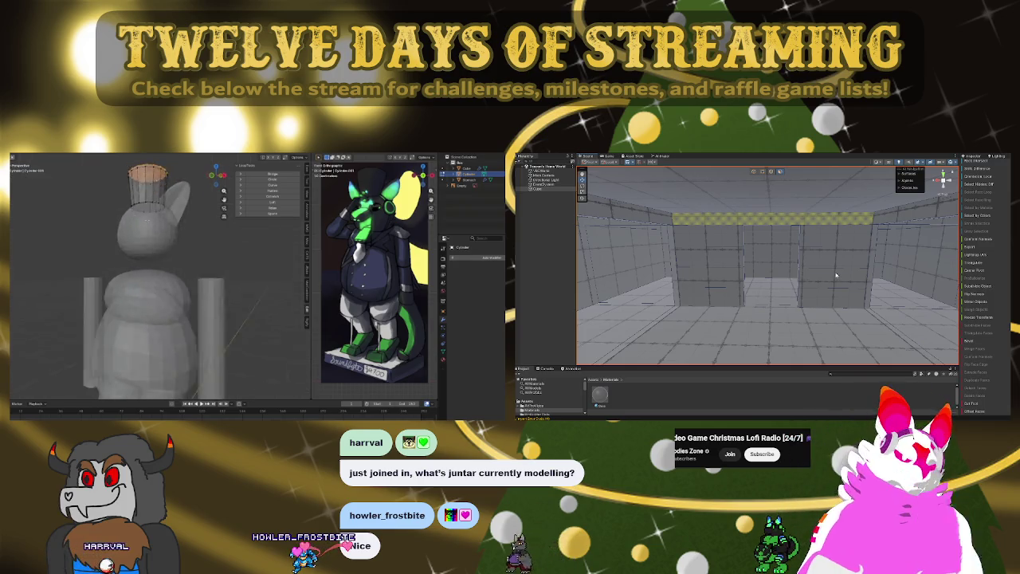
pyautogui.moveTo(836, 275)
pyautogui.mouseDown(button='right')
pyautogui.moveTo(794, 251)
pyautogui.moveTo(800, 262)
pyautogui.mouseUp(button='right')
pyautogui.press('KP_1')
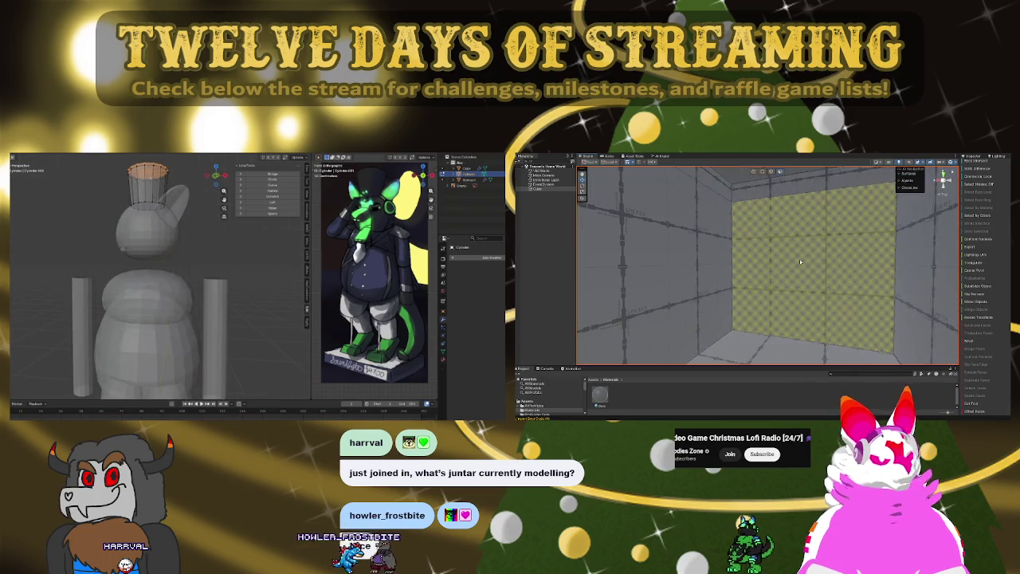
pyautogui.press('KP_Divide')
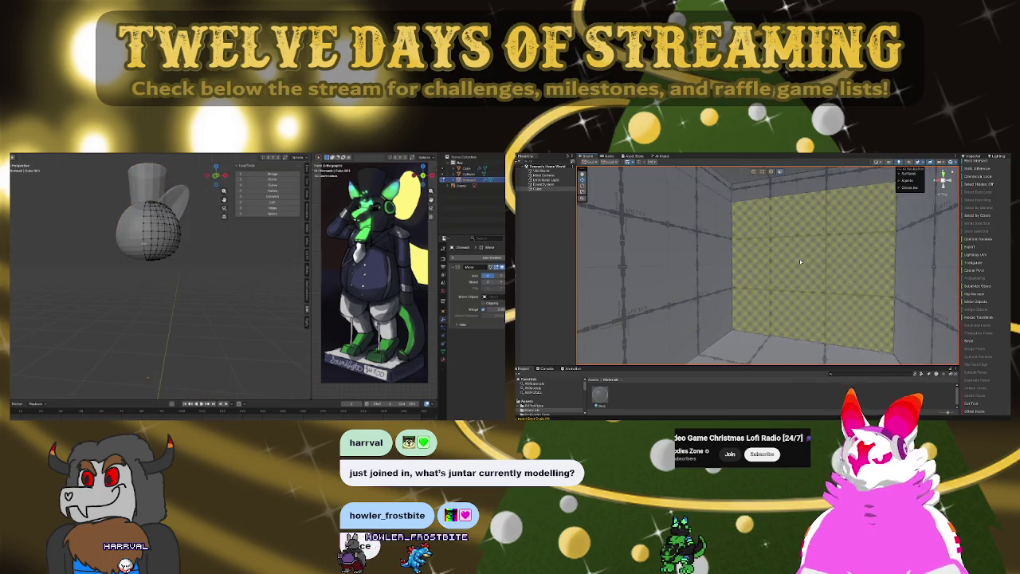
# - Select a shortest path of faces across the lower front of the head sphere
pyautogui.press('KP_6')
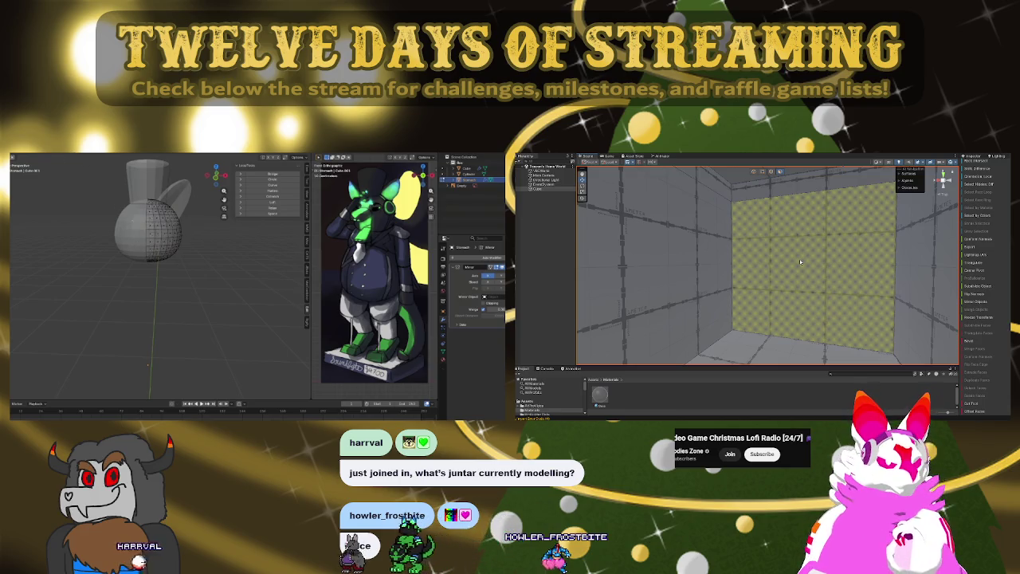
pyautogui.keyDown('ctrl'); pyautogui.click(150, 248); pyautogui.keyUp('ctrl')
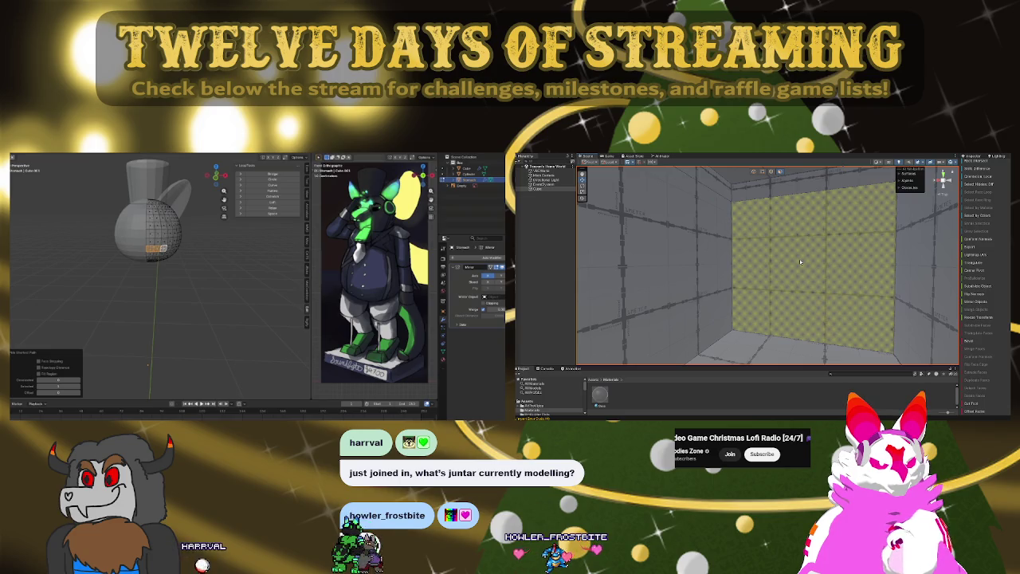
pyautogui.moveTo(799, 259); pyautogui.dragTo(882, 263, button='right')
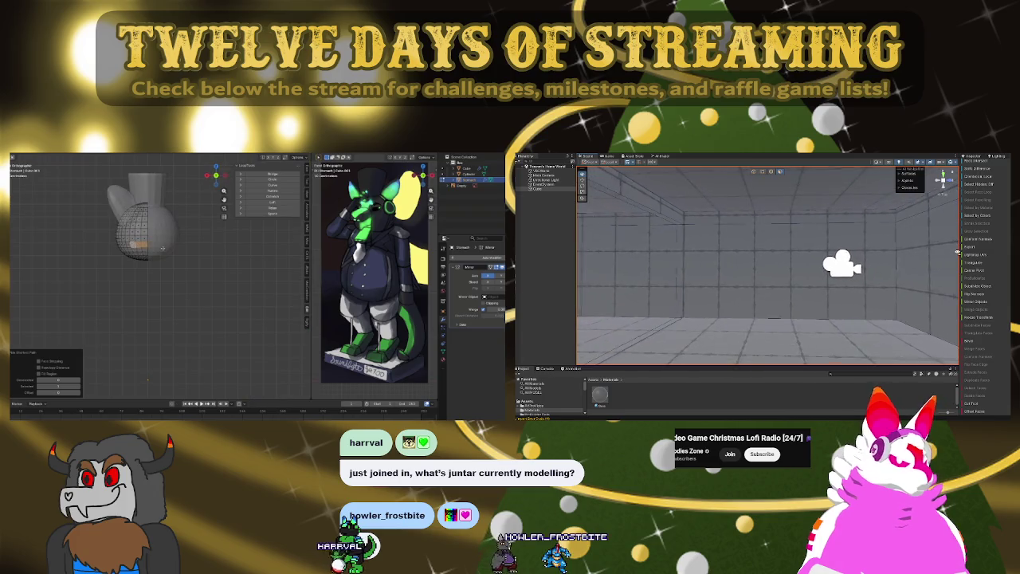
pyautogui.moveTo(749, 269); pyautogui.dragTo(777, 255, button='right')
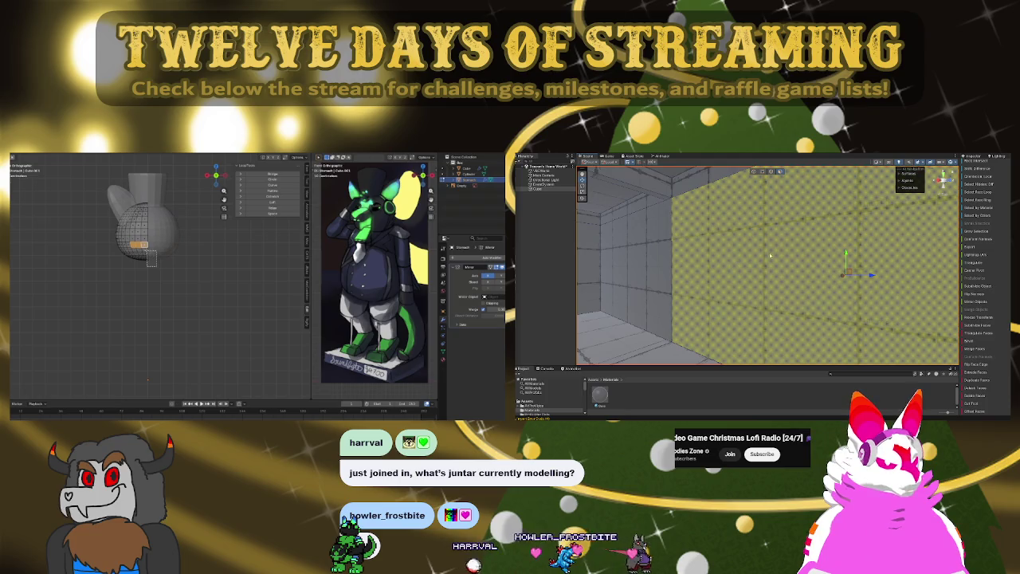
pyautogui.moveTo(776, 254); pyautogui.dragTo(862, 259, button='right')
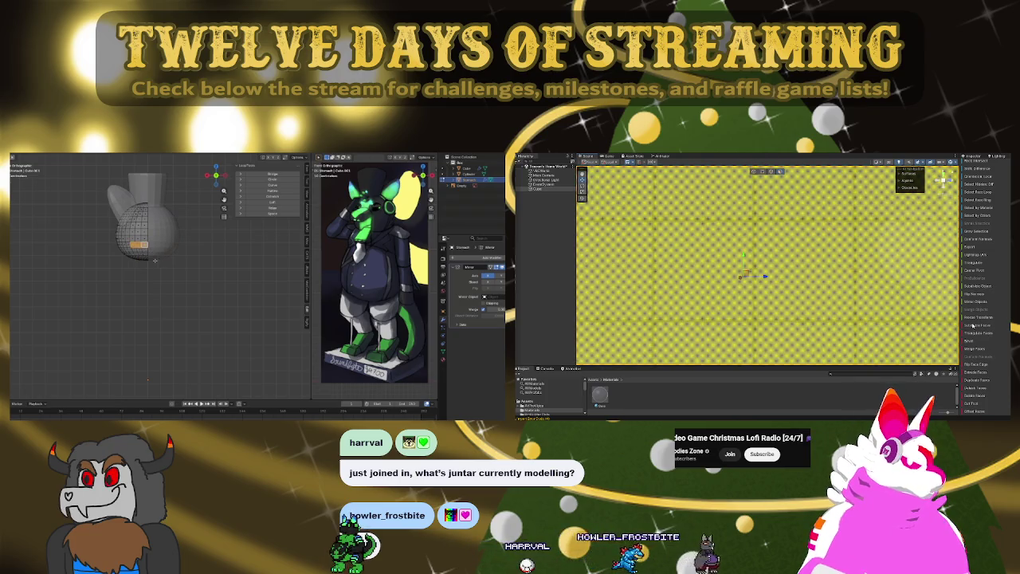
pyautogui.moveTo(916, 303); pyautogui.dragTo(834, 276, button='right')
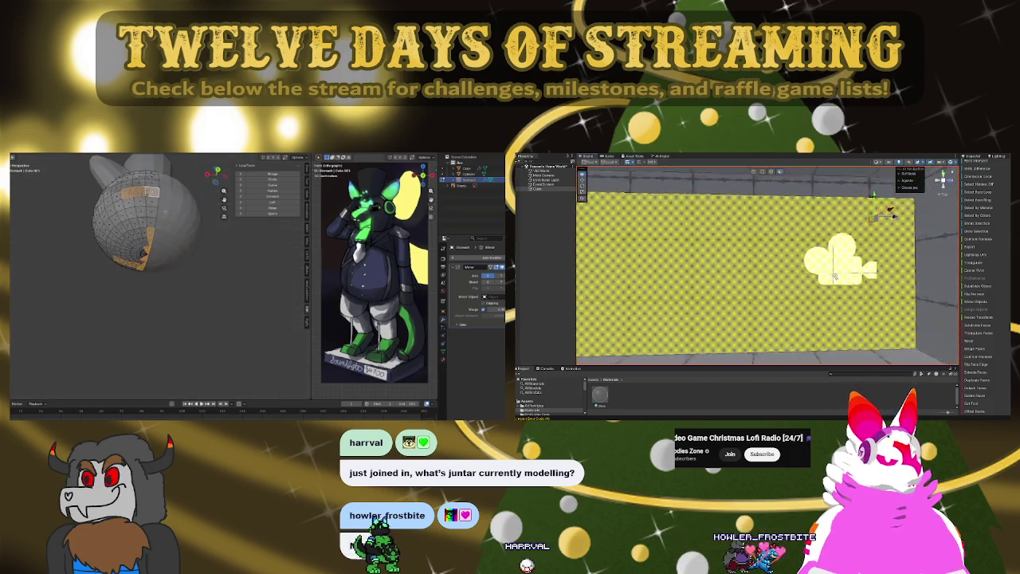
# - Orbit and zoom around the head to review the selected wedge of faces
pyautogui.scroll(-5, 832, 270)
pyautogui.moveTo(832, 271); pyautogui.dragTo(822, 261, button='right')
pyautogui.moveTo(822, 262); pyautogui.dragTo(889, 327)
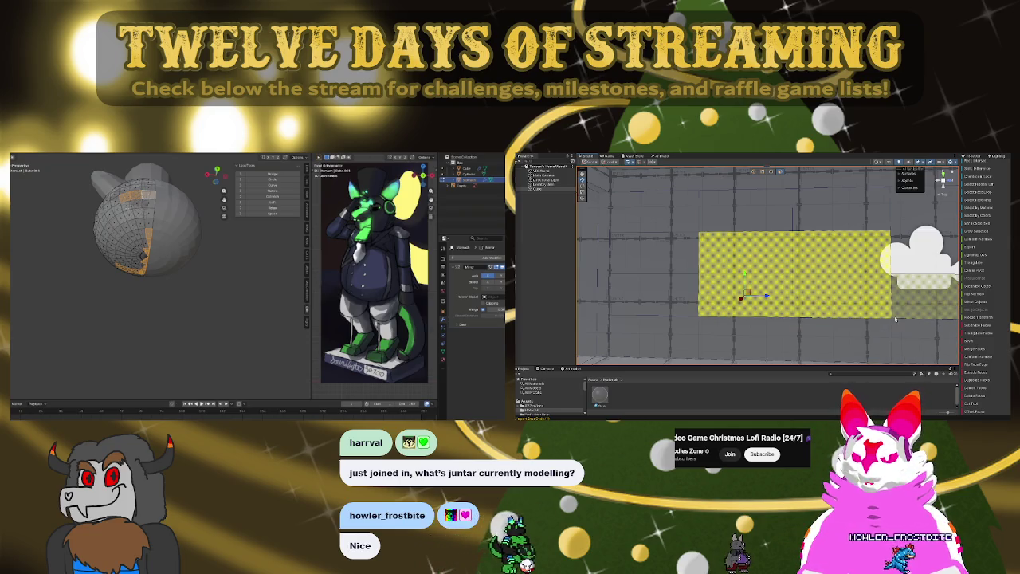
pyautogui.moveTo(890, 327); pyautogui.dragTo(821, 320, button='right')
pyautogui.scroll(-2, 819, 321)
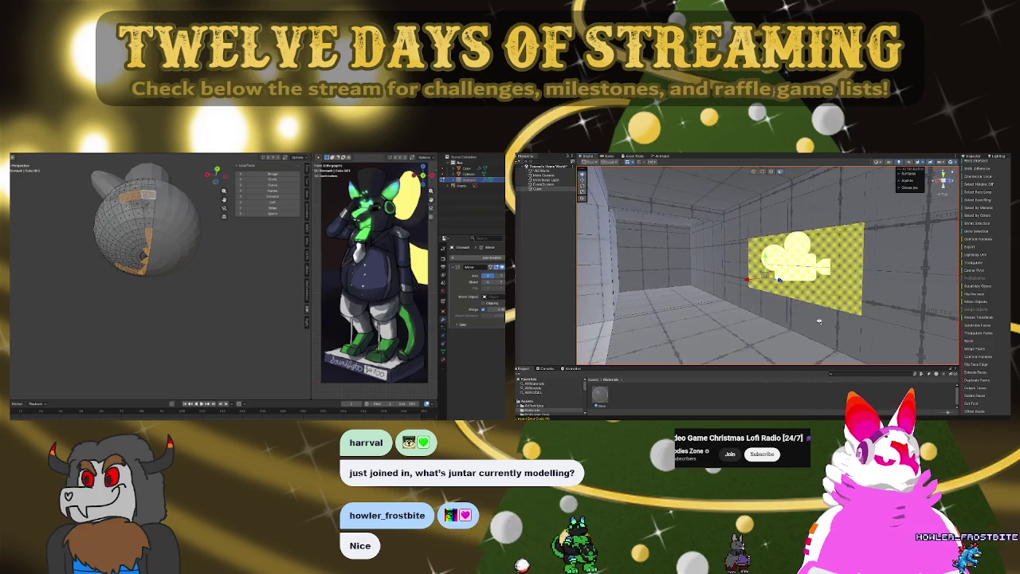
pyautogui.scroll(2, 819, 321)
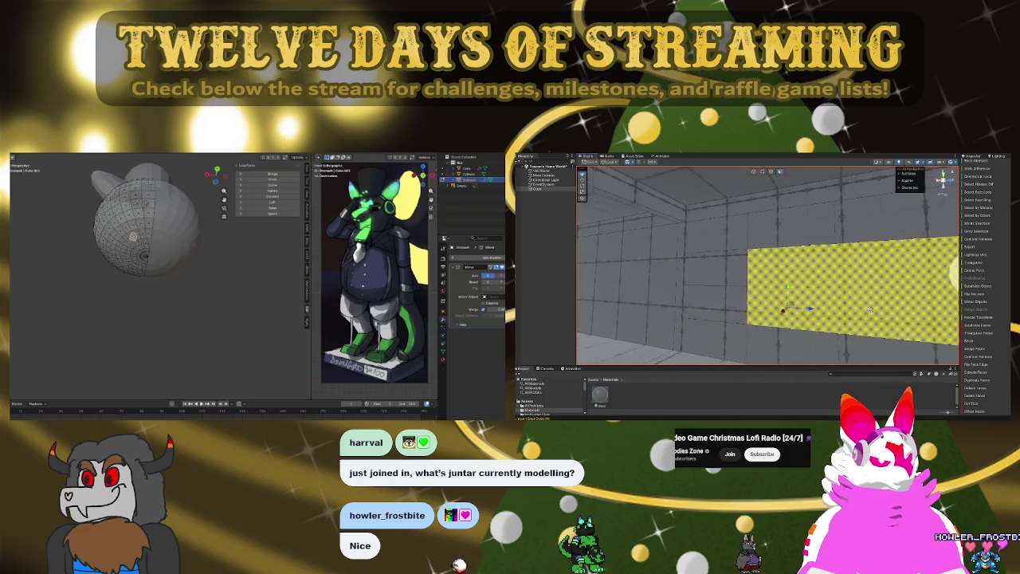
pyautogui.moveTo(876, 309)
pyautogui.mouseDown(button='right')
pyautogui.moveTo(900, 312)
pyautogui.moveTo(835, 321)
pyautogui.mouseUp(button='right')
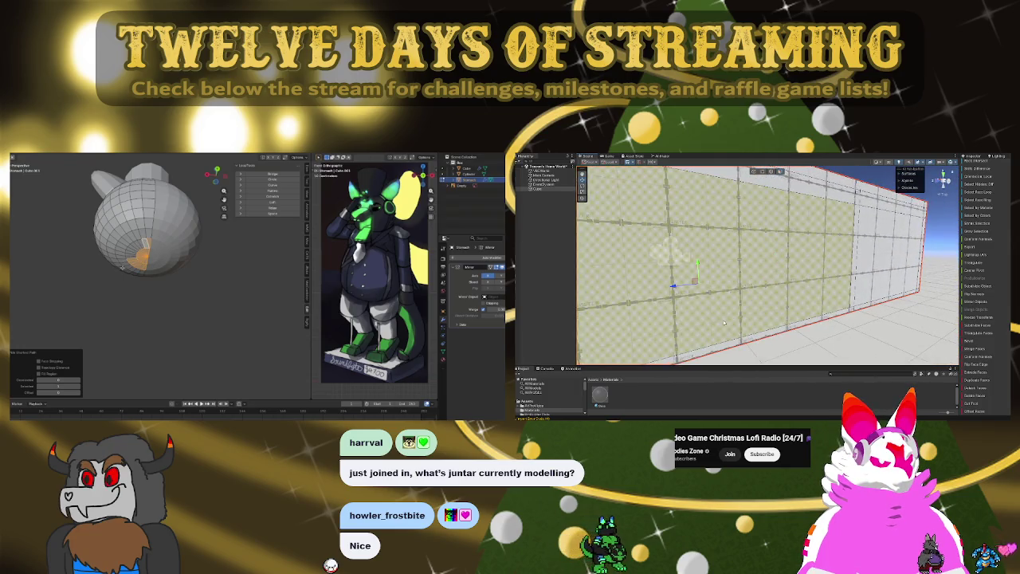
pyautogui.moveTo(745, 322); pyautogui.dragTo(853, 298, button='right')
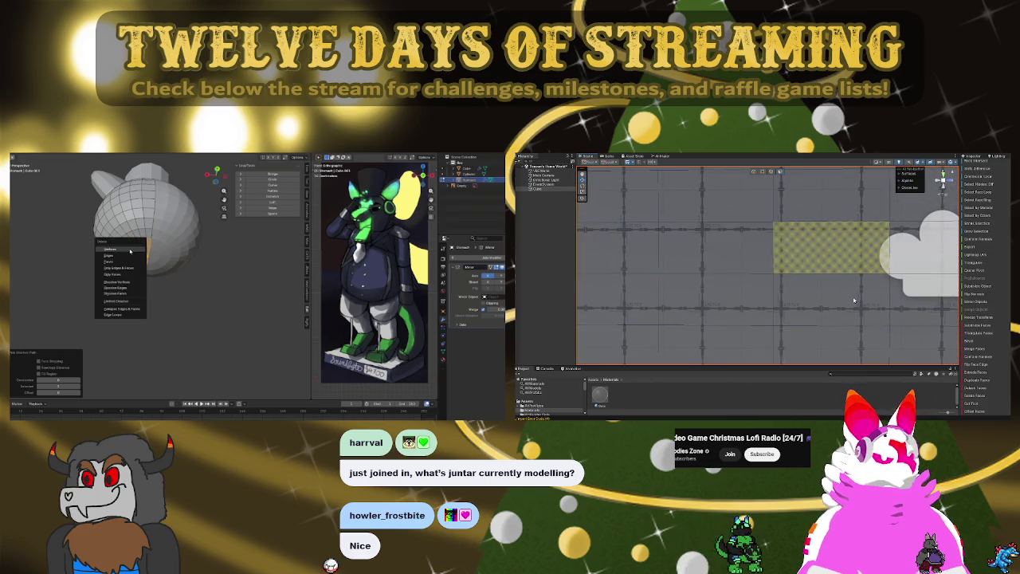
# - Enter edit mode on the head sphere and frame its lower front
pyautogui.scroll(5, 853, 298)
pyautogui.moveTo(853, 301)
pyautogui.mouseDown(button='right')
pyautogui.moveTo(659, 277)
pyautogui.moveTo(743, 266)
pyautogui.mouseUp(button='right')
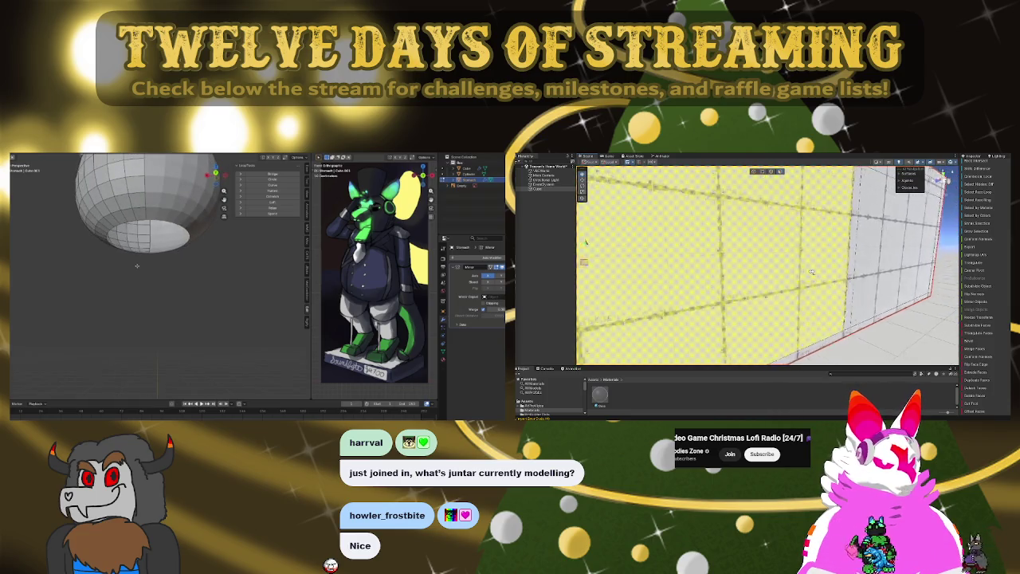
pyautogui.press('Tab')
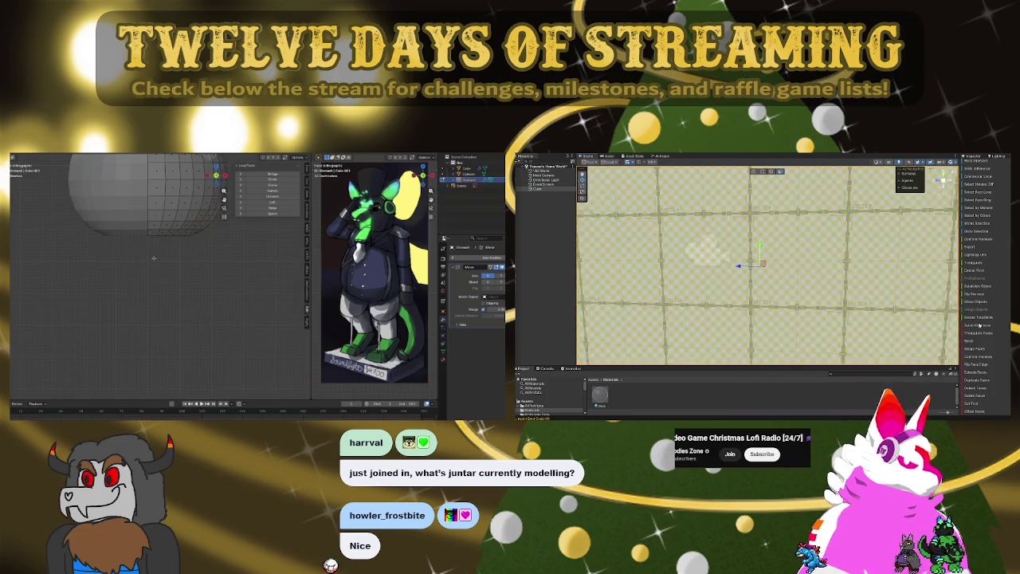
pyautogui.scroll(-3, 787, 289)
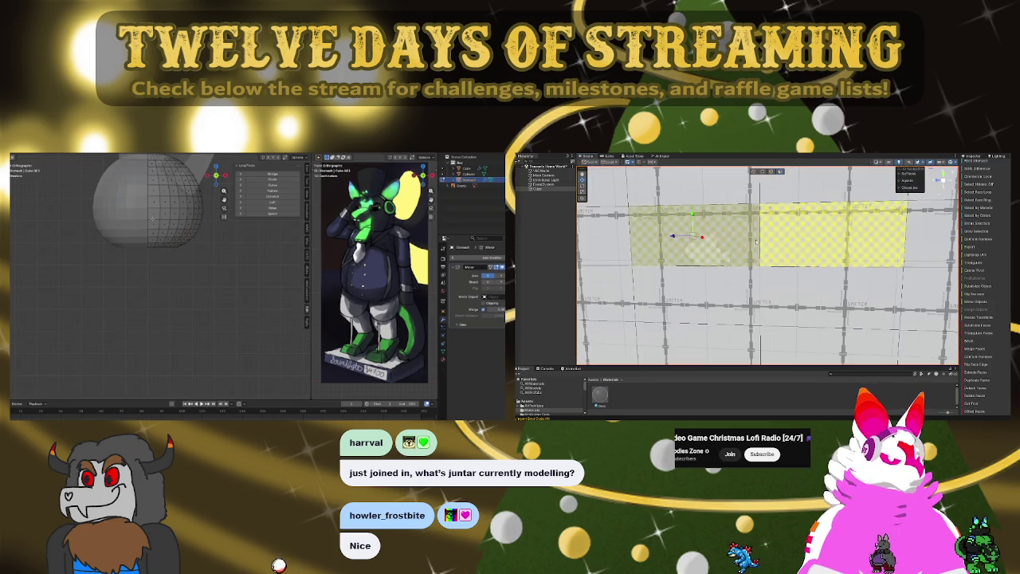
pyautogui.moveTo(787, 293); pyautogui.dragTo(519, 290, button='right')
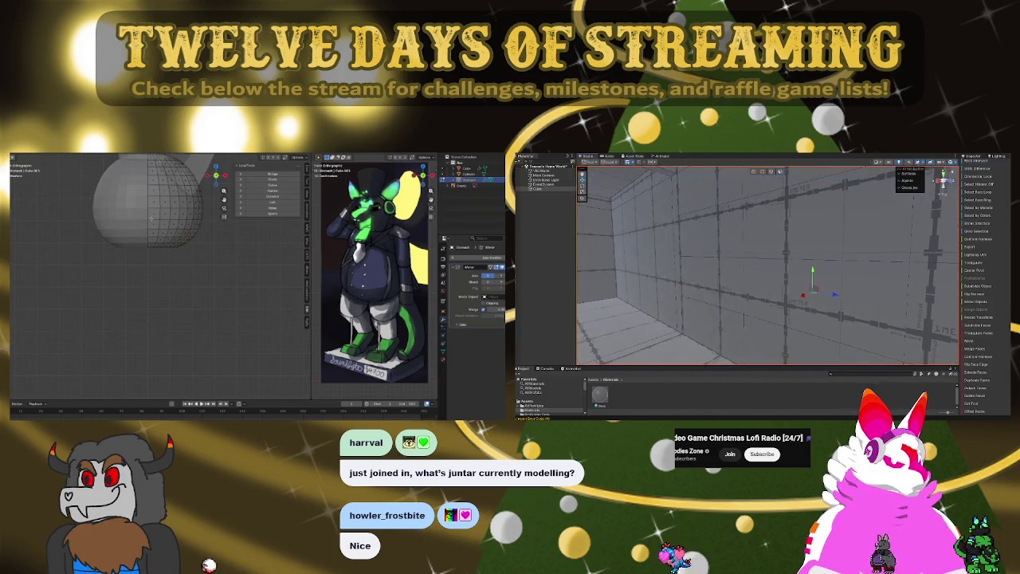
# - Extrude the lower-front face patch, add a neighbouring face, then cancel the extrusion
pyautogui.press('e')
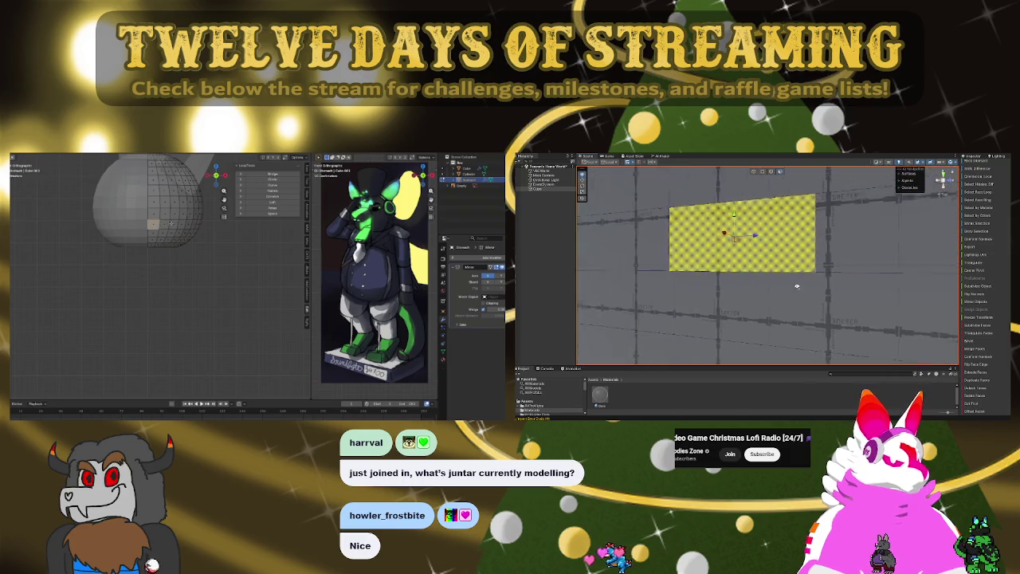
pyautogui.click(879, 249)
pyautogui.click(976, 364)
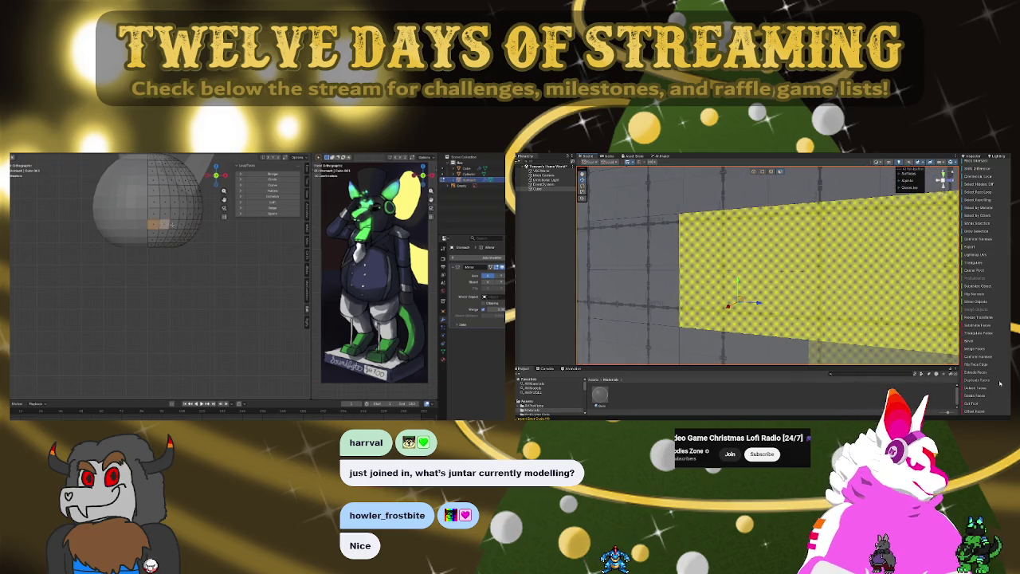
pyautogui.click(976, 393)
pyautogui.moveTo(797, 303)
pyautogui.mouseDown(button='right')
pyautogui.moveTo(759, 319)
pyautogui.moveTo(814, 353)
pyautogui.moveTo(753, 375)
pyautogui.mouseUp(button='right')
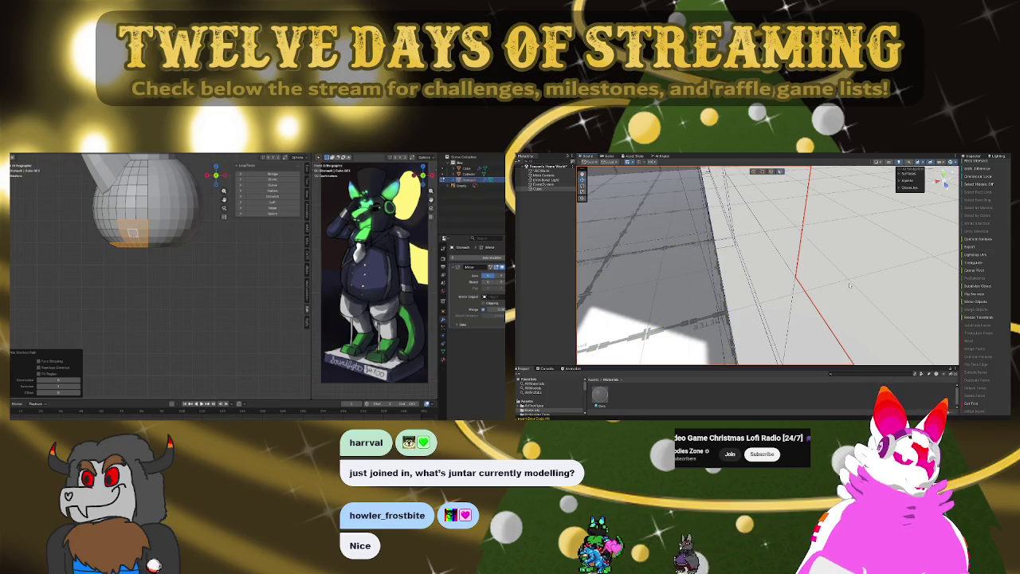
# - Switch to edge select and add loop cuts across the head sphere's lower half
pyautogui.moveTo(846, 286); pyautogui.dragTo(833, 306, button='right')
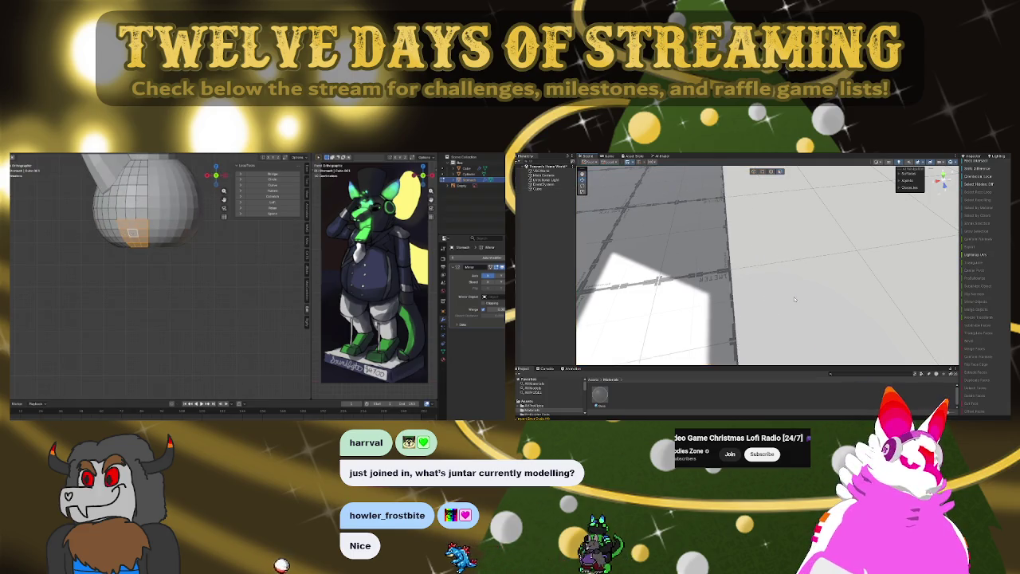
pyautogui.moveTo(710, 253); pyautogui.dragTo(924, 255, button='right')
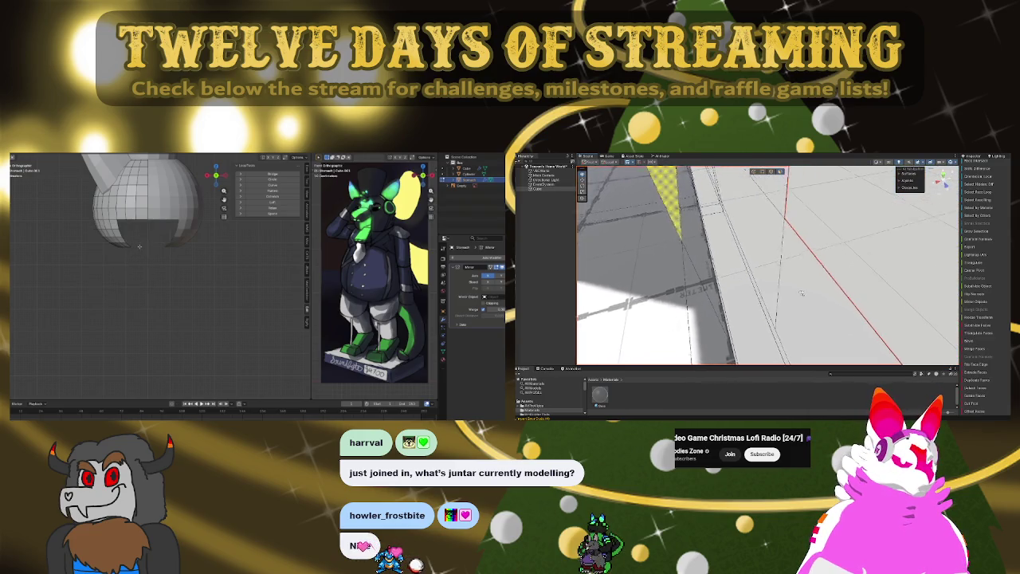
pyautogui.click(773, 172)
pyautogui.moveTo(830, 271); pyautogui.dragTo(732, 271, button='right')
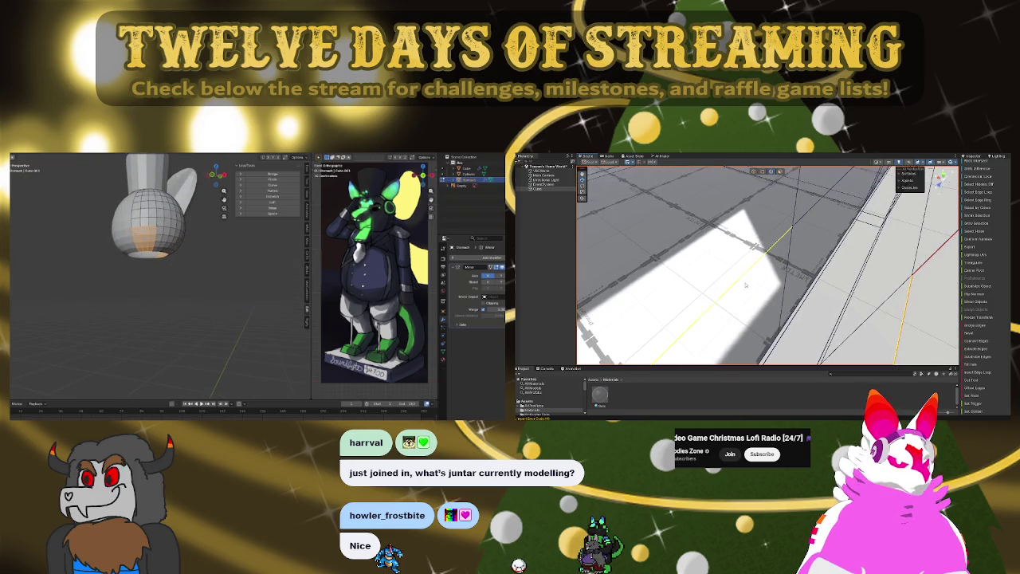
pyautogui.moveTo(736, 238); pyautogui.dragTo(788, 239, button='right')
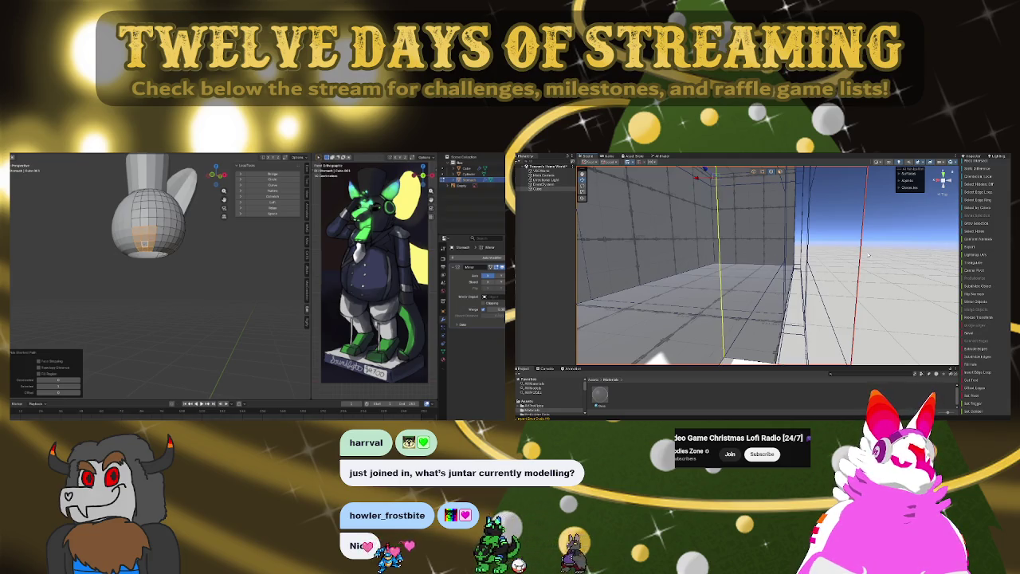
pyautogui.moveTo(765, 271)
pyautogui.mouseDown(button='right')
pyautogui.moveTo(819, 360)
pyautogui.moveTo(829, 273)
pyautogui.moveTo(841, 268)
pyautogui.mouseUp(button='right')
pyautogui.moveTo(738, 266)
pyautogui.mouseDown(button='right')
pyautogui.moveTo(754, 275)
pyautogui.moveTo(625, 217)
pyautogui.mouseUp(button='right')
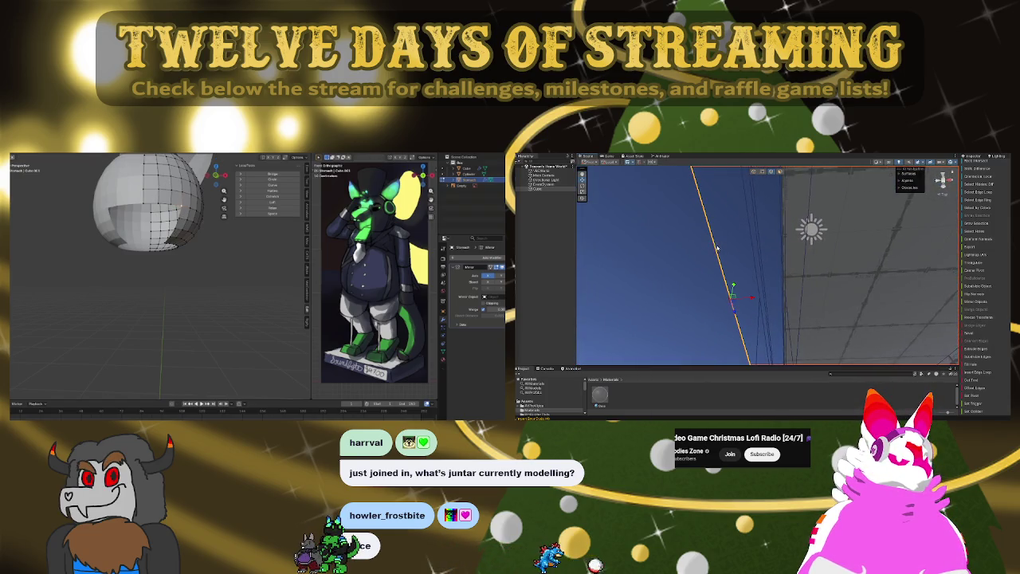
pyautogui.click(806, 255)
pyautogui.click(831, 242)
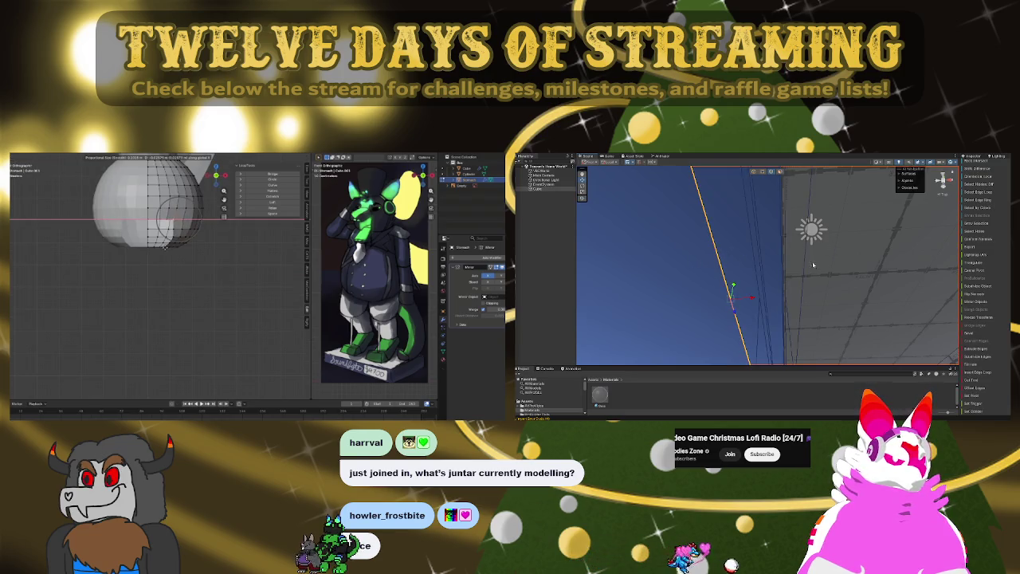
# - Reshape the lower-front head vertices with proportional move and rotate
pyautogui.moveTo(953, 325)
pyautogui.mouseDown(button='right')
pyautogui.moveTo(805, 315)
pyautogui.moveTo(713, 257)
pyautogui.mouseUp(button='right')
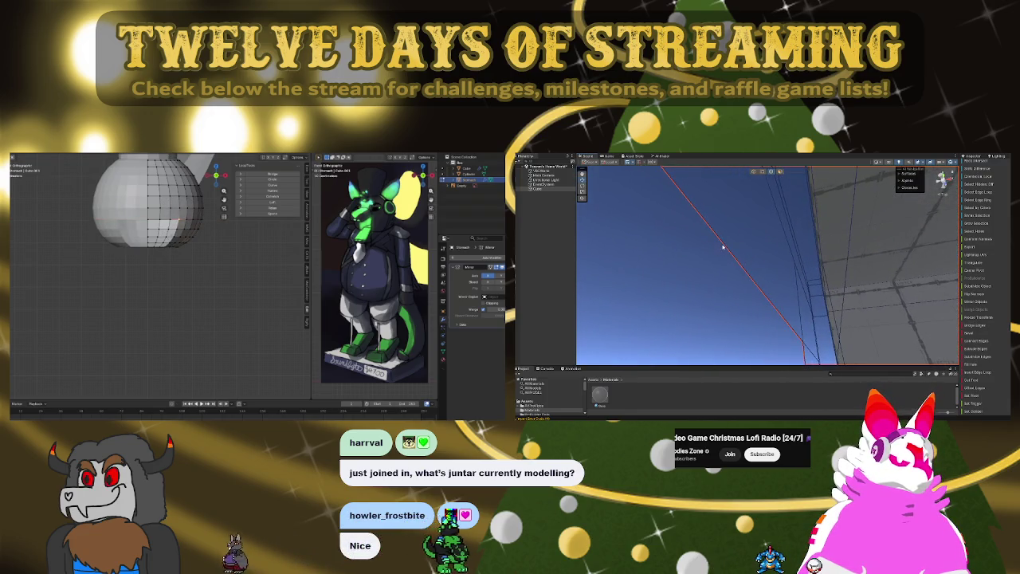
pyautogui.click(725, 246)
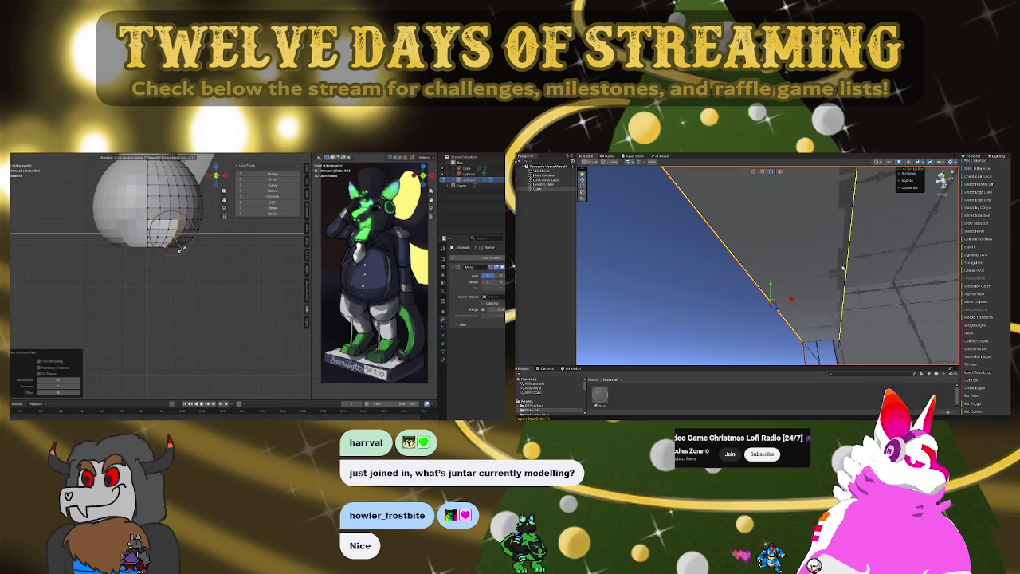
pyautogui.moveTo(877, 294); pyautogui.dragTo(804, 273, button='right')
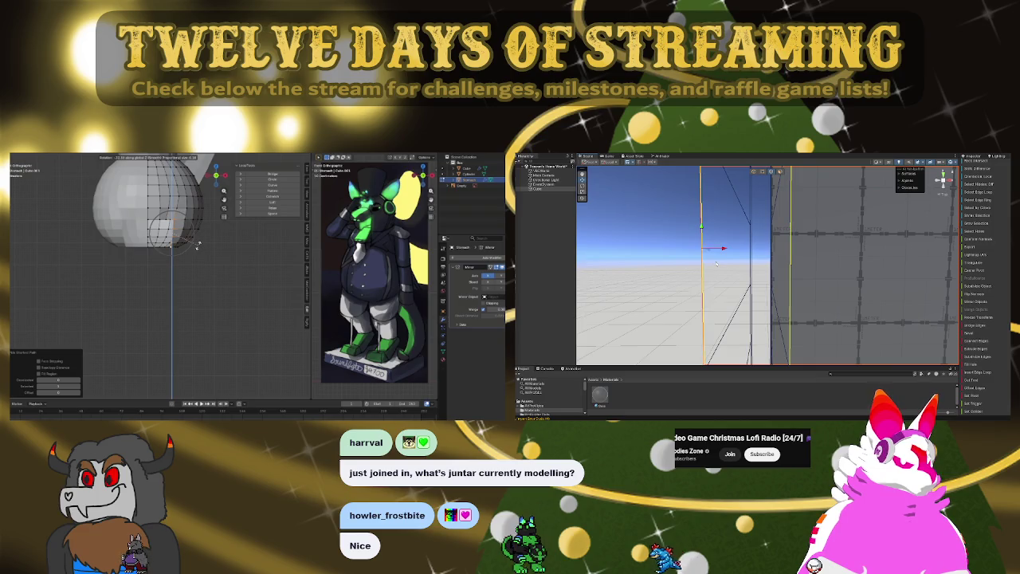
pyautogui.moveTo(804, 274); pyautogui.dragTo(836, 256, button='right')
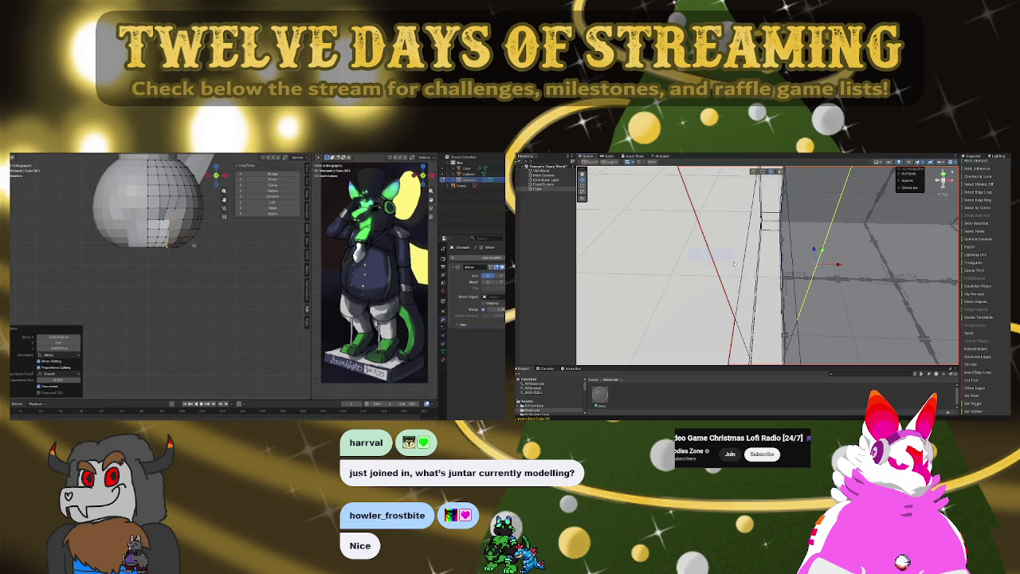
pyautogui.moveTo(837, 256)
pyautogui.mouseDown(button='right')
pyautogui.moveTo(558, 257)
pyautogui.moveTo(720, 259)
pyautogui.moveTo(637, 263)
pyautogui.mouseUp(button='right')
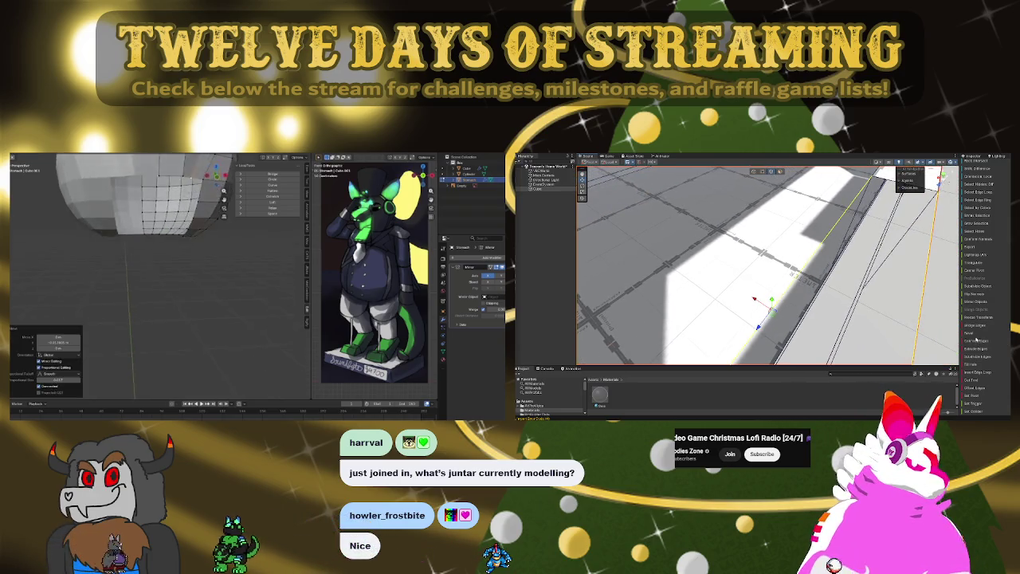
pyautogui.moveTo(637, 263)
pyautogui.mouseDown(button='right')
pyautogui.moveTo(756, 263)
pyautogui.moveTo(968, 183)
pyautogui.moveTo(677, 195)
pyautogui.mouseUp(button='right')
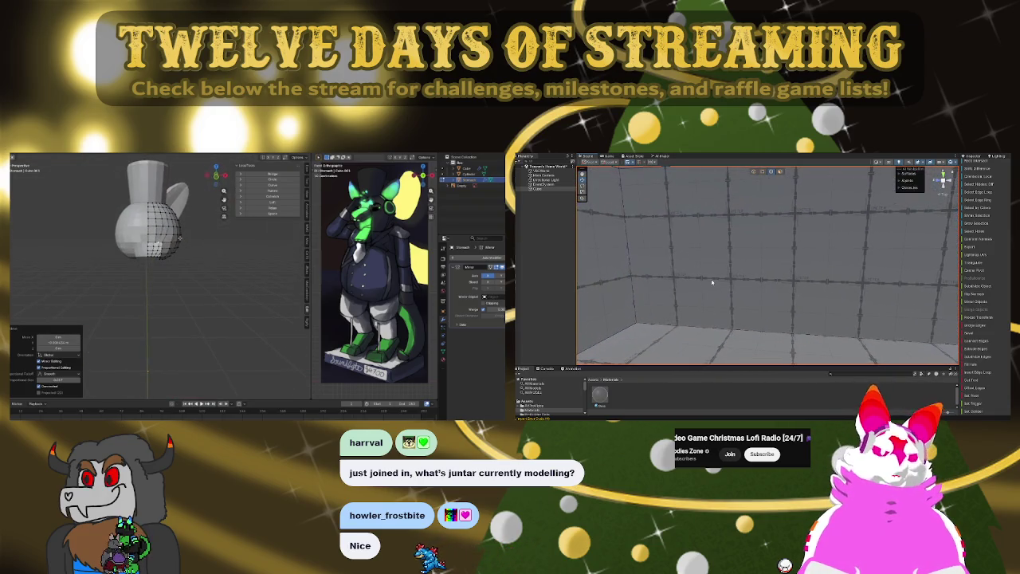
# - Switch to face select and extrude the front face block outward to start the muzzle
pyautogui.click(779, 174)
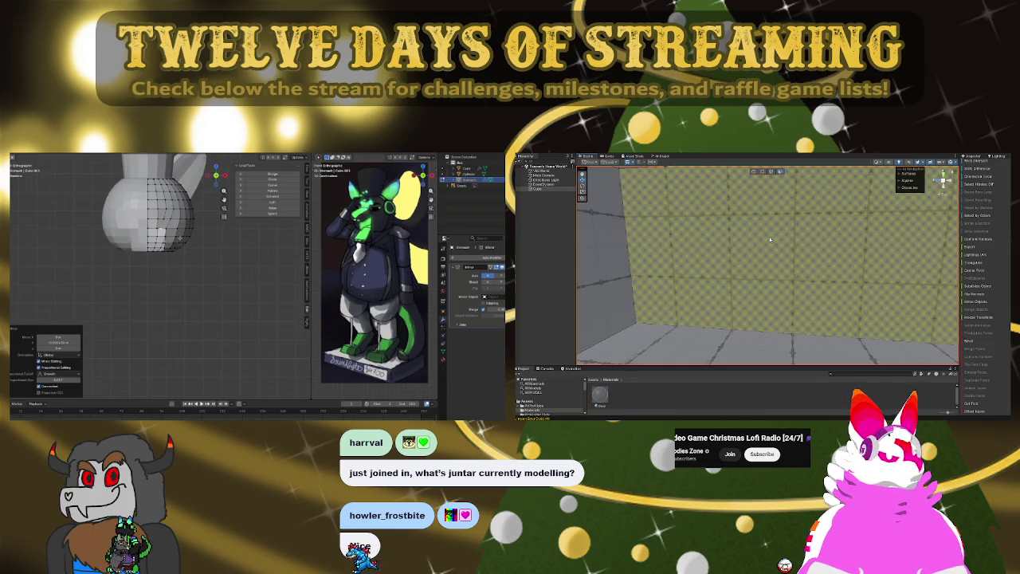
pyautogui.moveTo(728, 279)
pyautogui.mouseDown(button='right')
pyautogui.moveTo(872, 272)
pyautogui.moveTo(699, 261)
pyautogui.mouseUp(button='right')
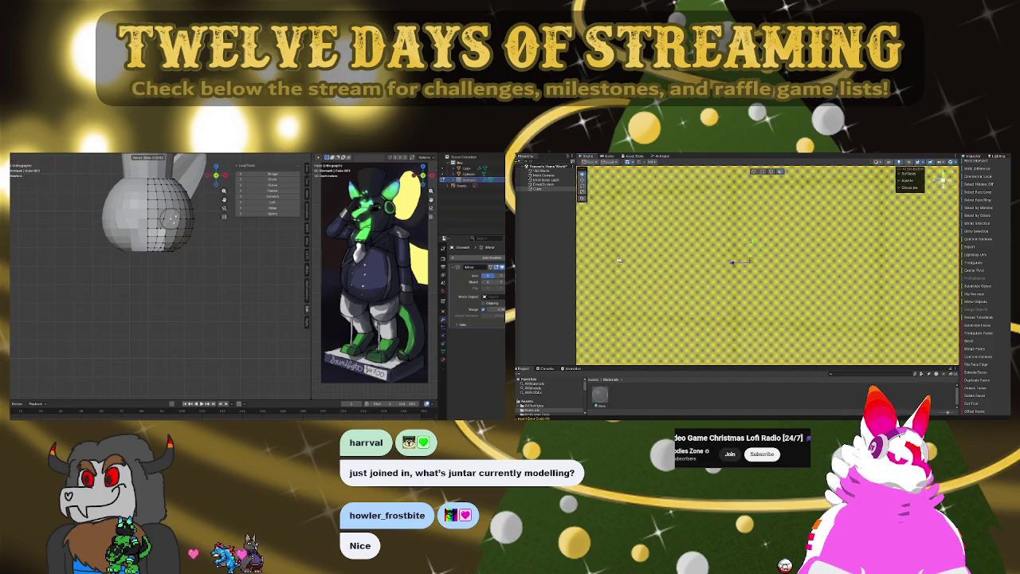
pyautogui.moveTo(619, 260); pyautogui.dragTo(957, 317, button='right')
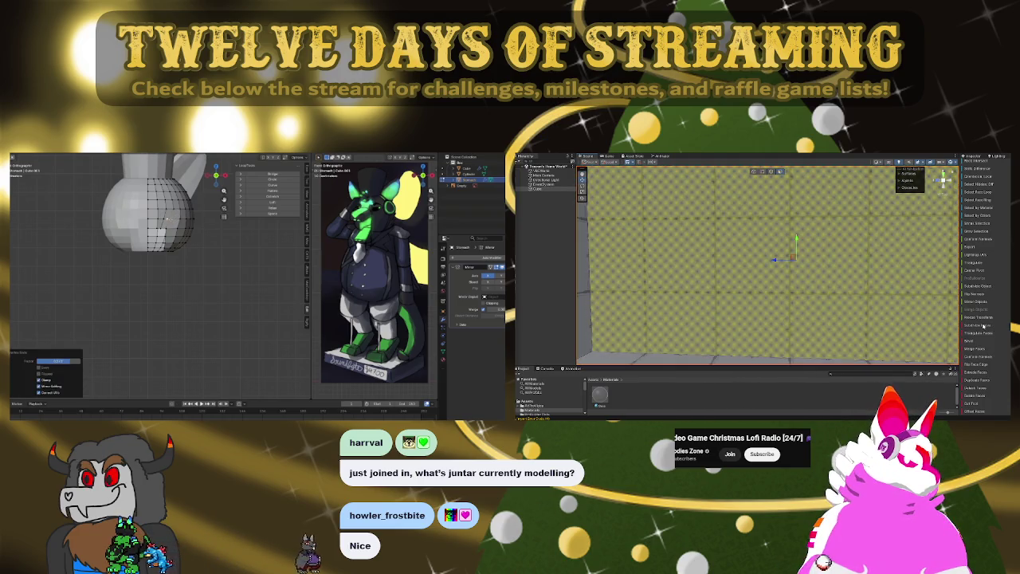
pyautogui.scroll(-5, 852, 239)
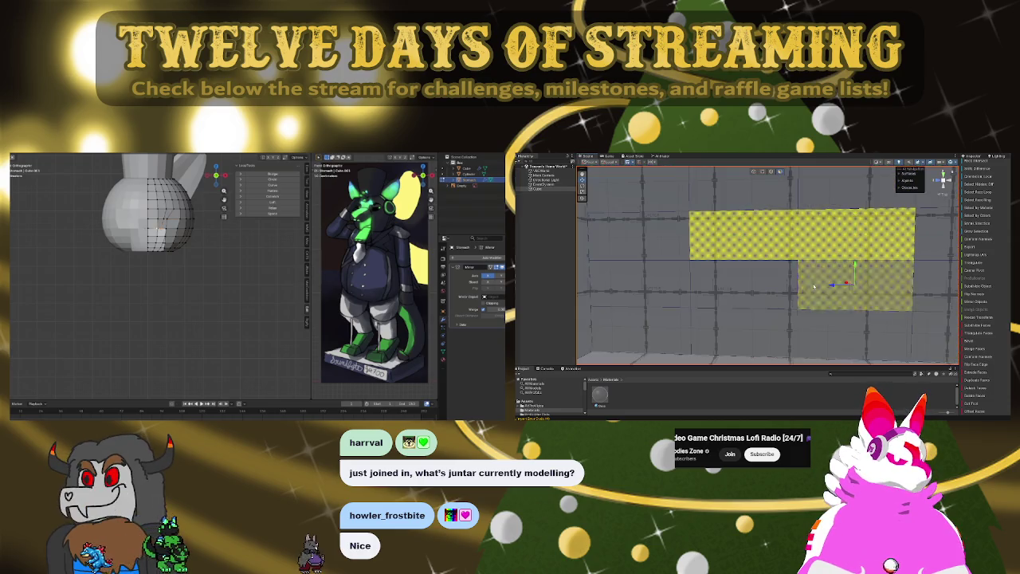
pyautogui.moveTo(827, 286)
pyautogui.mouseDown(button='right')
pyautogui.moveTo(803, 244)
pyautogui.moveTo(750, 303)
pyautogui.mouseUp(button='right')
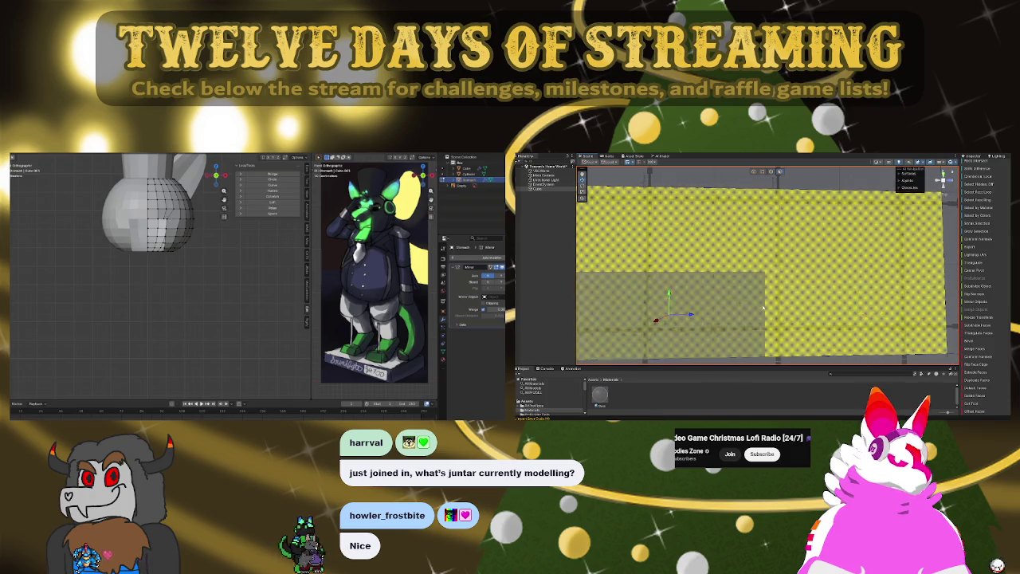
pyautogui.scroll(-2, 1002, 397)
pyautogui.moveTo(750, 303)
pyautogui.mouseDown(button='right')
pyautogui.moveTo(731, 282)
pyautogui.moveTo(770, 174)
pyautogui.mouseUp(button='right')
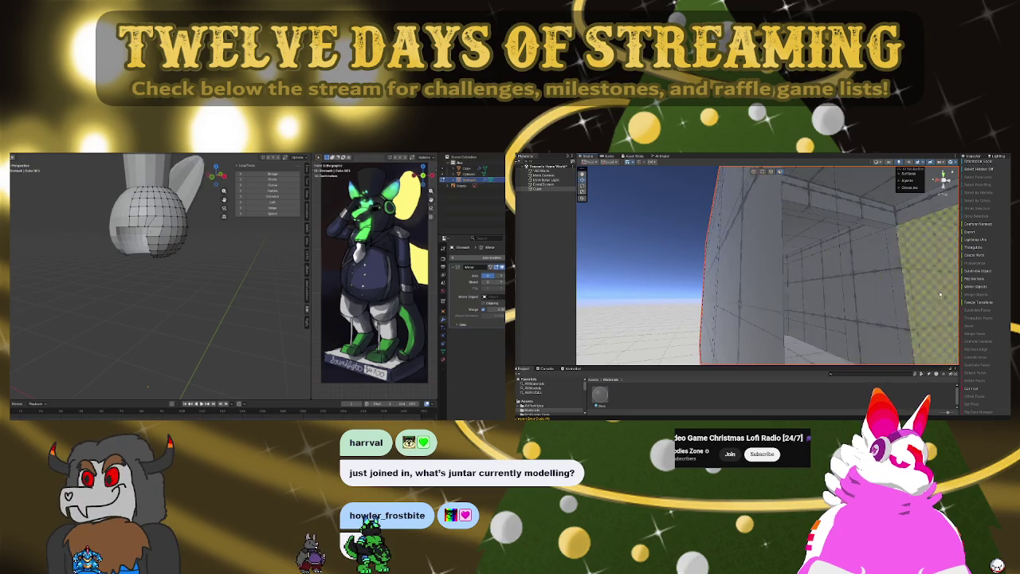
pyautogui.moveTo(819, 225)
pyautogui.mouseDown(button='right')
pyautogui.moveTo(816, 245)
pyautogui.moveTo(809, 234)
pyautogui.mouseUp(button='right')
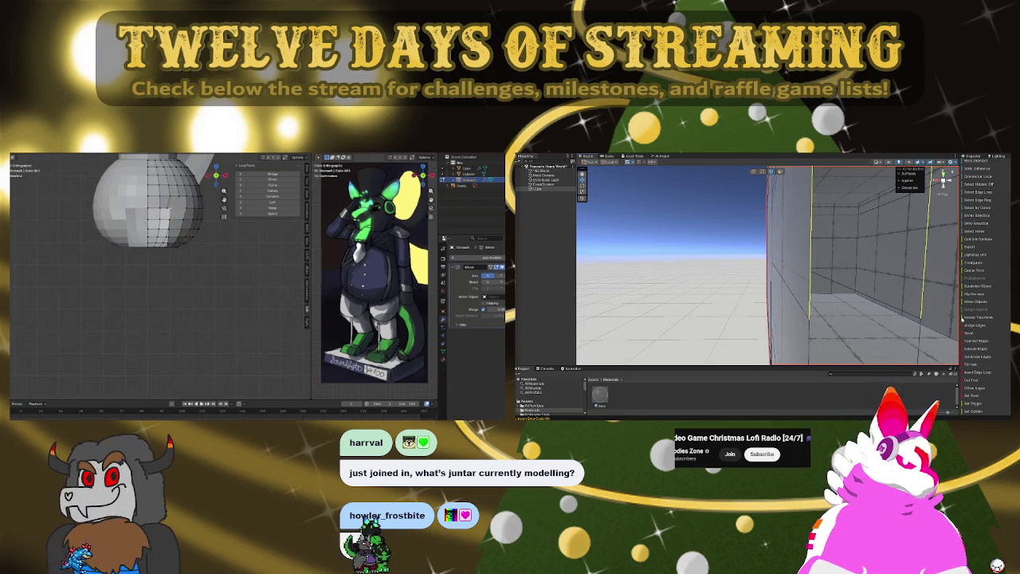
pyautogui.moveTo(797, 263)
pyautogui.mouseDown(button='right')
pyautogui.moveTo(813, 286)
pyautogui.moveTo(796, 302)
pyautogui.moveTo(627, 289)
pyautogui.moveTo(820, 251)
pyautogui.moveTo(752, 259)
pyautogui.mouseUp(button='right')
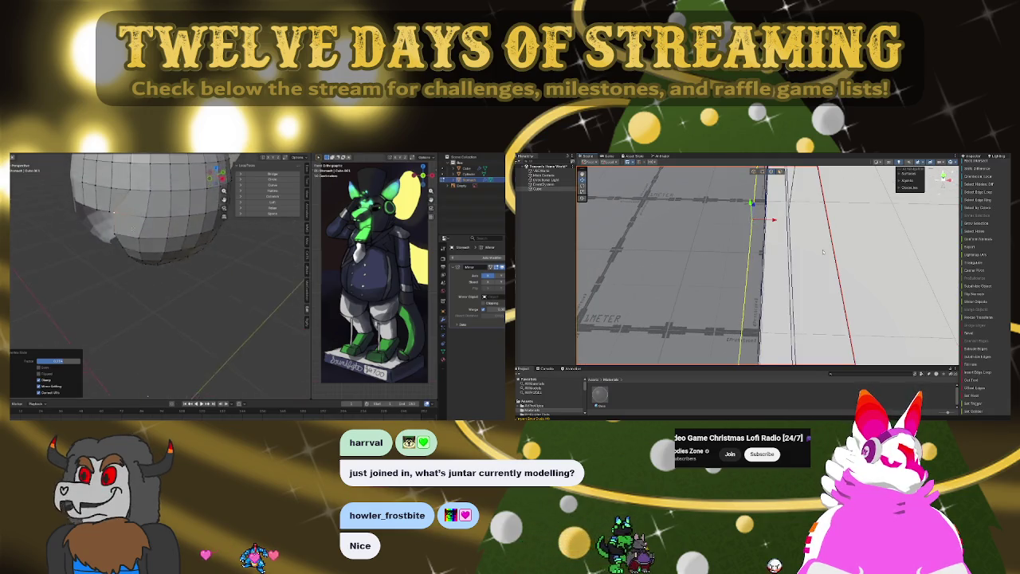
# - Add an edge loop around the muzzle block and scale its faces flatter
pyautogui.click(977, 325)
pyautogui.moveTo(797, 255); pyautogui.dragTo(806, 249, button='right')
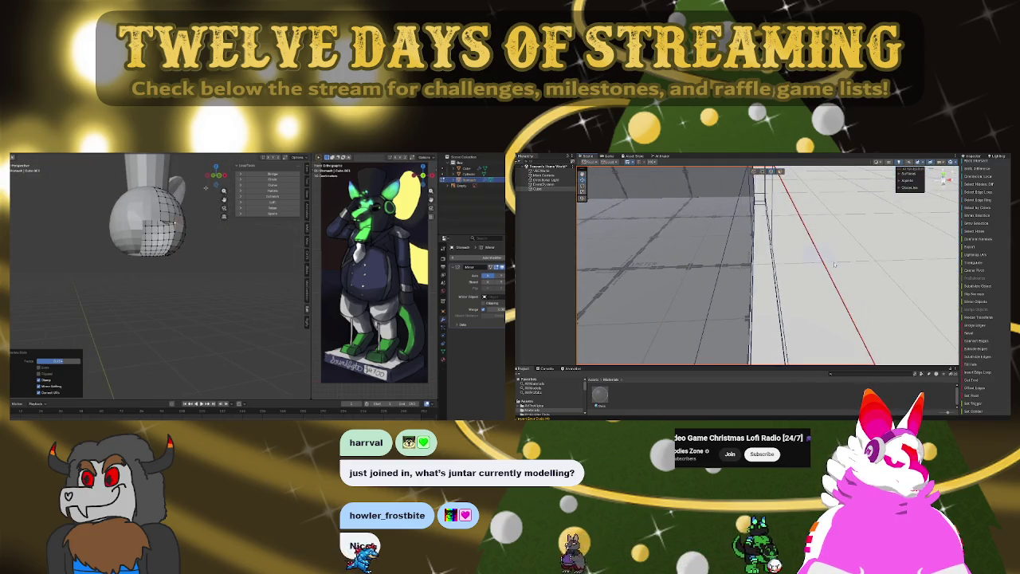
pyautogui.moveTo(796, 262)
pyautogui.mouseDown(button='right')
pyautogui.moveTo(827, 250)
pyautogui.moveTo(786, 257)
pyautogui.moveTo(820, 245)
pyautogui.moveTo(835, 277)
pyautogui.moveTo(774, 253)
pyautogui.mouseUp(button='right')
pyautogui.moveTo(979, 324)
pyautogui.mouseDown(button='right')
pyautogui.moveTo(707, 157)
pyautogui.moveTo(653, 206)
pyautogui.mouseUp(button='right')
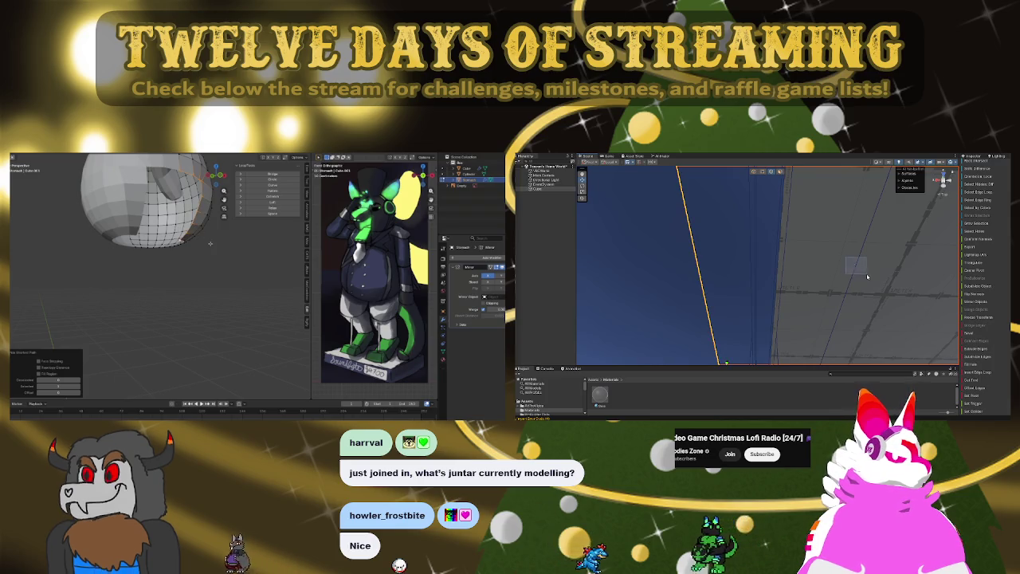
pyautogui.moveTo(860, 271)
pyautogui.mouseDown(button='right')
pyautogui.moveTo(843, 369)
pyautogui.moveTo(853, 302)
pyautogui.mouseUp(button='right')
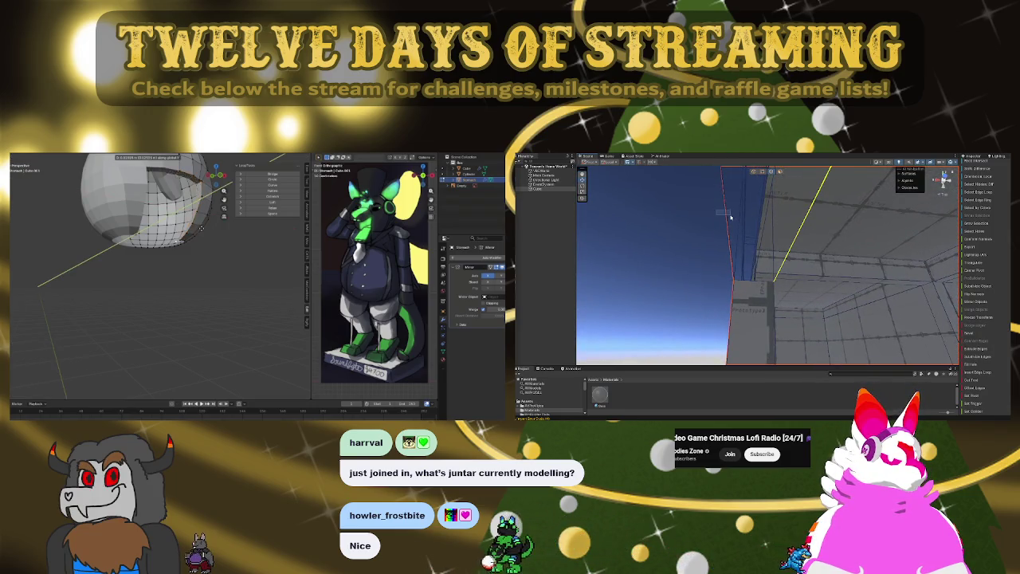
pyautogui.moveTo(974, 327); pyautogui.dragTo(685, 312, button='right')
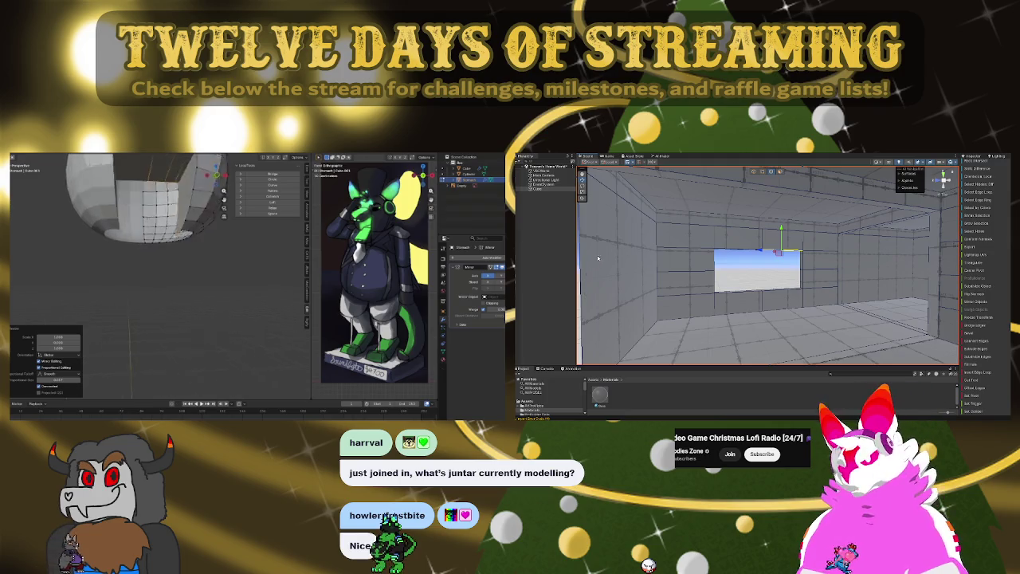
# - Nudge the front-patch vertices with a soft-falloff proportional move
pyautogui.moveTo(151, 262); pyautogui.dragTo(136, 239, button='middle')
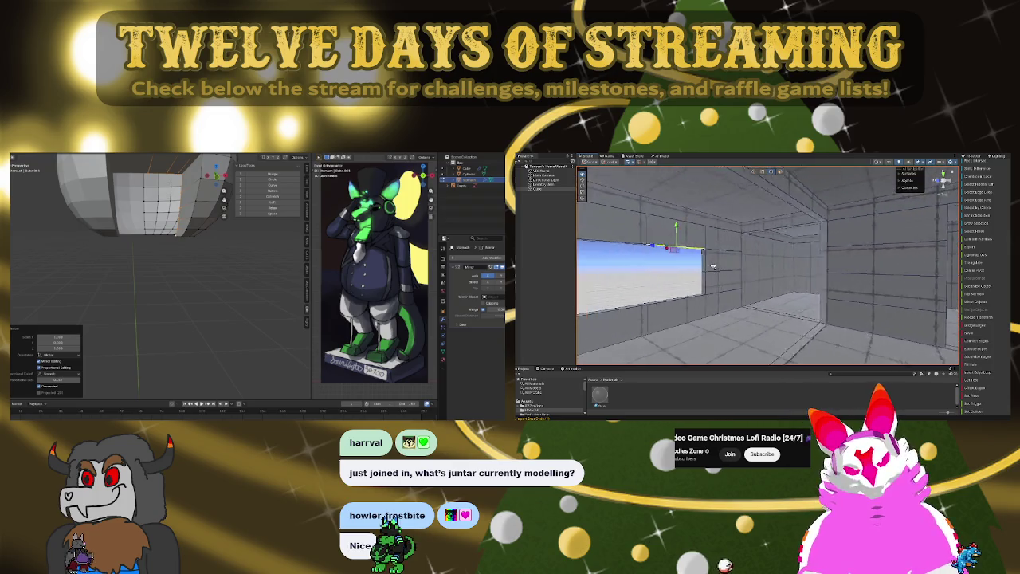
pyautogui.scroll(2, 757, 263)
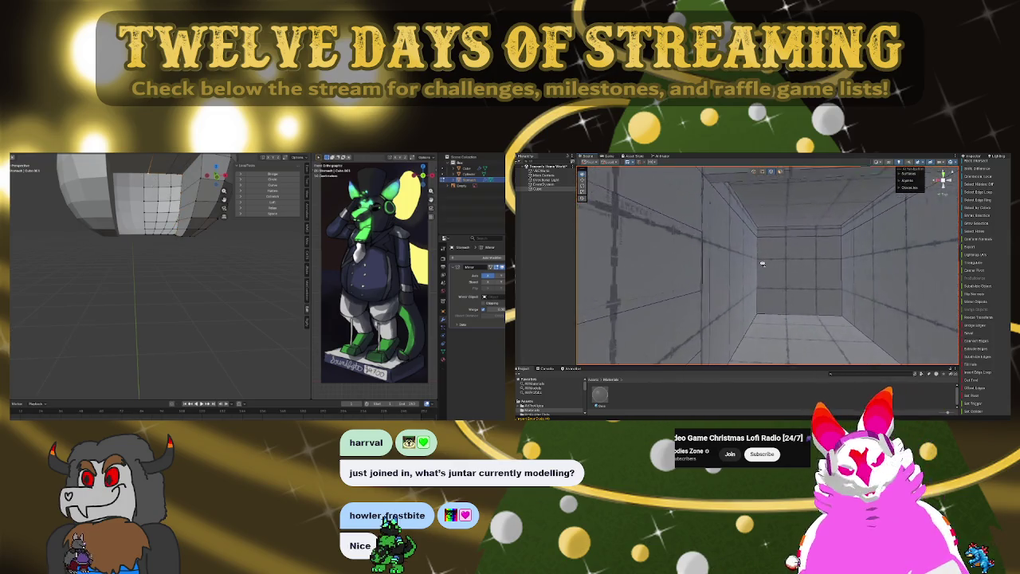
pyautogui.scroll(-3, 762, 264)
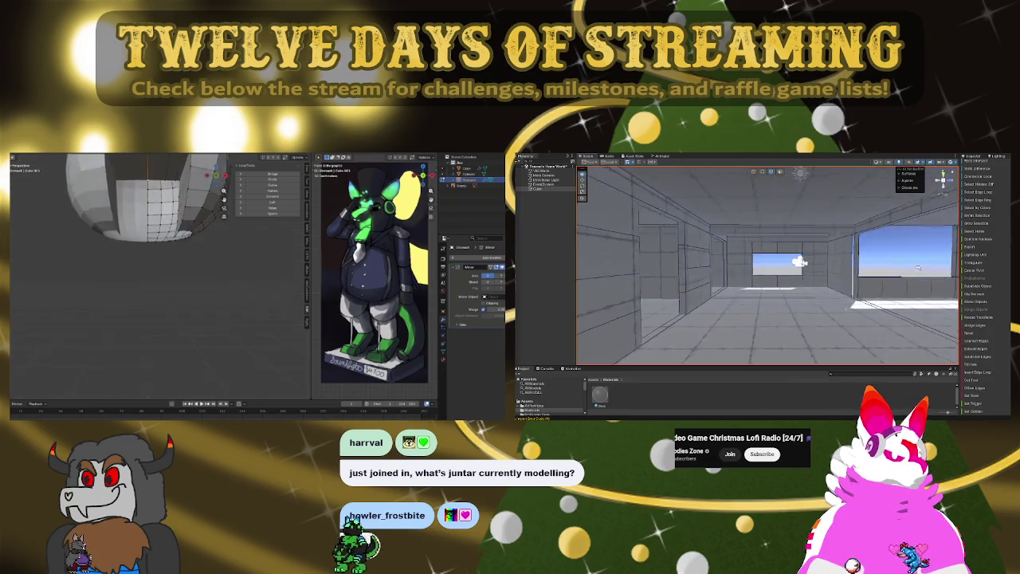
pyautogui.moveTo(752, 262); pyautogui.dragTo(803, 264, button='right')
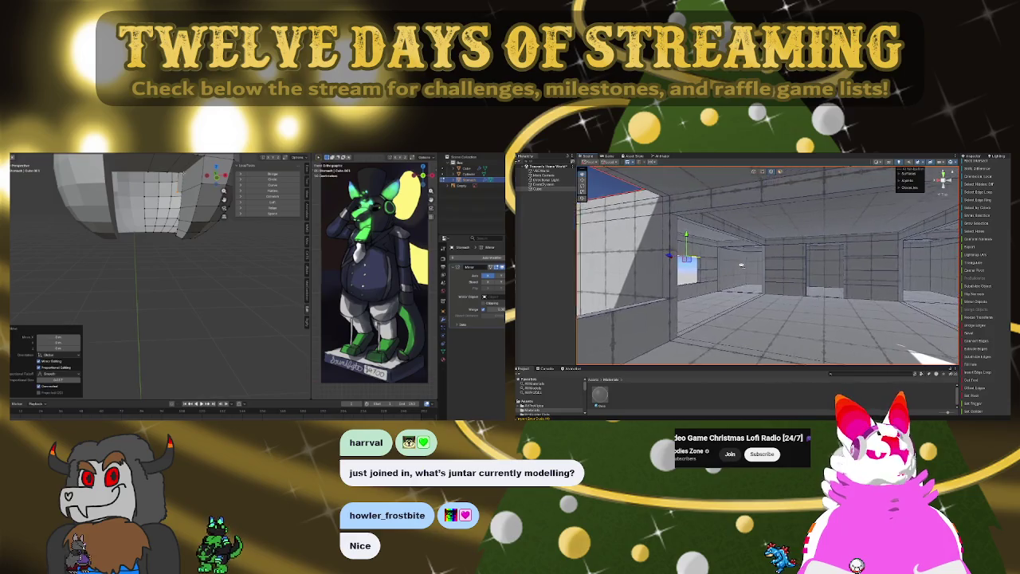
pyautogui.scroll(-2, 740, 268)
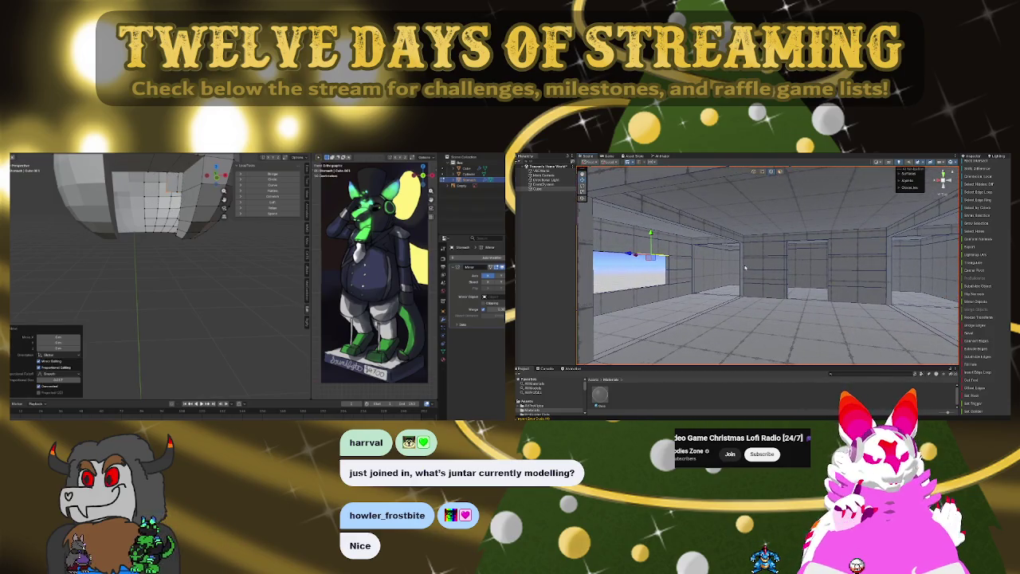
pyautogui.click(166, 170)
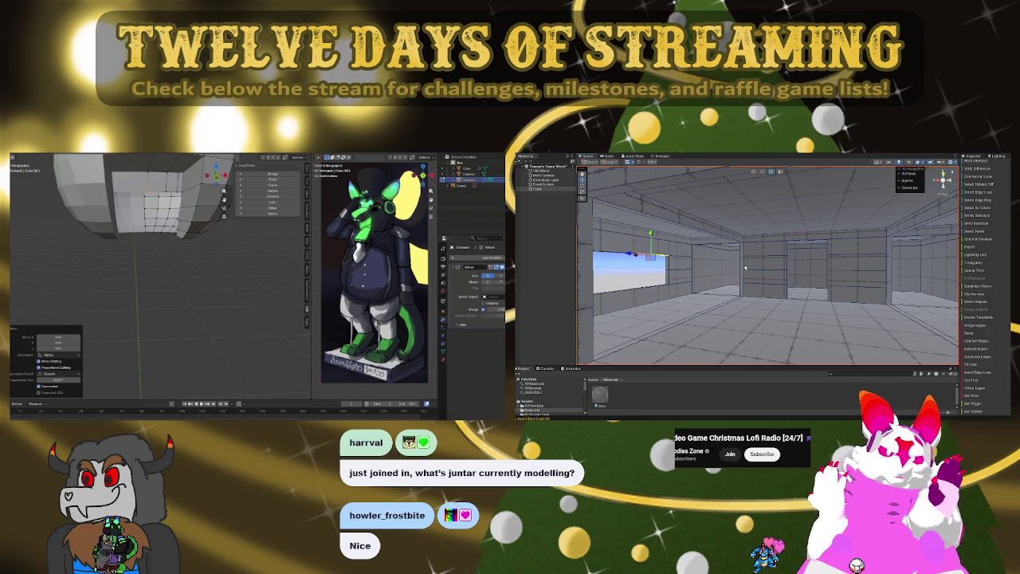
# - Make further soft-falloff vertex moves to smooth the shape around the front patch
pyautogui.moveTo(800, 285)
pyautogui.mouseDown(button='right')
pyautogui.moveTo(714, 296)
pyautogui.moveTo(766, 165)
pyautogui.mouseUp(button='right')
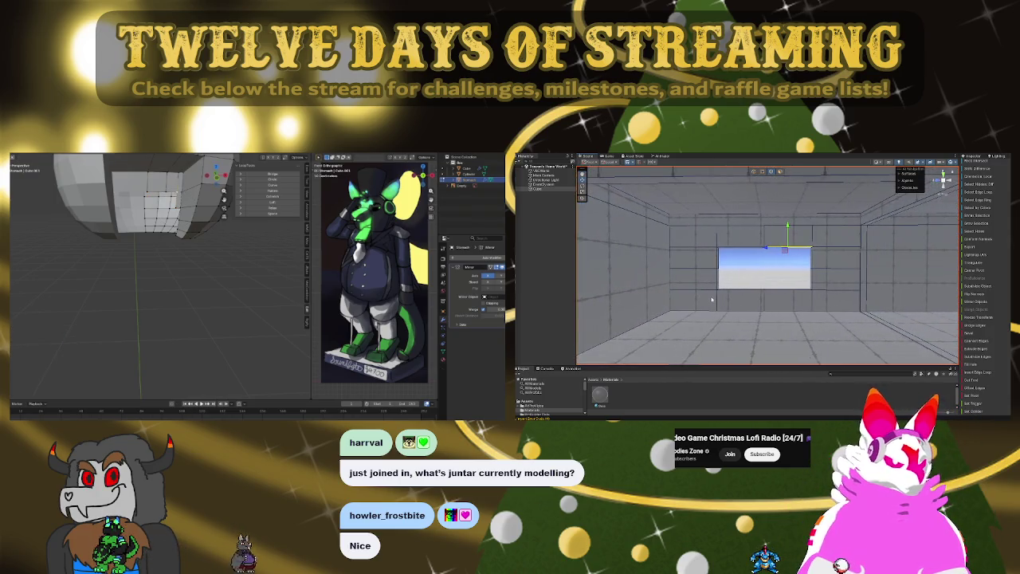
pyautogui.click(728, 216)
pyautogui.moveTo(726, 231)
pyautogui.mouseDown(button='right')
pyautogui.moveTo(809, 235)
pyautogui.moveTo(672, 231)
pyautogui.moveTo(942, 255)
pyautogui.moveTo(777, 223)
pyautogui.moveTo(804, 249)
pyautogui.mouseUp(button='right')
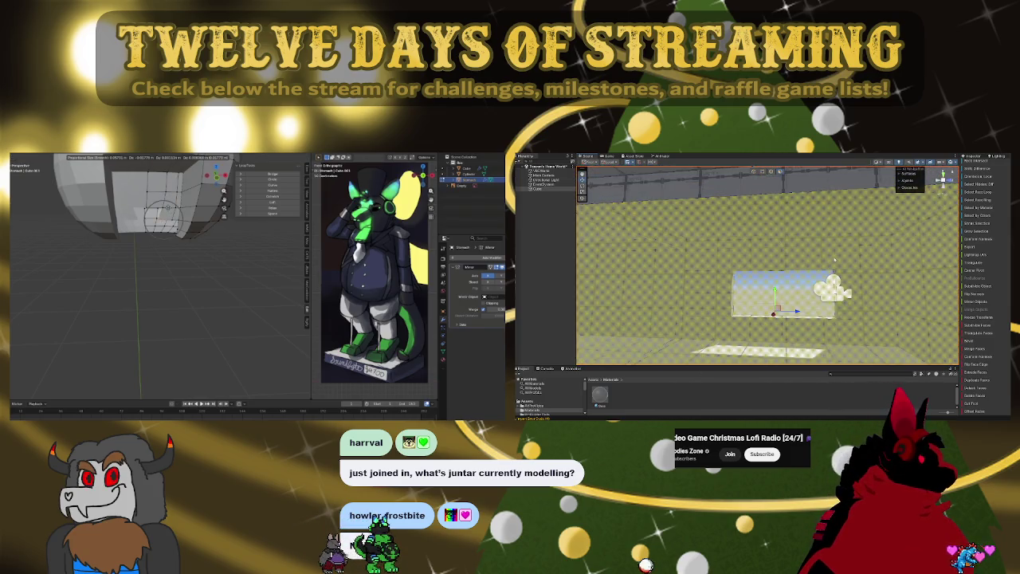
pyautogui.click(181, 231)
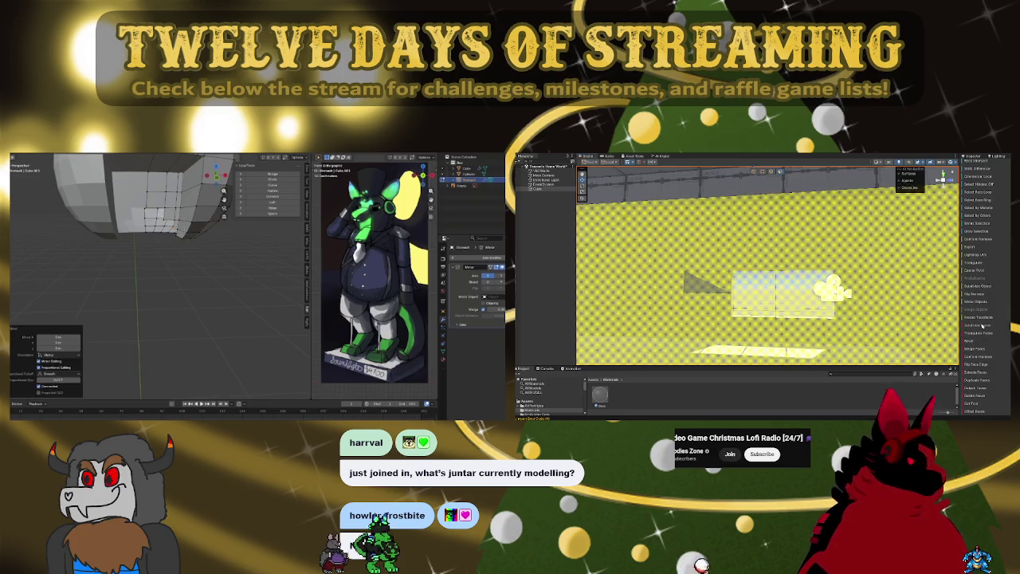
pyautogui.moveTo(829, 255); pyautogui.dragTo(778, 259, button='right')
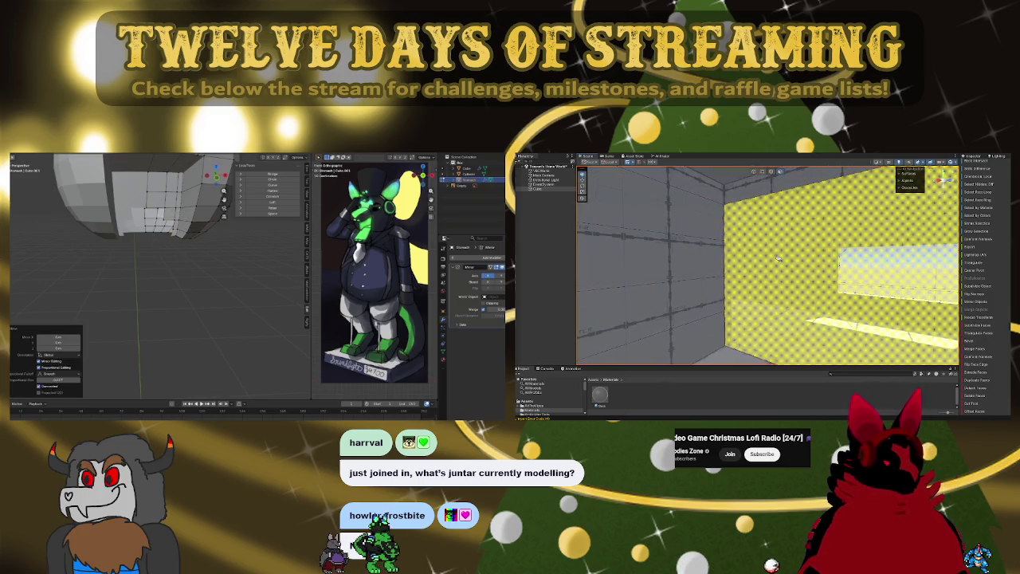
pyautogui.click(163, 225)
pyautogui.moveTo(779, 258)
pyautogui.mouseDown(button='right')
pyautogui.moveTo(827, 259)
pyautogui.moveTo(842, 299)
pyautogui.mouseUp(button='right')
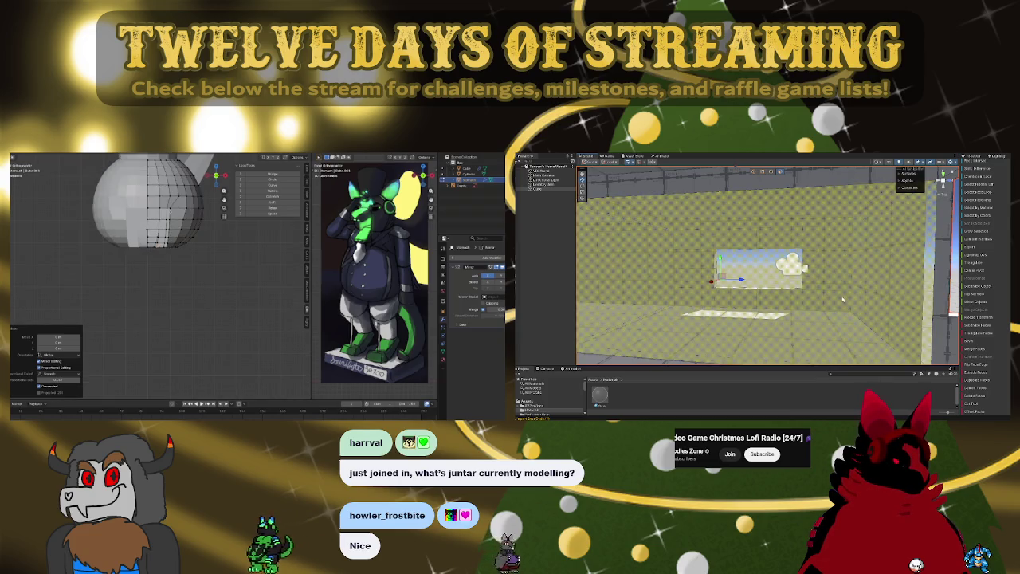
pyautogui.moveTo(787, 197)
pyautogui.mouseDown(button='right')
pyautogui.moveTo(900, 246)
pyautogui.moveTo(669, 230)
pyautogui.moveTo(933, 247)
pyautogui.mouseUp(button='right')
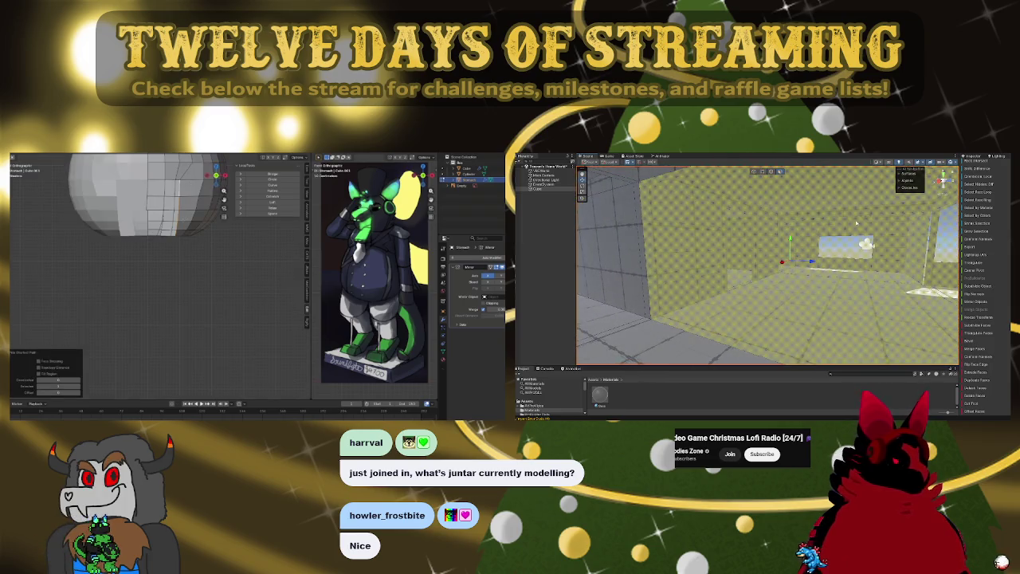
pyautogui.moveTo(975, 331)
pyautogui.mouseDown(button='right')
pyautogui.moveTo(879, 273)
pyautogui.moveTo(831, 218)
pyautogui.moveTo(614, 249)
pyautogui.moveTo(712, 287)
pyautogui.mouseUp(button='right')
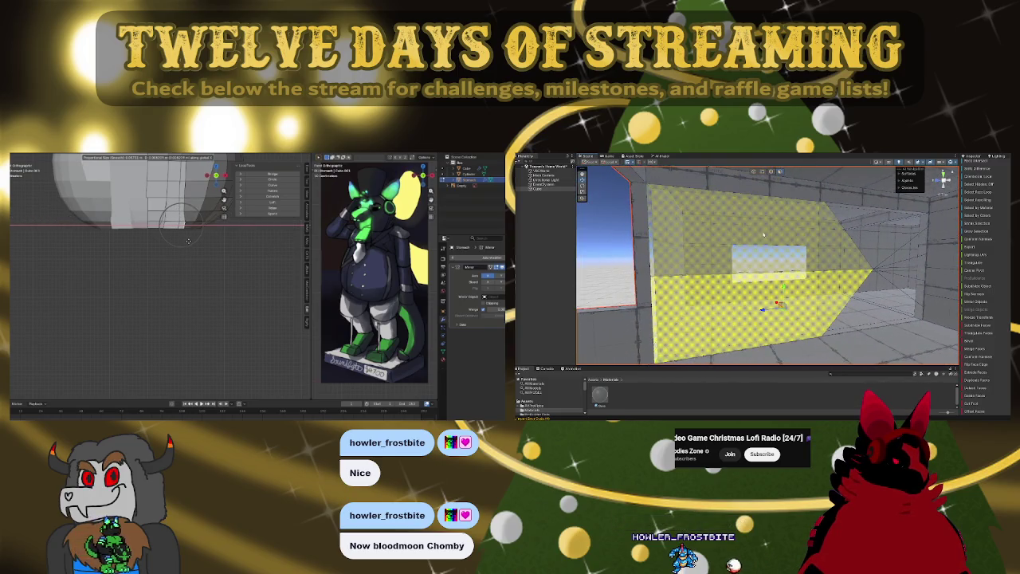
# - Rotate and move the front face loop with proportional editing into a rounded muzzle
pyautogui.moveTo(767, 232); pyautogui.dragTo(805, 262, button='right')
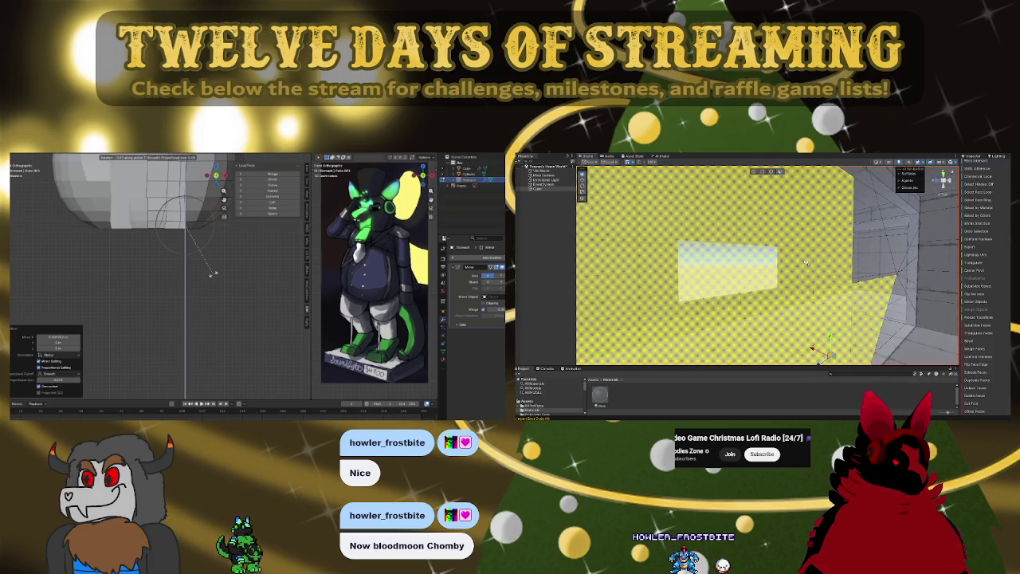
pyautogui.moveTo(806, 262); pyautogui.dragTo(759, 262, button='right')
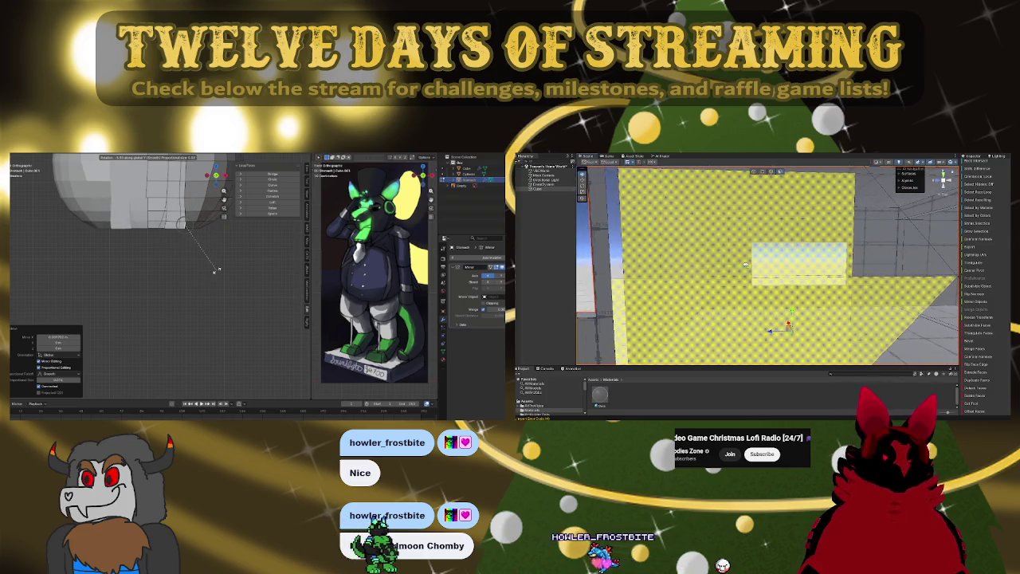
pyautogui.keyDown('shift'); pyautogui.click(794, 271); pyautogui.keyUp('shift')
pyautogui.moveTo(793, 271)
pyautogui.mouseDown(button='right')
pyautogui.moveTo(794, 286)
pyautogui.moveTo(912, 279)
pyautogui.moveTo(768, 169)
pyautogui.moveTo(791, 325)
pyautogui.moveTo(866, 370)
pyautogui.moveTo(847, 365)
pyautogui.mouseUp(button='right')
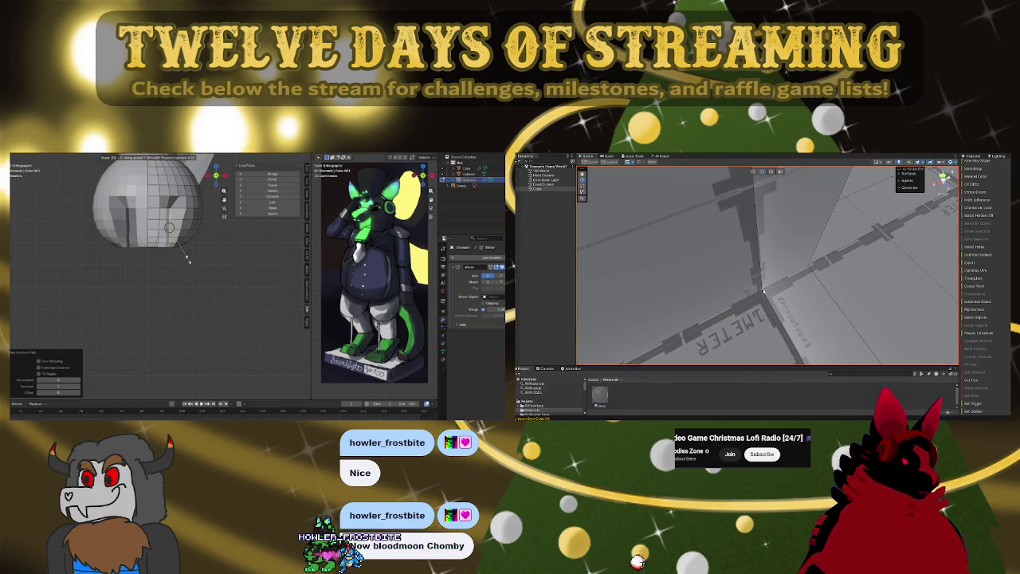
pyautogui.moveTo(781, 310)
pyautogui.mouseDown(button='right')
pyautogui.moveTo(771, 284)
pyautogui.moveTo(790, 244)
pyautogui.moveTo(804, 245)
pyautogui.moveTo(831, 343)
pyautogui.mouseUp(button='right')
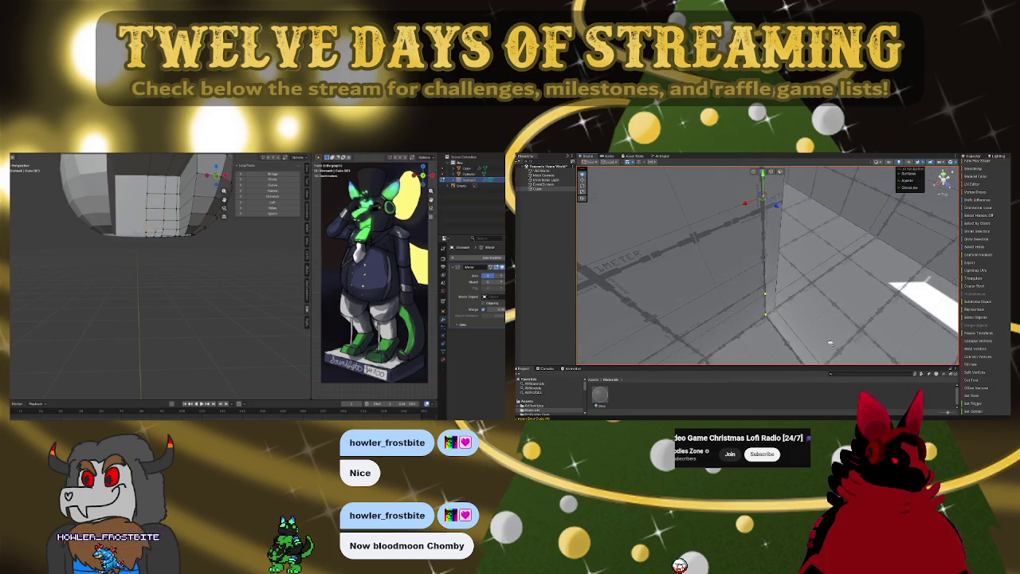
pyautogui.moveTo(830, 343)
pyautogui.mouseDown(button='right')
pyautogui.moveTo(736, 253)
pyautogui.moveTo(822, 214)
pyautogui.moveTo(805, 278)
pyautogui.moveTo(812, 315)
pyautogui.mouseUp(button='right')
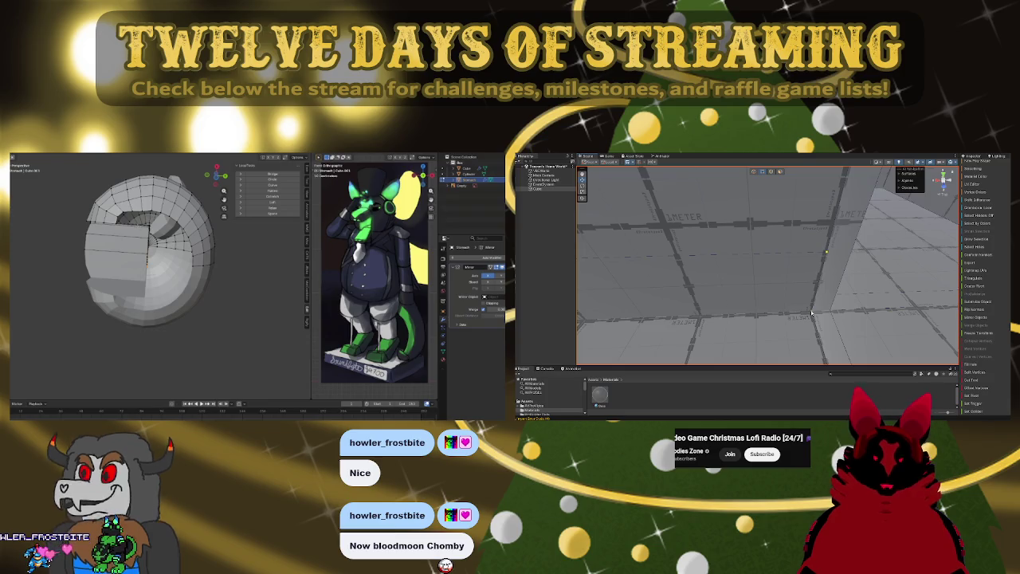
pyautogui.moveTo(777, 302)
pyautogui.mouseDown(button='right')
pyautogui.moveTo(778, 227)
pyautogui.moveTo(753, 221)
pyautogui.moveTo(787, 315)
pyautogui.moveTo(780, 281)
pyautogui.mouseUp(button='right')
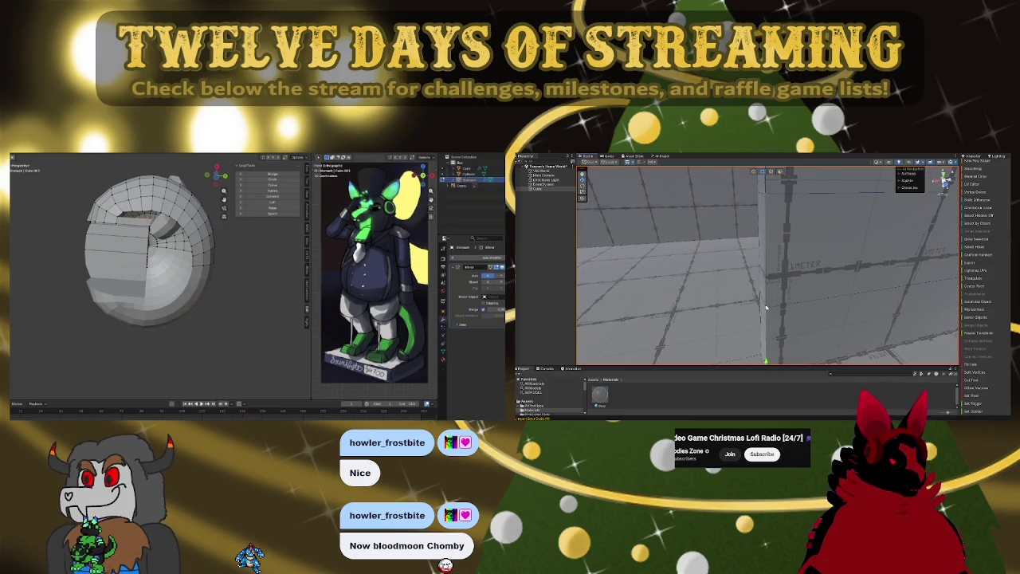
pyautogui.moveTo(765, 309); pyautogui.dragTo(781, 270, button='right')
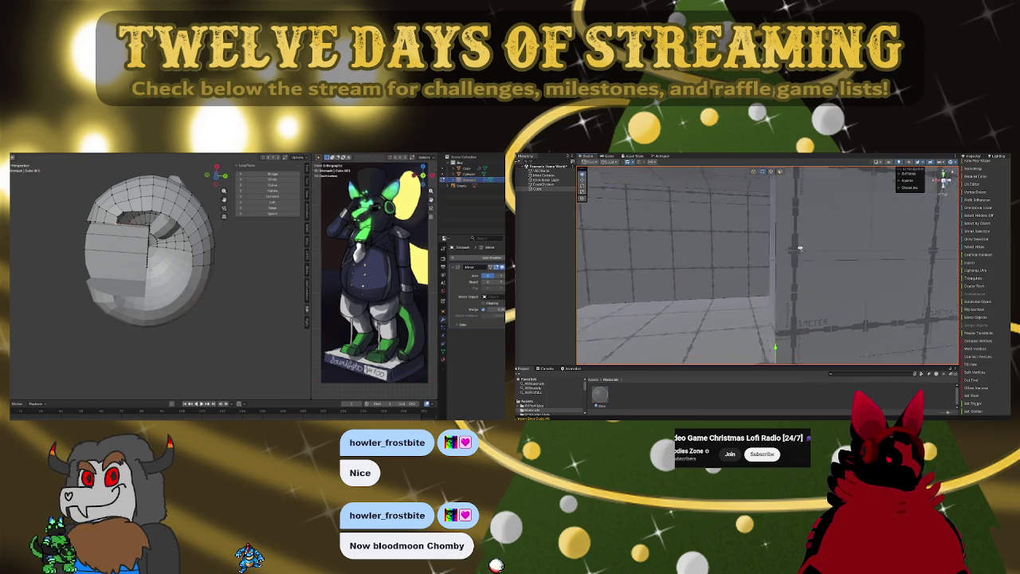
pyautogui.moveTo(823, 305); pyautogui.dragTo(818, 261, button='right')
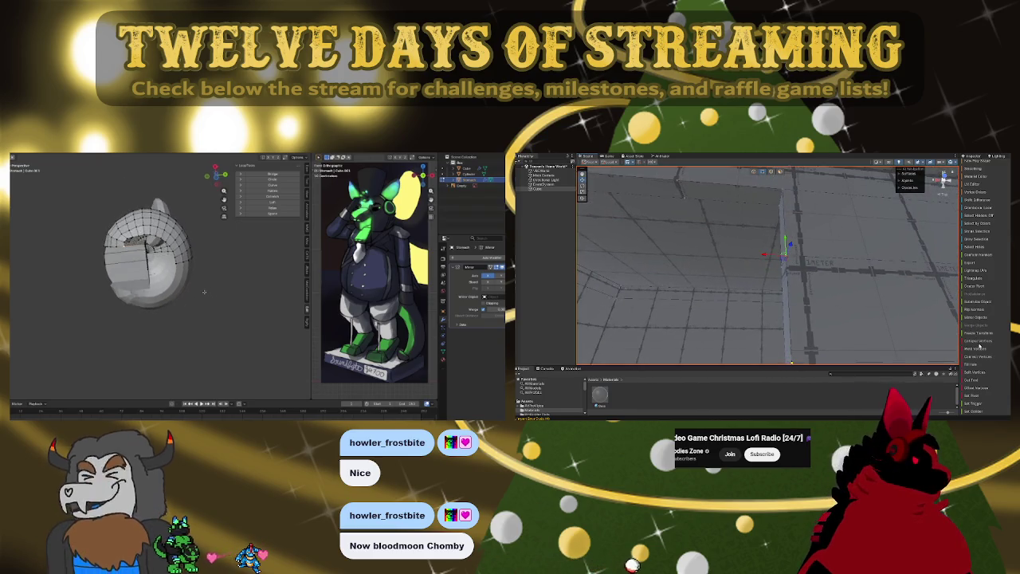
pyautogui.moveTo(793, 196)
pyautogui.mouseDown(button='right')
pyautogui.moveTo(840, 281)
pyautogui.moveTo(794, 341)
pyautogui.moveTo(789, 335)
pyautogui.mouseUp(button='right')
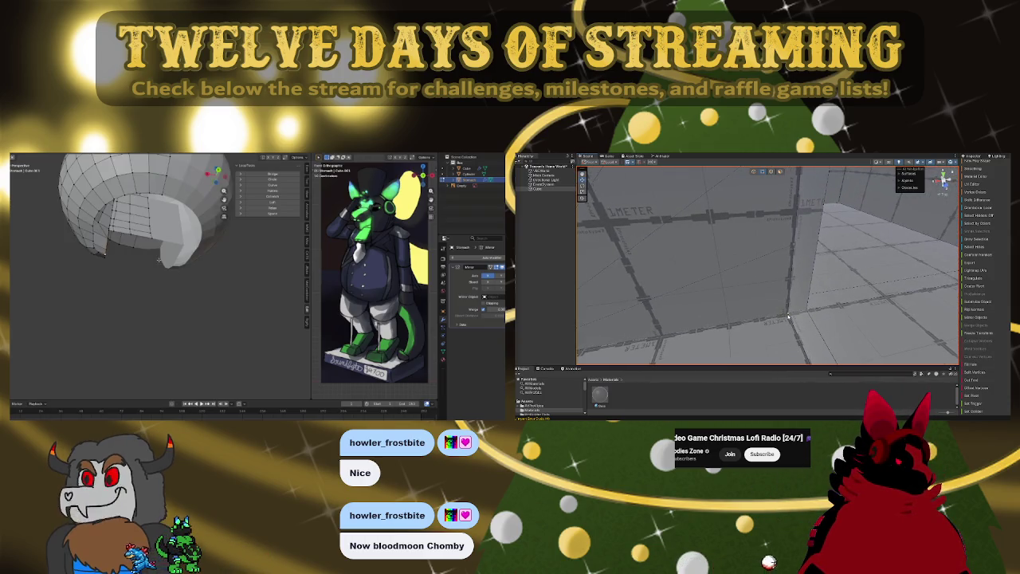
pyautogui.moveTo(802, 290); pyautogui.dragTo(814, 272, button='right')
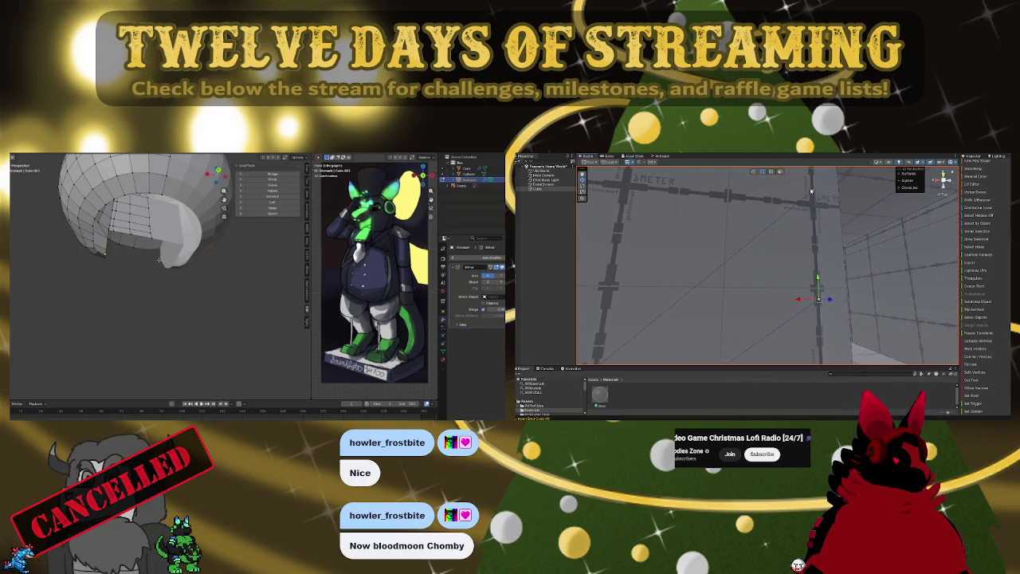
pyautogui.moveTo(951, 320)
pyautogui.mouseDown(button='right')
pyautogui.moveTo(780, 285)
pyautogui.moveTo(784, 325)
pyautogui.mouseUp(button='right')
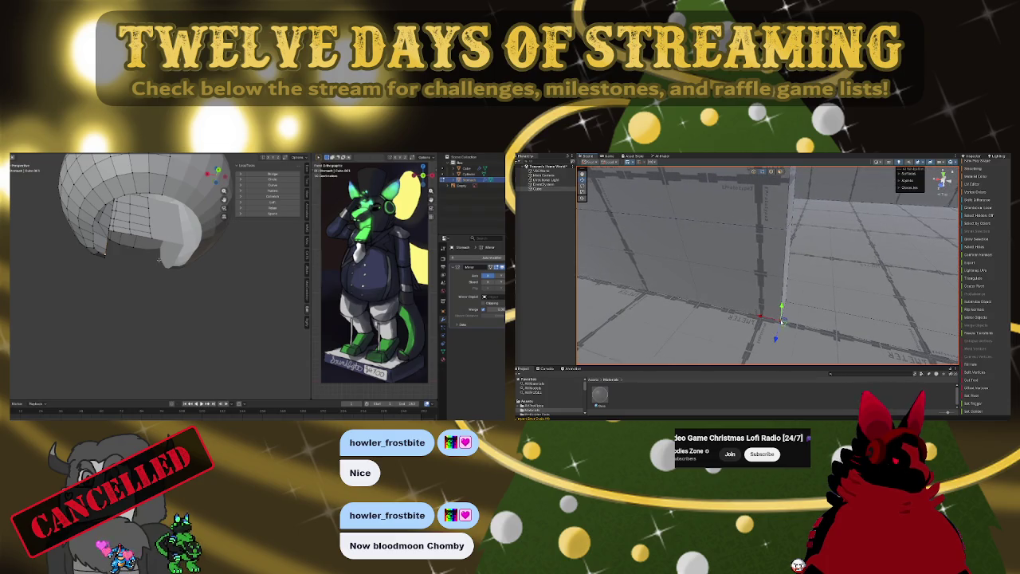
# - Fly around the Unity room and select the wall holding the lit window
pyautogui.moveTo(781, 230); pyautogui.dragTo(778, 223, button='right')
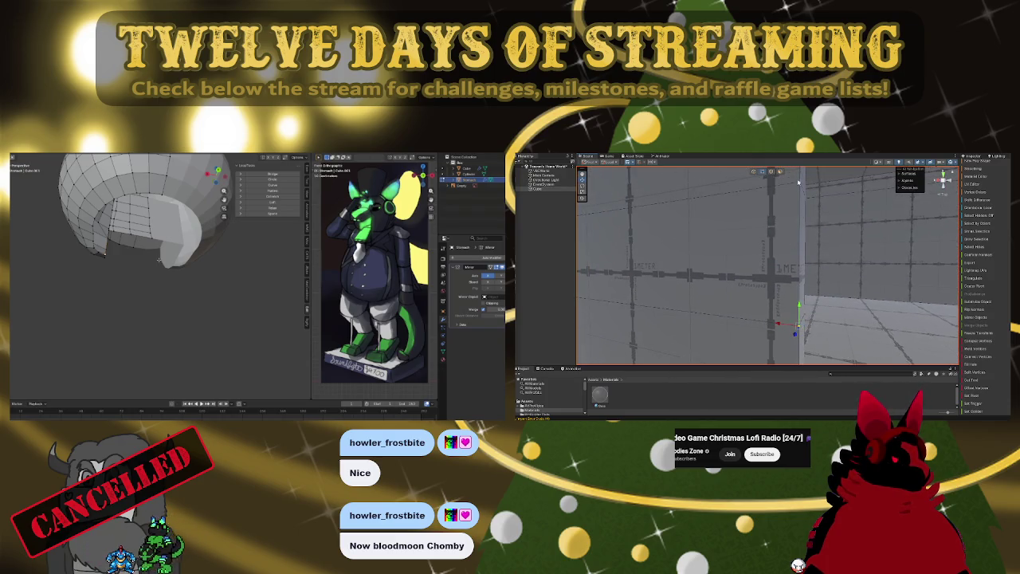
pyautogui.moveTo(797, 182); pyautogui.dragTo(793, 228, button='right')
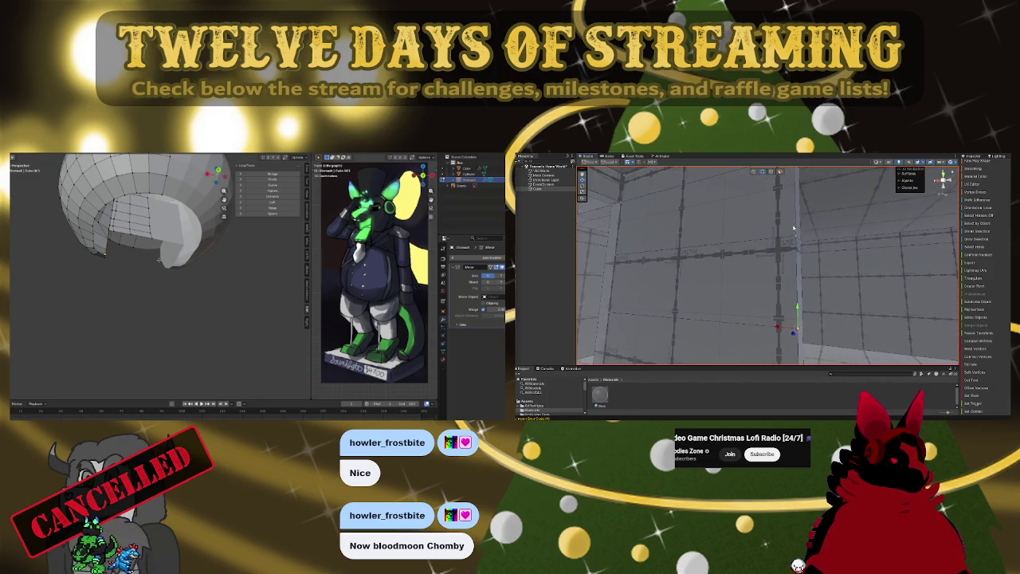
pyautogui.moveTo(804, 263); pyautogui.dragTo(797, 293, button='right')
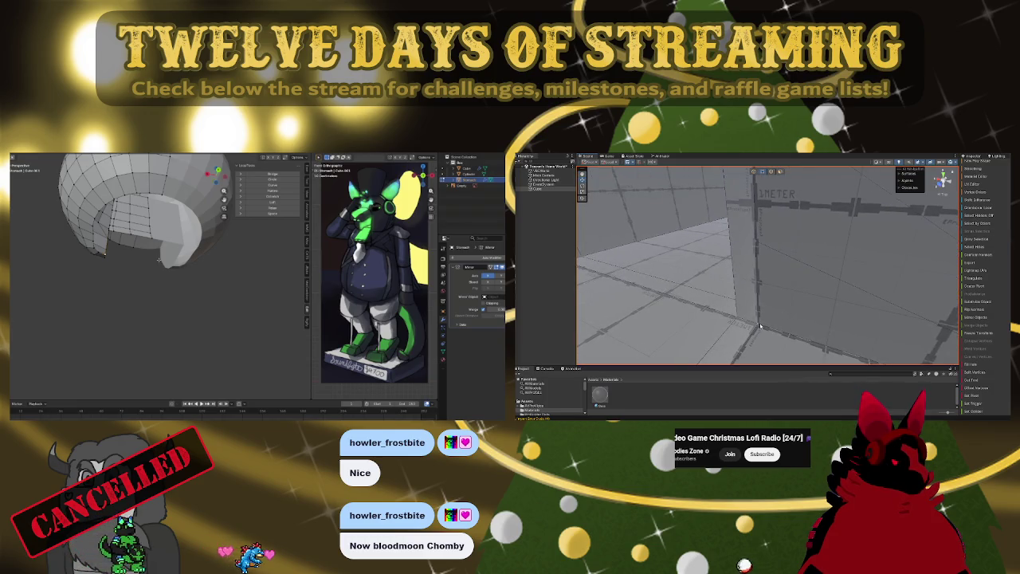
pyautogui.moveTo(781, 296); pyautogui.dragTo(771, 246, button='right')
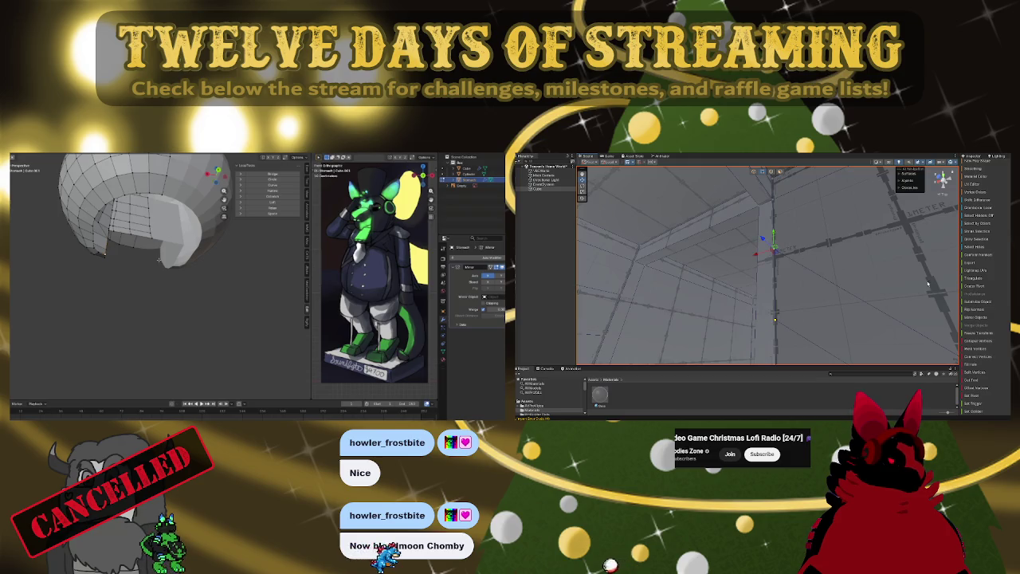
pyautogui.moveTo(819, 263); pyautogui.dragTo(914, 303, button='right')
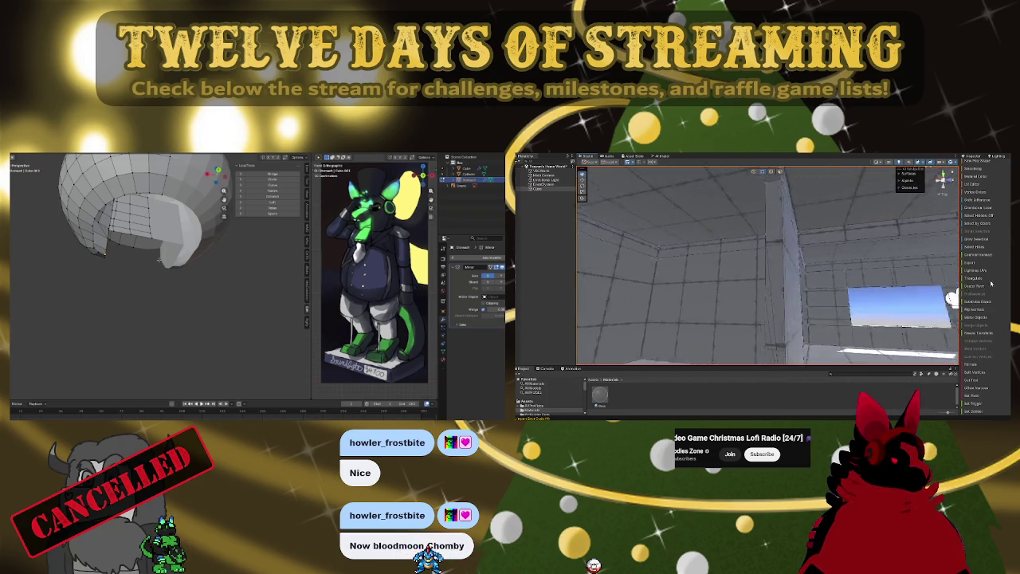
pyautogui.moveTo(989, 283); pyautogui.dragTo(518, 285, button='right')
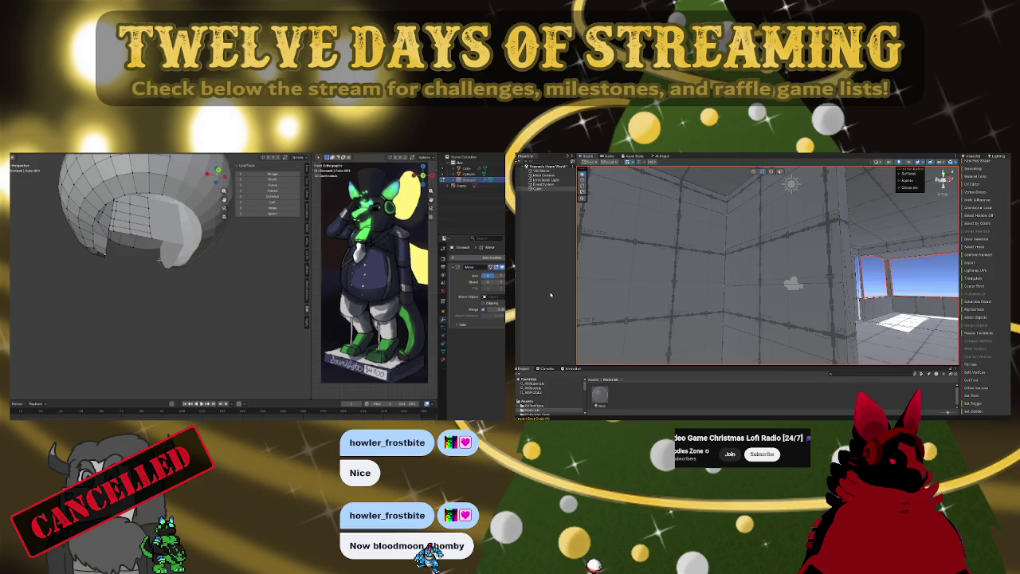
pyautogui.moveTo(550, 295); pyautogui.dragTo(509, 311, button='right')
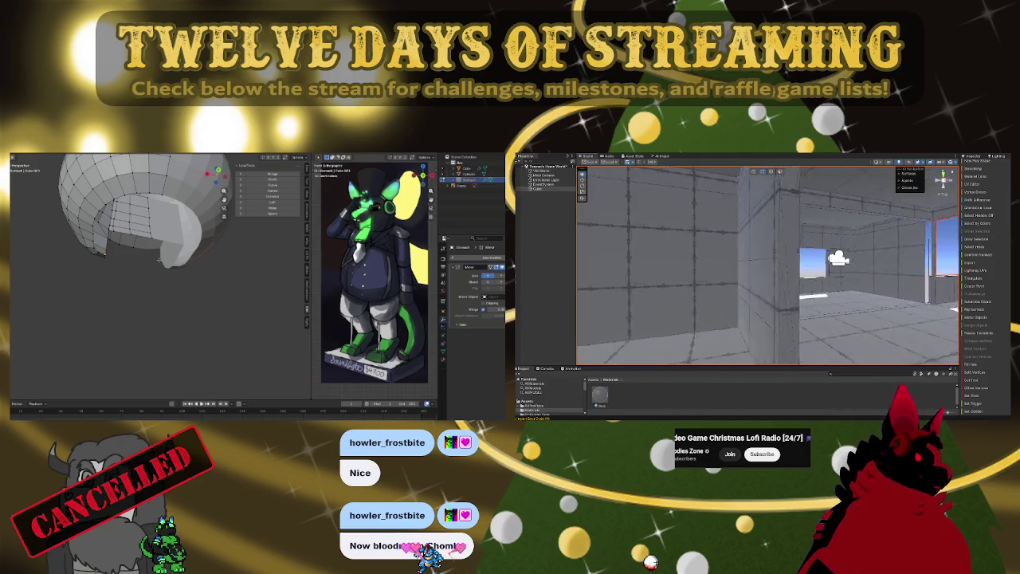
pyautogui.moveTo(1004, 311); pyautogui.dragTo(886, 308, button='right')
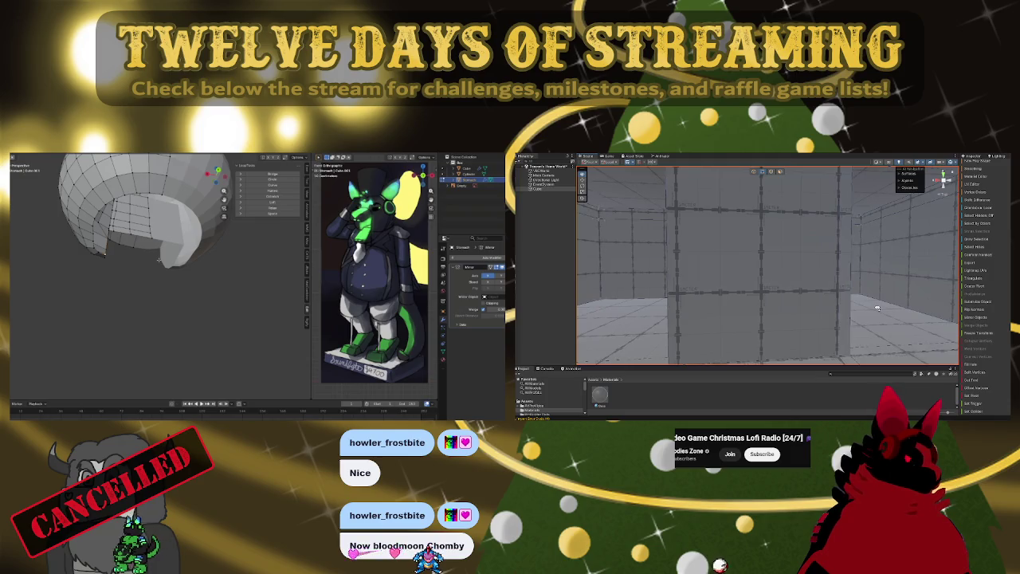
pyautogui.moveTo(765, 273); pyautogui.dragTo(717, 184, button='right')
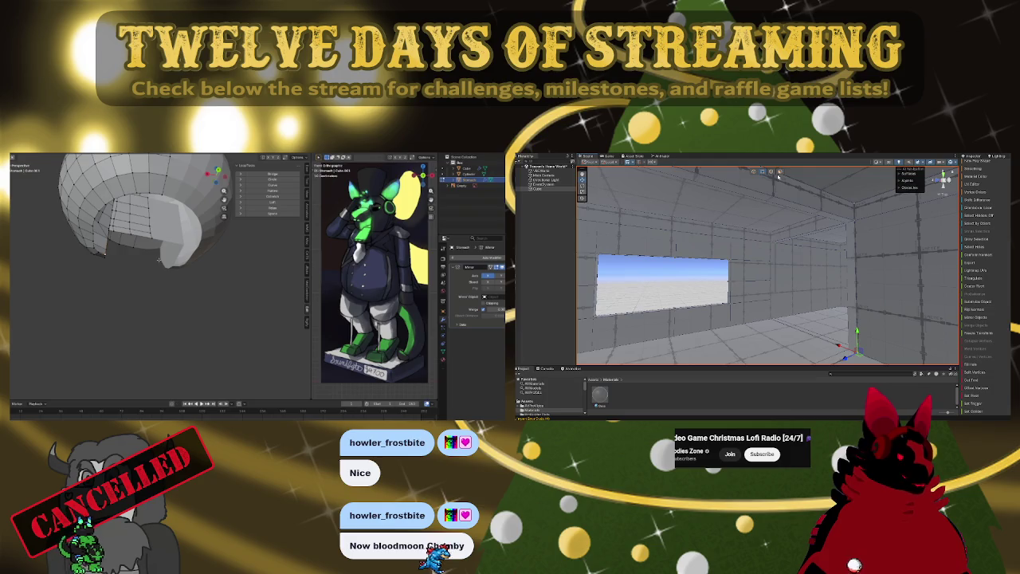
pyautogui.click(770, 279)
pyautogui.moveTo(770, 279)
pyautogui.mouseDown(button='right')
pyautogui.moveTo(775, 249)
pyautogui.moveTo(687, 248)
pyautogui.moveTo(991, 364)
pyautogui.mouseUp(button='right')
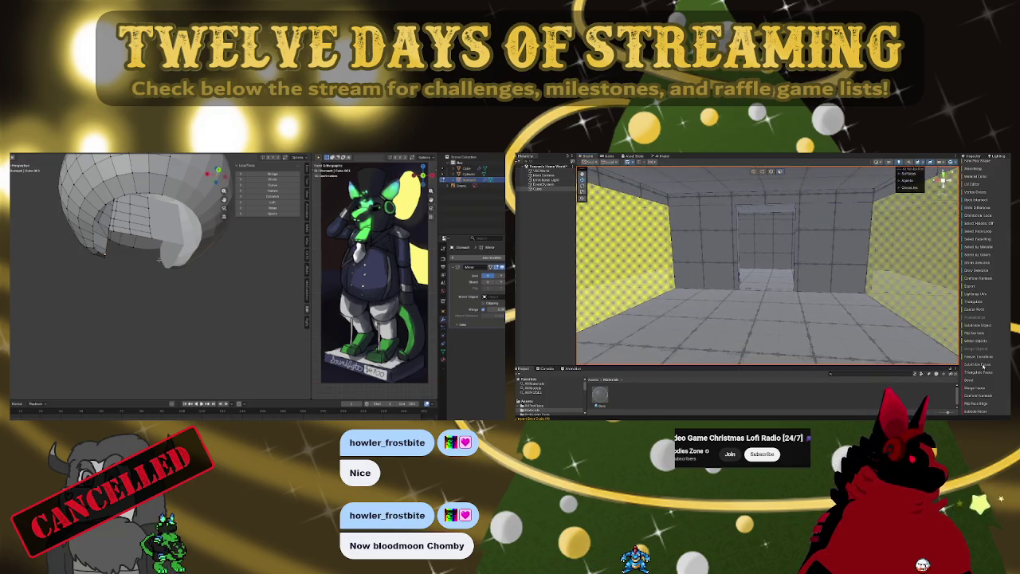
# - Select the middle column of the yellow checkered wall and raise it upward
pyautogui.moveTo(985, 365); pyautogui.dragTo(927, 281, button='right')
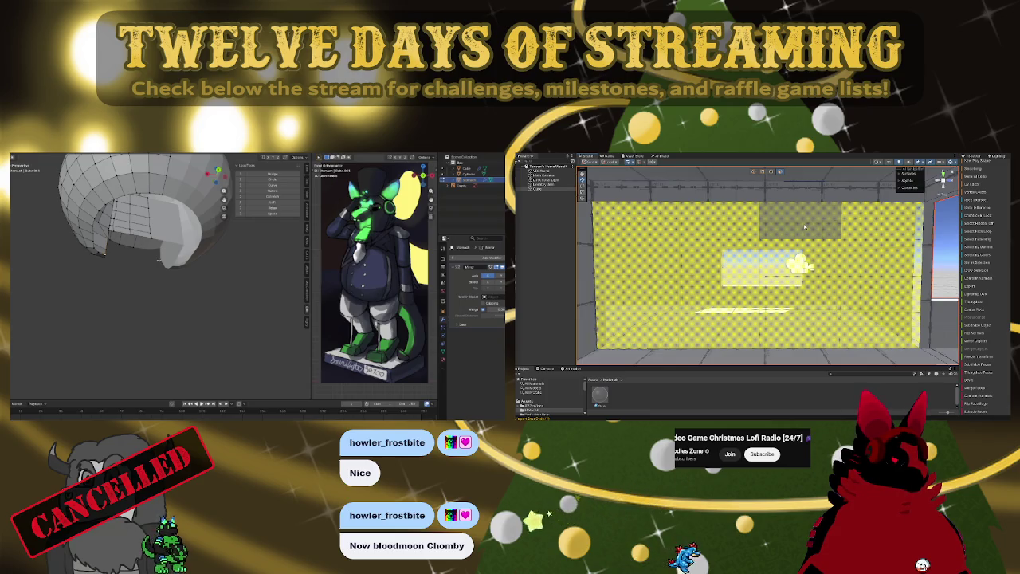
pyautogui.moveTo(804, 227); pyautogui.dragTo(815, 287)
pyautogui.moveTo(814, 325); pyautogui.dragTo(631, 279, button='right')
pyautogui.click(631, 278)
pyautogui.click(734, 310)
pyautogui.moveTo(820, 278)
pyautogui.mouseDown(button='right')
pyautogui.moveTo(726, 273)
pyautogui.moveTo(753, 271)
pyautogui.moveTo(776, 222)
pyautogui.moveTo(777, 293)
pyautogui.moveTo(733, 249)
pyautogui.moveTo(760, 227)
pyautogui.mouseUp(button='right')
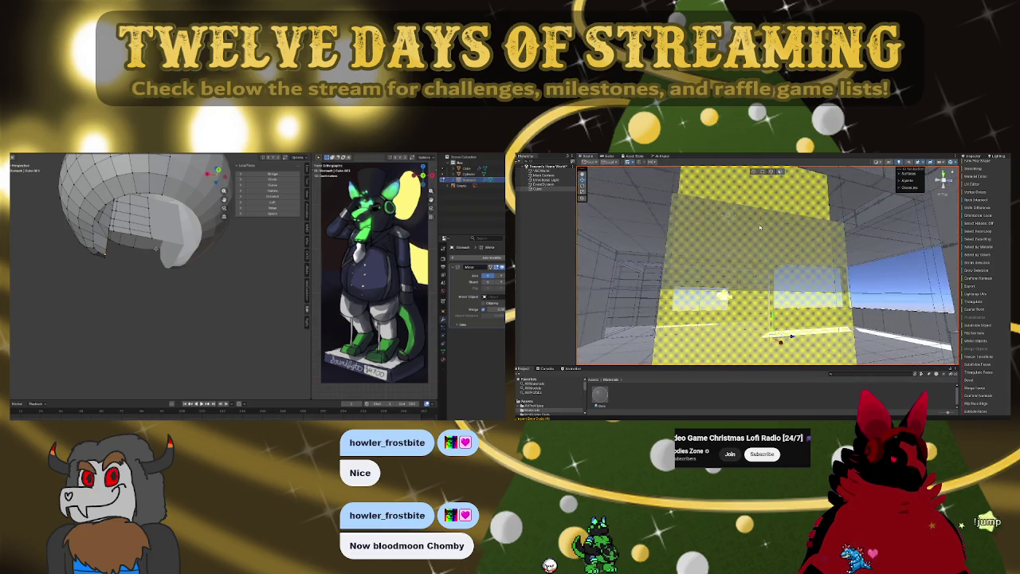
pyautogui.moveTo(817, 270); pyautogui.dragTo(821, 197)
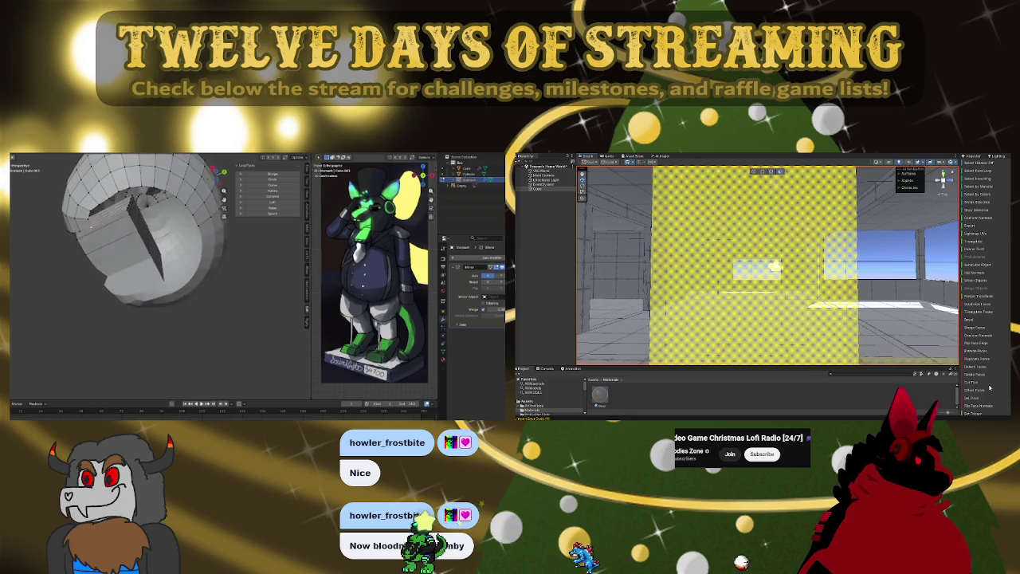
# - Orbit the Unity Scene view to look at the gridded room from a new angle
pyautogui.moveTo(681, 299)
pyautogui.mouseDown(button='right')
pyautogui.moveTo(684, 255)
pyautogui.moveTo(893, 297)
pyautogui.mouseUp(button='right')
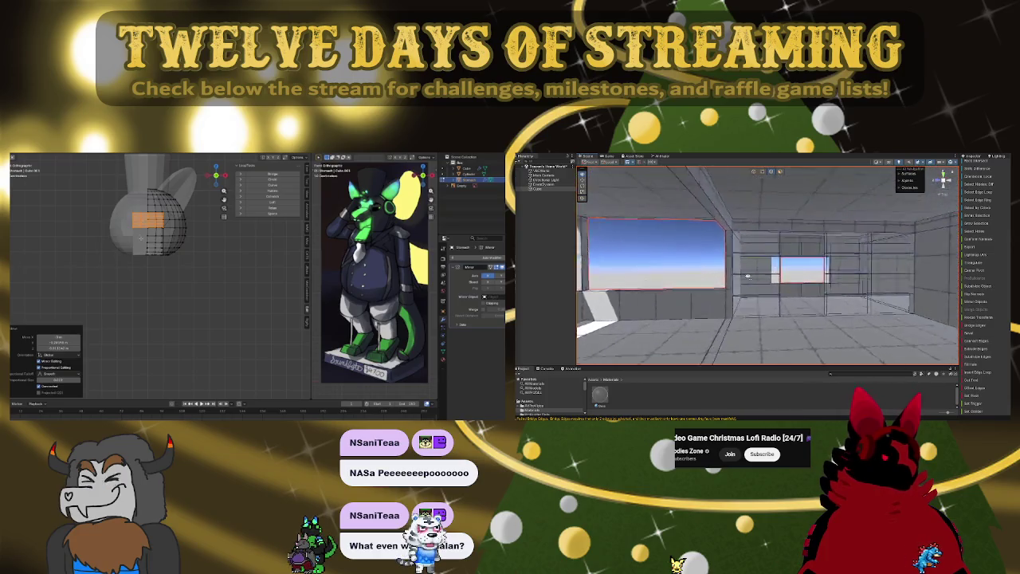
# - Fly the Unity Scene view through the gridded room
pyautogui.moveTo(883, 276); pyautogui.dragTo(883, 278, button='right')
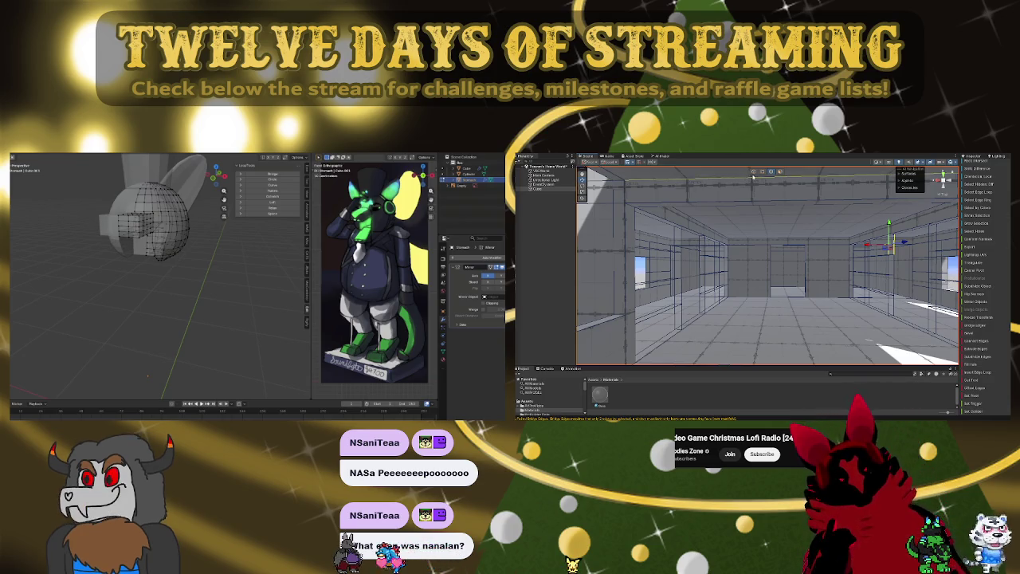
# - Deselect the room pieces and fly around to inspect the windows and far wall, then select a room mesh
pyautogui.click(828, 281)
pyautogui.scroll(5, 826, 276)
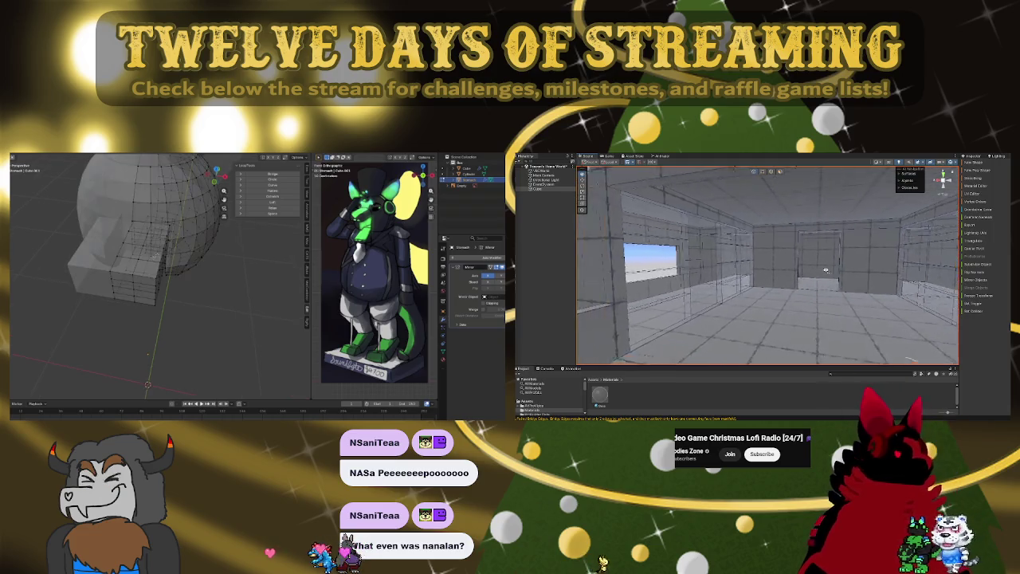
pyautogui.moveTo(822, 271)
pyautogui.mouseDown(button='right')
pyautogui.moveTo(719, 257)
pyautogui.moveTo(858, 266)
pyautogui.moveTo(709, 266)
pyautogui.moveTo(758, 176)
pyautogui.mouseUp(button='right')
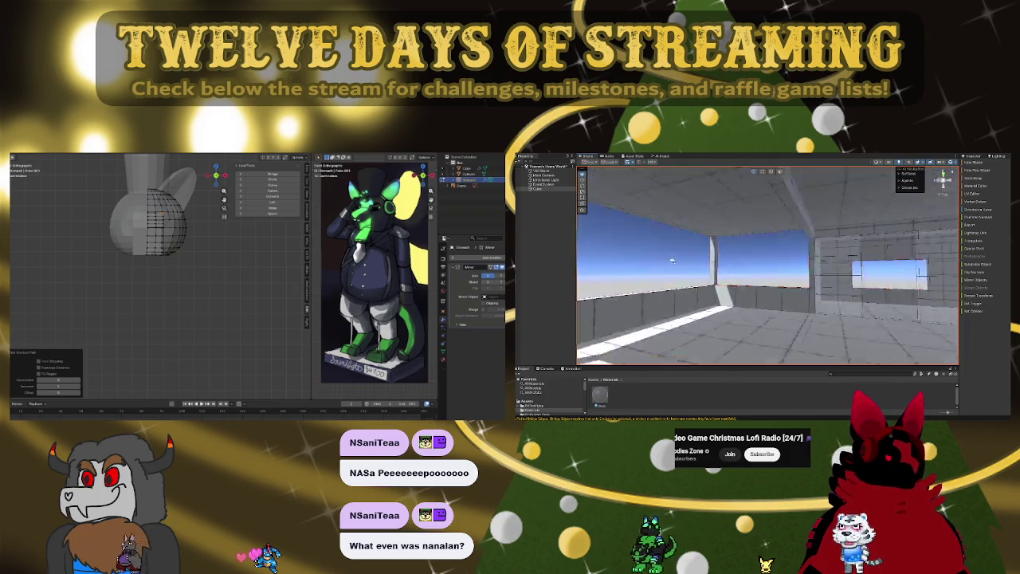
pyautogui.moveTo(758, 176)
pyautogui.mouseDown(button='right')
pyautogui.moveTo(785, 237)
pyautogui.moveTo(743, 242)
pyautogui.mouseUp(button='right')
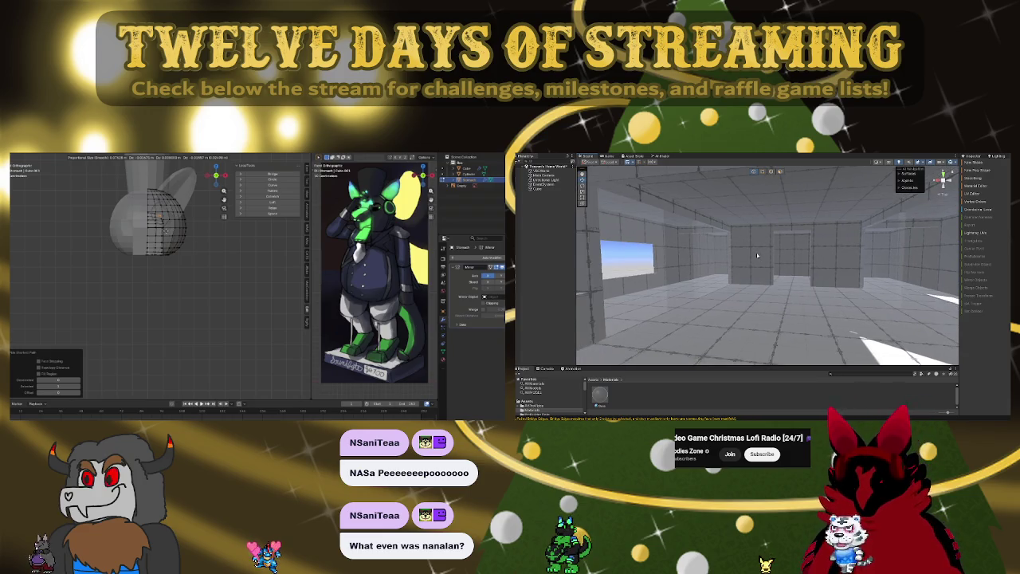
pyautogui.moveTo(756, 254)
pyautogui.mouseDown(button='right')
pyautogui.moveTo(769, 285)
pyautogui.moveTo(702, 275)
pyautogui.mouseUp(button='right')
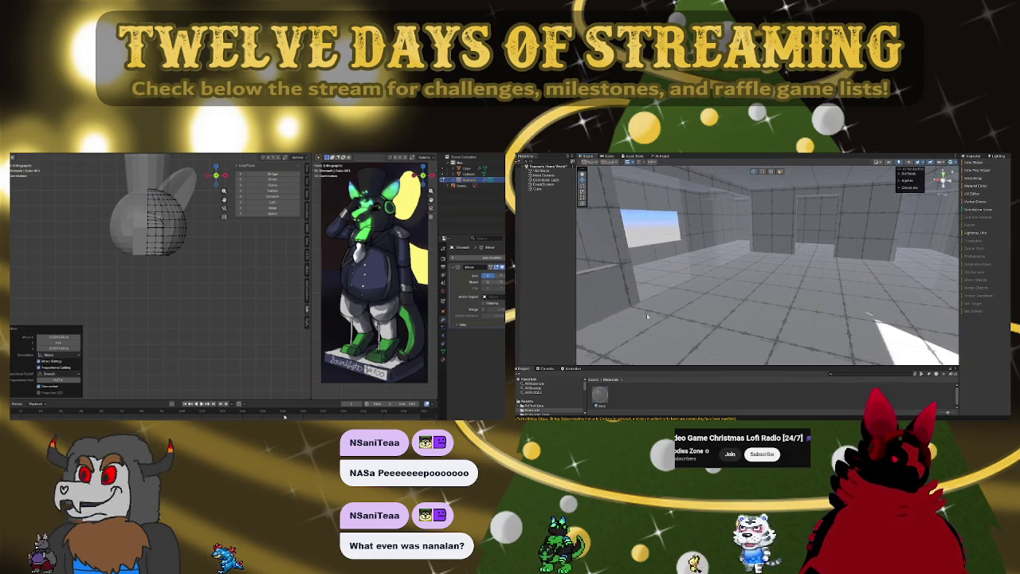
pyautogui.moveTo(120, 307); pyautogui.dragTo(215, 295, button='middle')
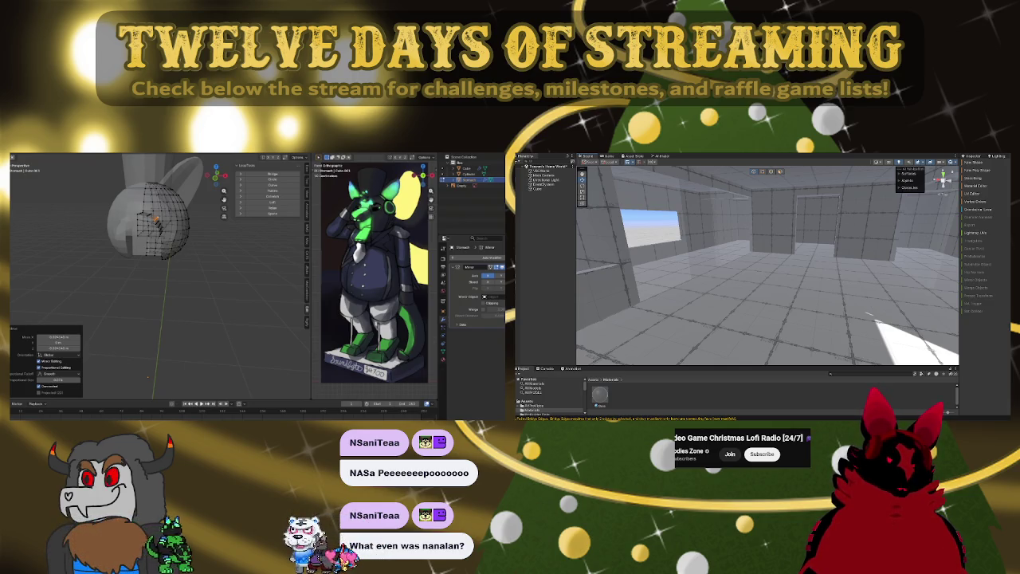
pyautogui.moveTo(717, 334)
pyautogui.mouseDown(button='right')
pyautogui.moveTo(742, 262)
pyautogui.moveTo(729, 261)
pyautogui.moveTo(702, 272)
pyautogui.moveTo(896, 281)
pyautogui.moveTo(722, 278)
pyautogui.moveTo(830, 263)
pyautogui.moveTo(790, 282)
pyautogui.mouseUp(button='right')
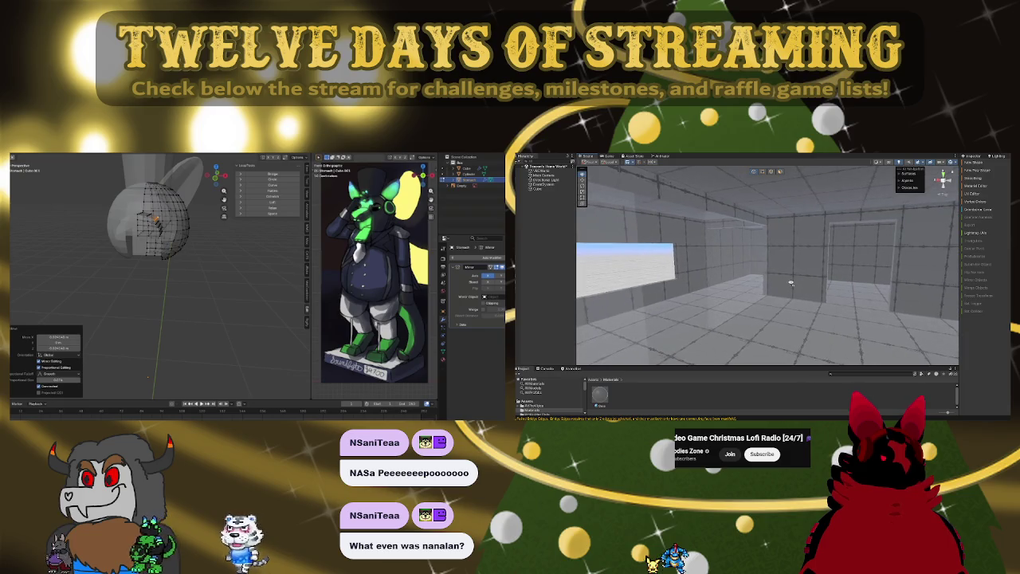
pyautogui.click(658, 198)
pyautogui.moveTo(814, 272)
pyautogui.mouseDown(button='right')
pyautogui.moveTo(854, 241)
pyautogui.moveTo(866, 280)
pyautogui.moveTo(836, 303)
pyautogui.mouseUp(button='right')
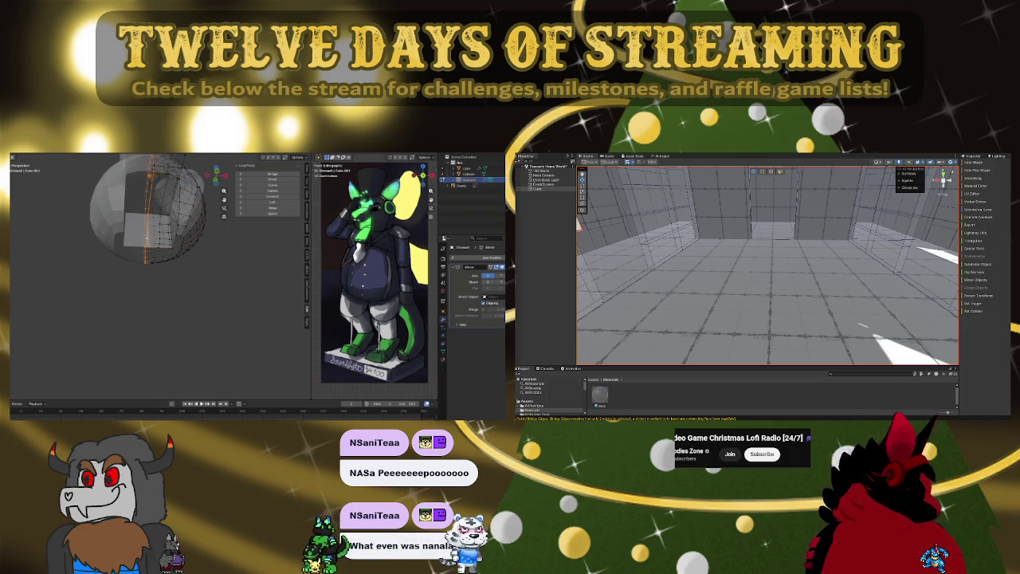
# - Move the selected head vertices along the X axis, then orbit to check the head's shape
pyautogui.press('x')
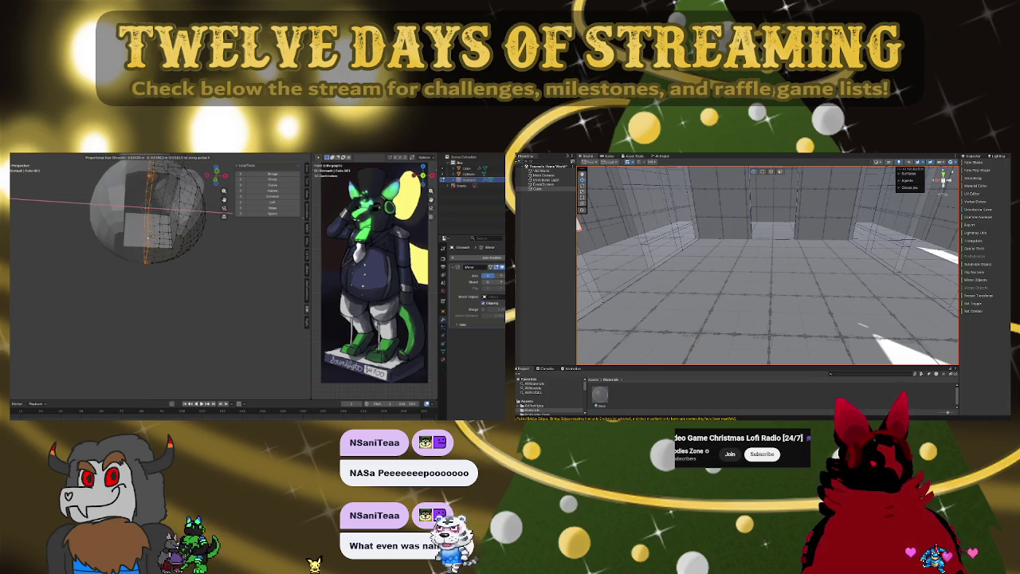
pyautogui.press('Return')
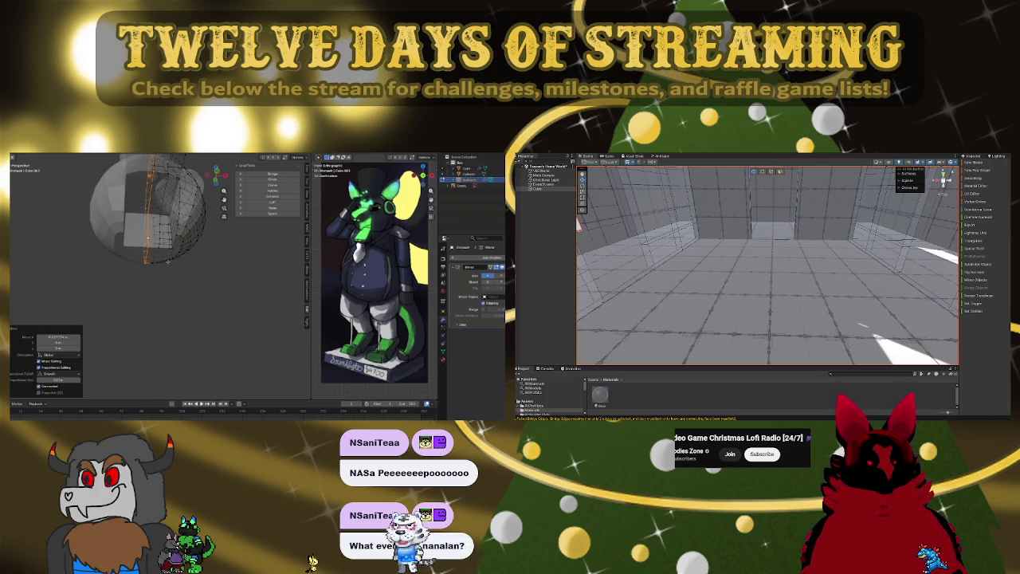
pyautogui.moveTo(159, 239)
pyautogui.mouseDown(button='middle')
pyautogui.moveTo(207, 239)
pyautogui.moveTo(160, 239)
pyautogui.moveTo(196, 239)
pyautogui.moveTo(183, 238)
pyautogui.mouseUp(button='middle')
pyautogui.moveTo(147, 372)
pyautogui.mouseDown(button='middle')
pyautogui.moveTo(147, 380)
pyautogui.moveTo(160, 225)
pyautogui.mouseUp(button='middle')
pyautogui.click(153, 225)
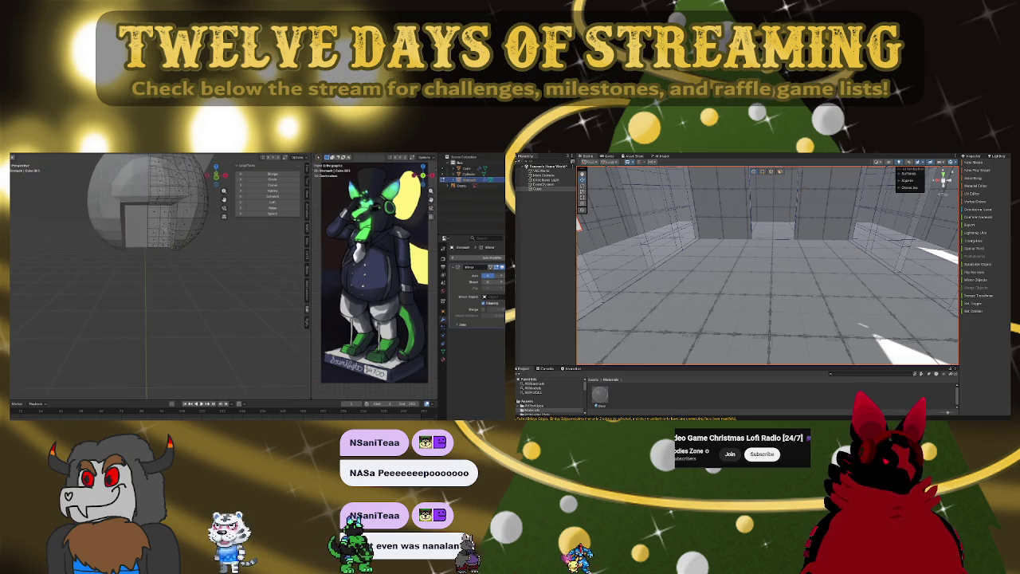
# - Select a shortest-path face strip on the head in side orthographic view, then exit Edit Mode and select the ear
pyautogui.keyDown('ctrl'); pyautogui.click(169, 224); pyautogui.keyUp('ctrl')
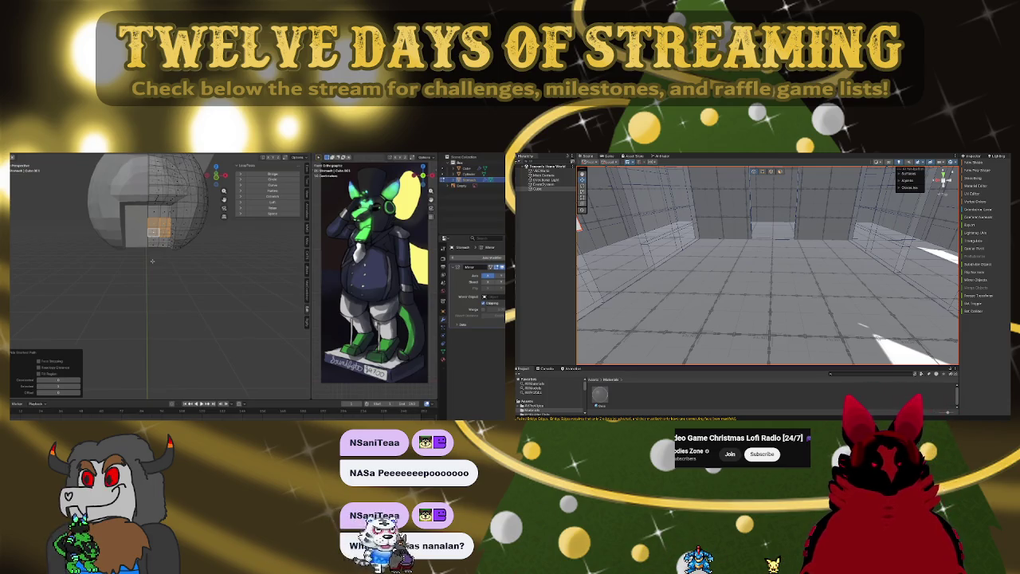
pyautogui.press('KP_3')
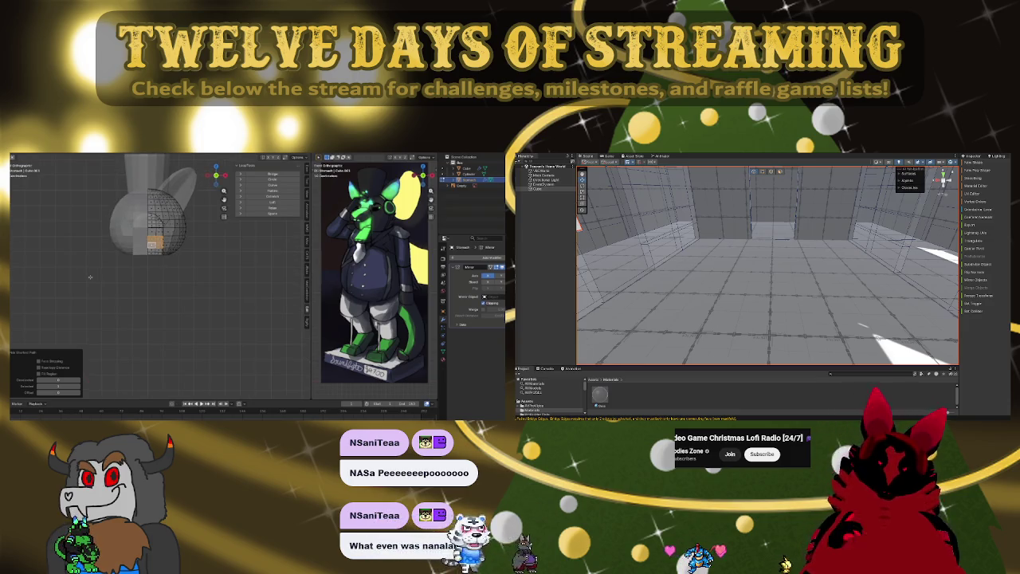
pyautogui.press('Tab')
pyautogui.click(178, 213)
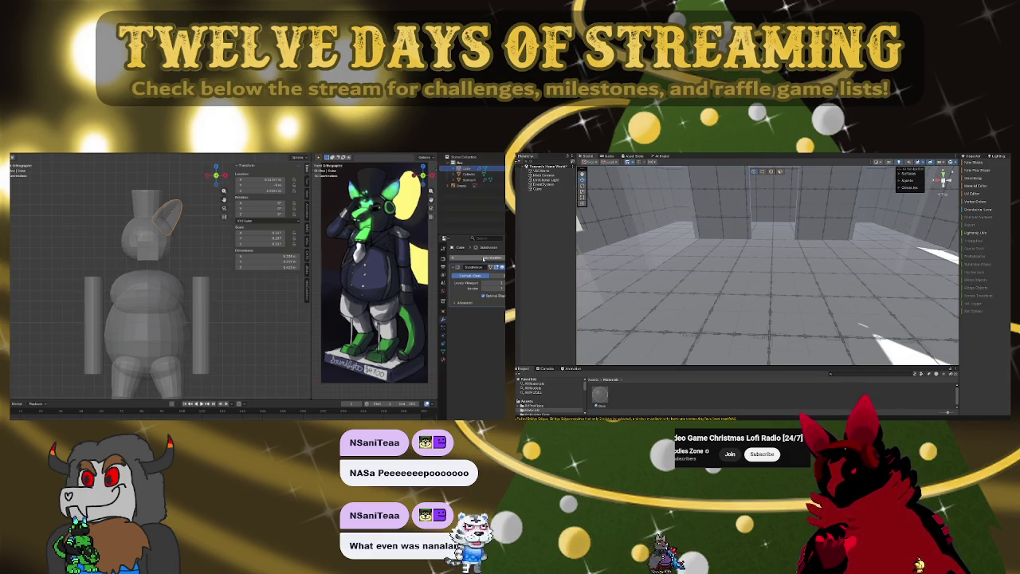
pyautogui.click(483, 259)
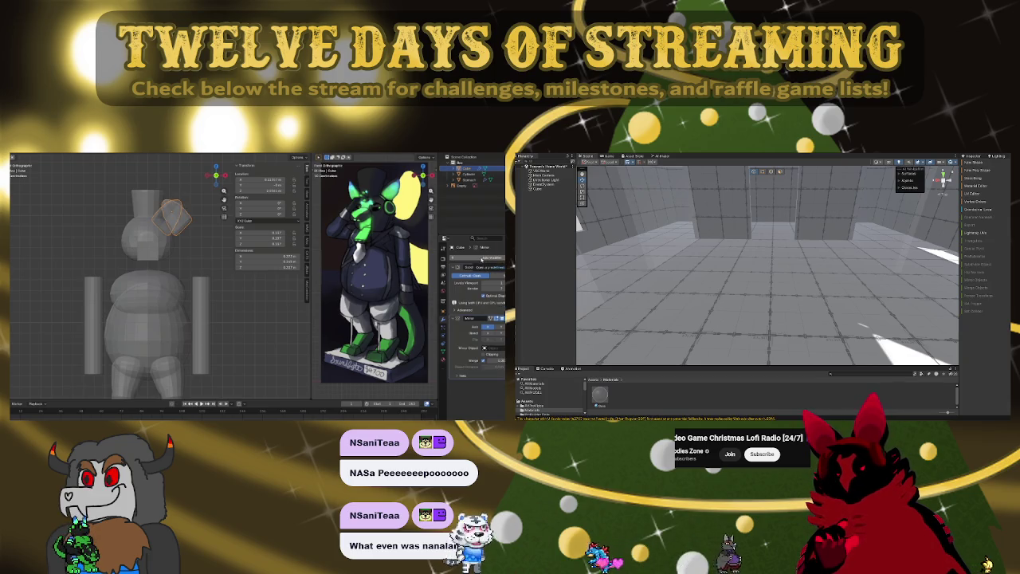
pyautogui.hotkey('ctrl', 'a')
pyautogui.press('a')
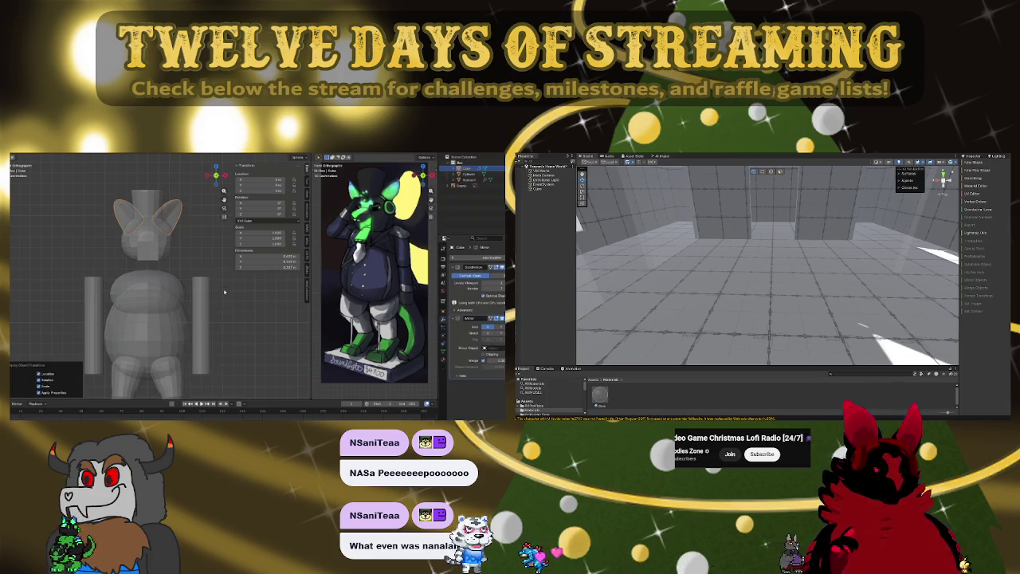
pyautogui.moveTo(224, 292); pyautogui.dragTo(124, 212, button='middle')
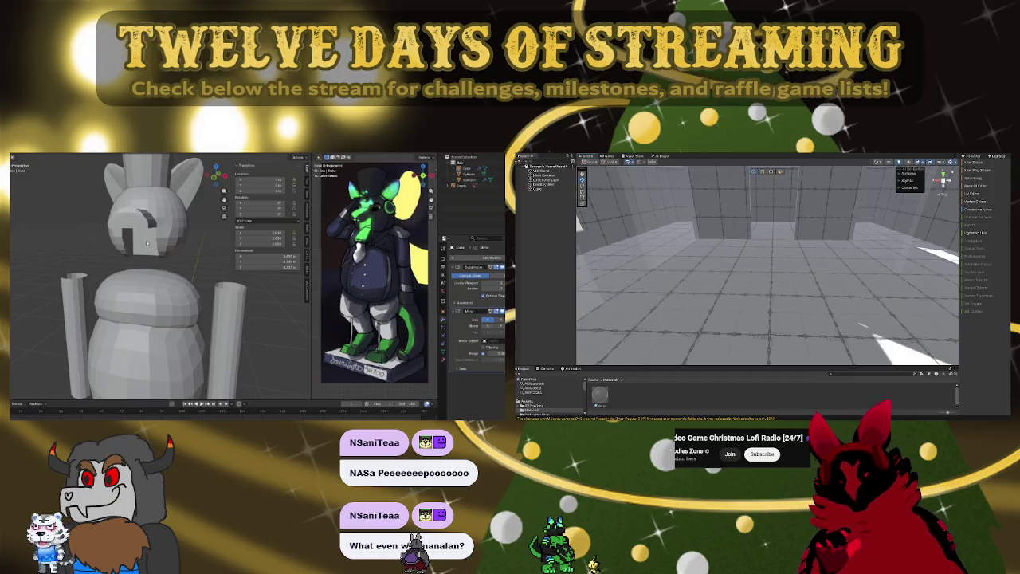
pyautogui.moveTo(146, 243); pyautogui.dragTo(170, 209, button='middle')
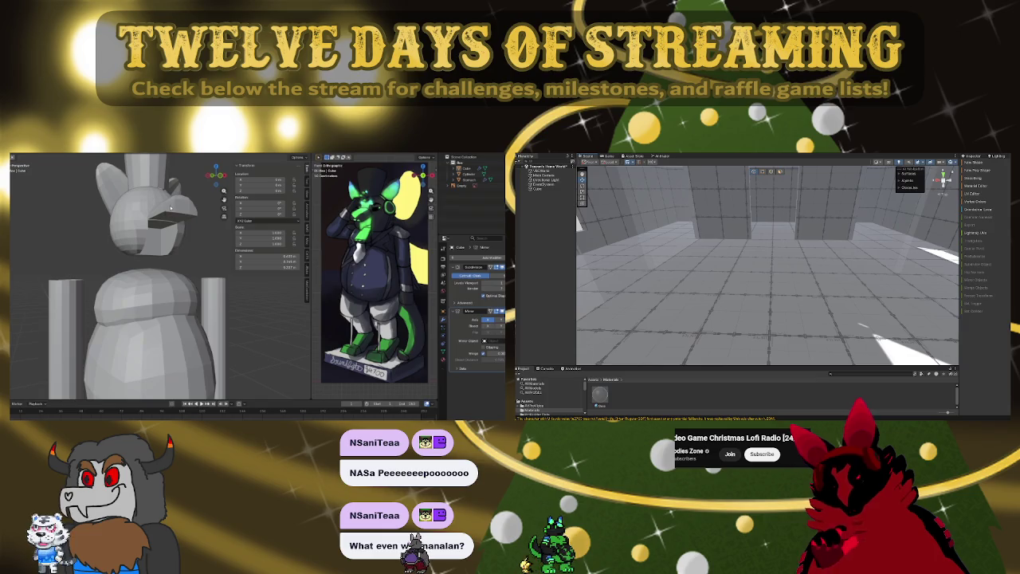
pyautogui.click(170, 209)
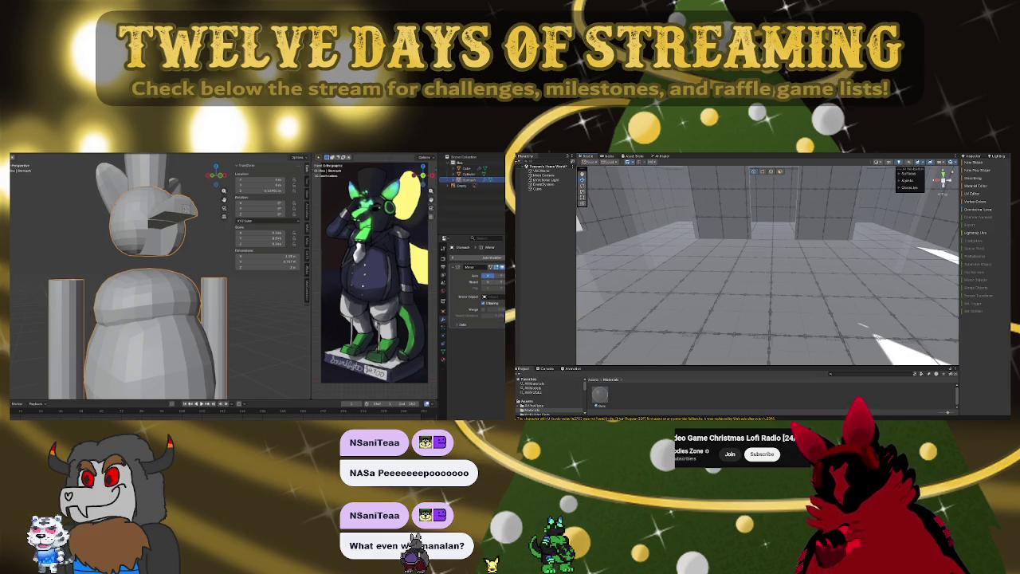
pyautogui.press('KP_Divide')
pyautogui.press('Tab')
pyautogui.press('l')
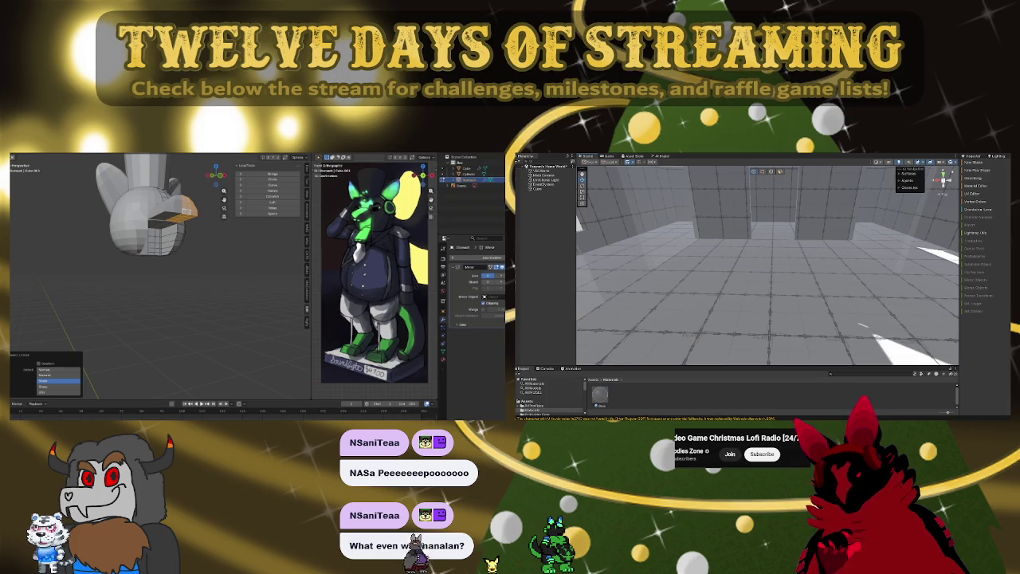
pyautogui.press('g')
pyautogui.press('z')
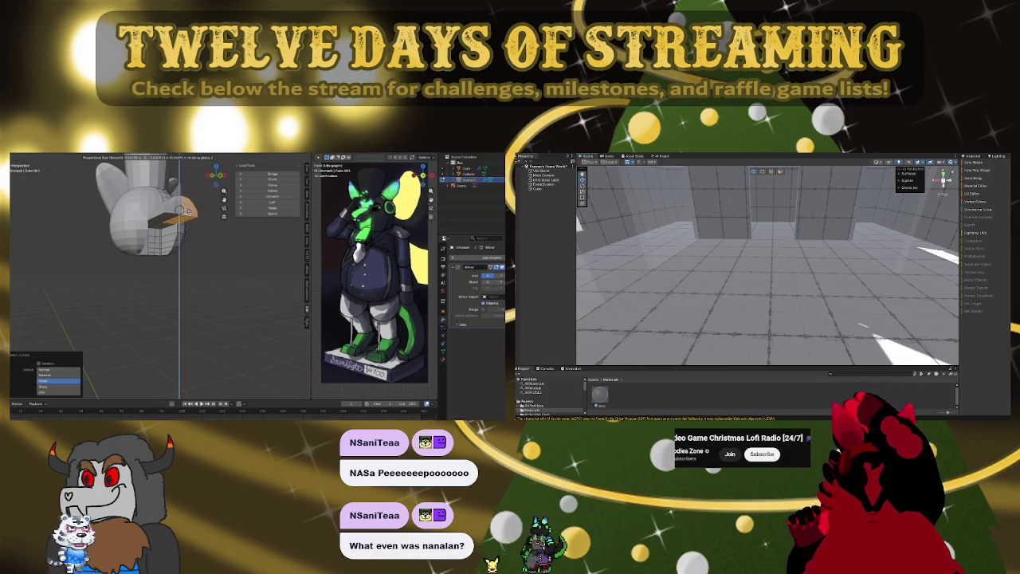
pyautogui.click(185, 210)
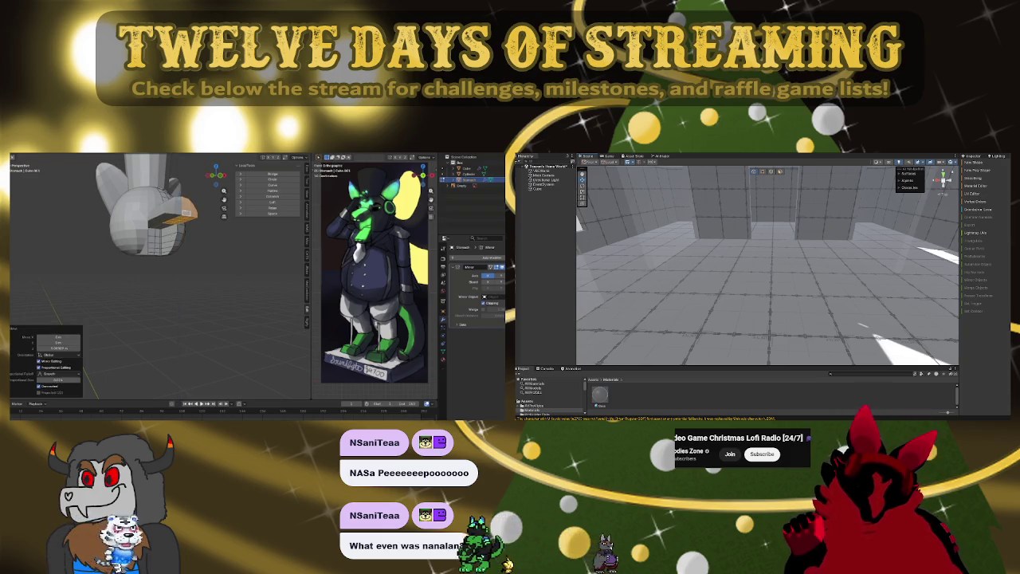
pyautogui.moveTo(185, 210); pyautogui.dragTo(129, 256, button='middle')
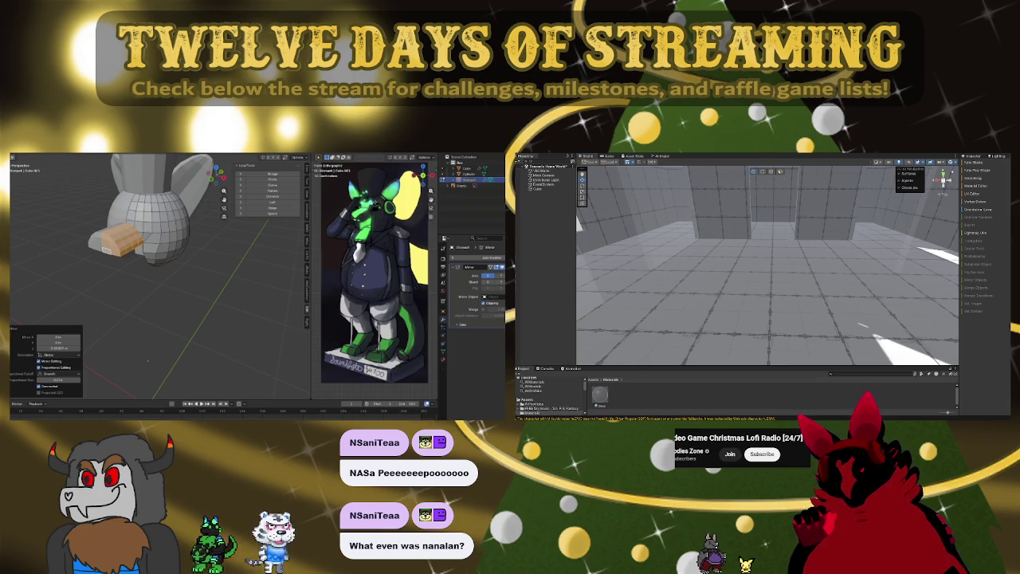
pyautogui.scroll(2, 394, 202)
pyautogui.scroll(2, 394, 203)
pyautogui.scroll(1, 394, 202)
pyautogui.scroll(-5, 394, 202)
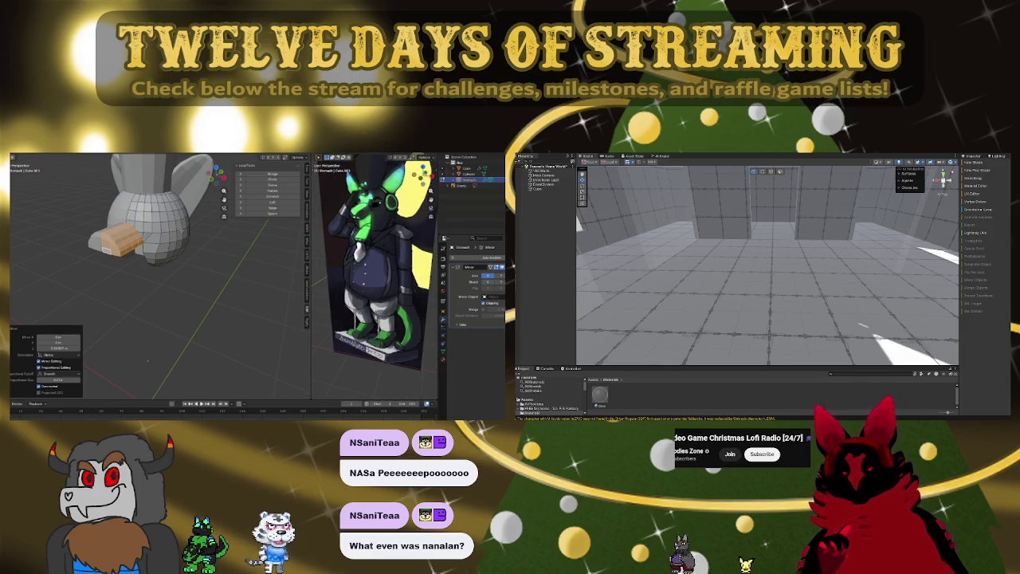
pyautogui.moveTo(189, 230); pyautogui.dragTo(192, 232, button='middle')
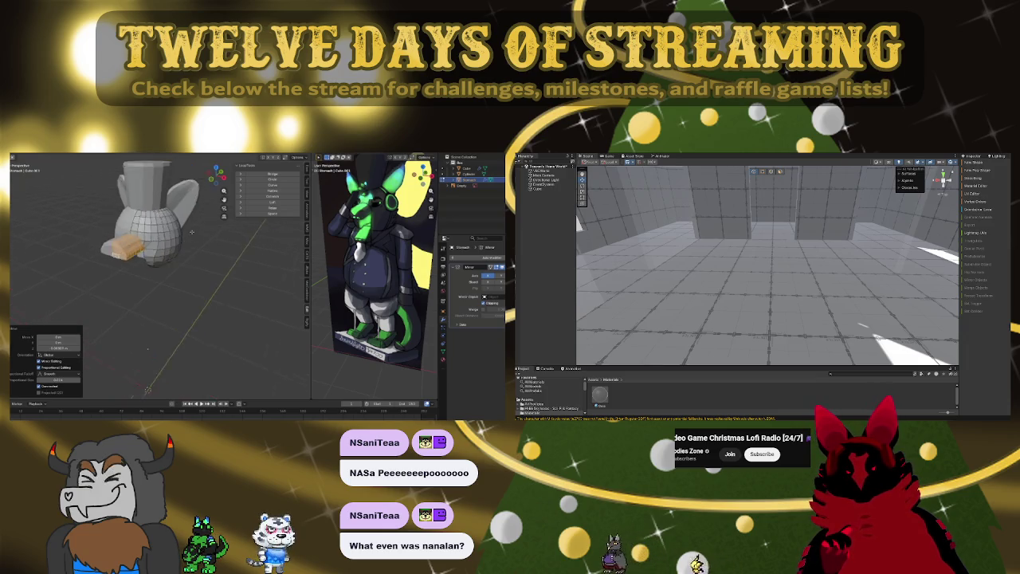
pyautogui.press('KP_1')
pyautogui.press('Tab')
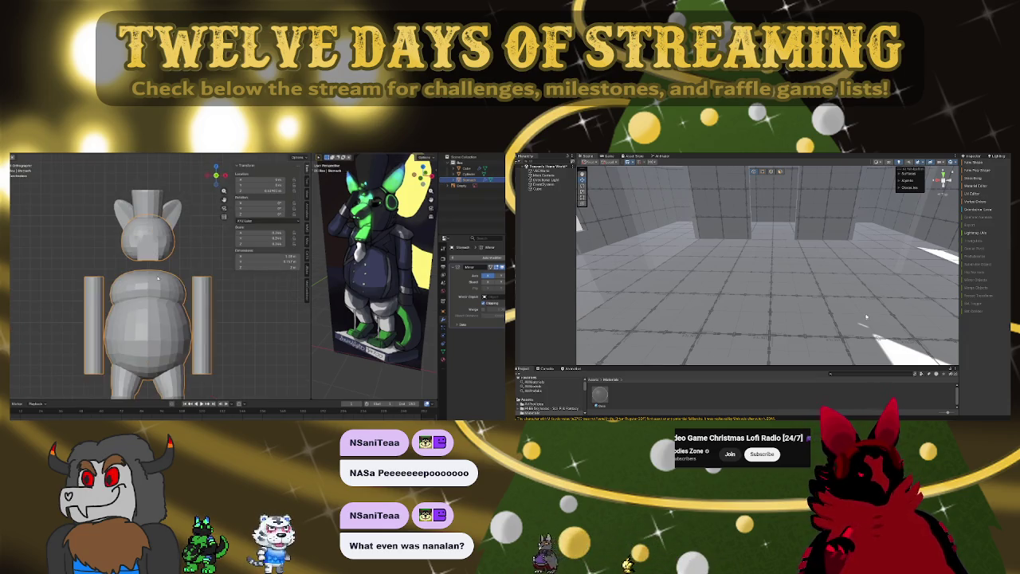
pyautogui.press('Tab')
pyautogui.press('Tab')
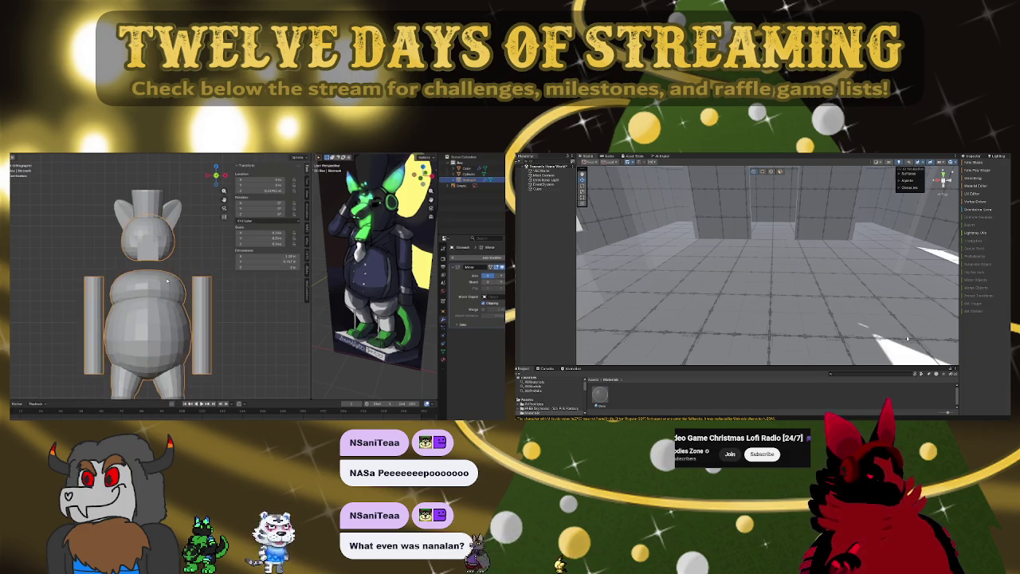
pyautogui.press('Tab')
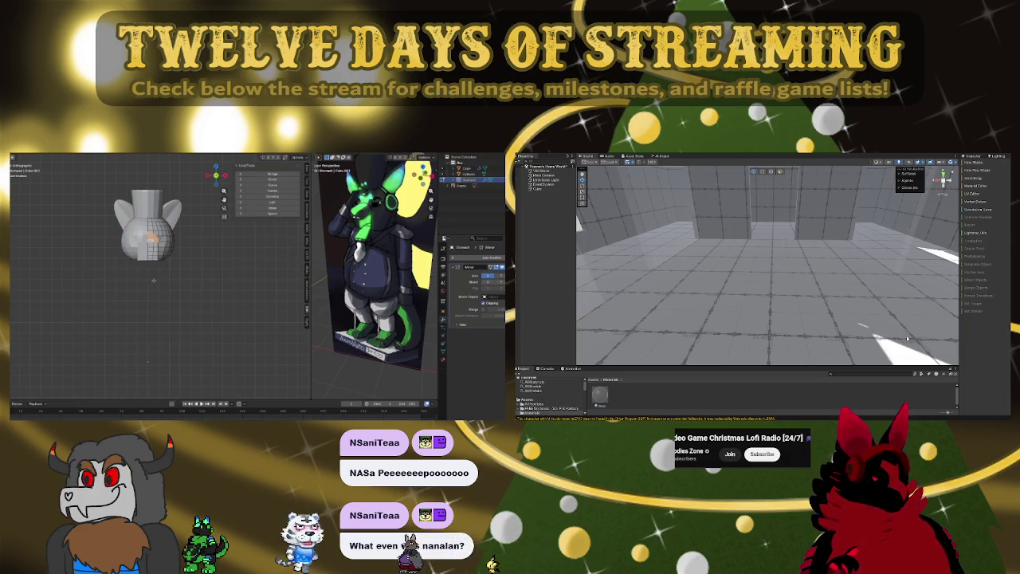
pyautogui.hotkey('shift', 'ctrl', 'm')
pyautogui.scroll(3, 151, 279)
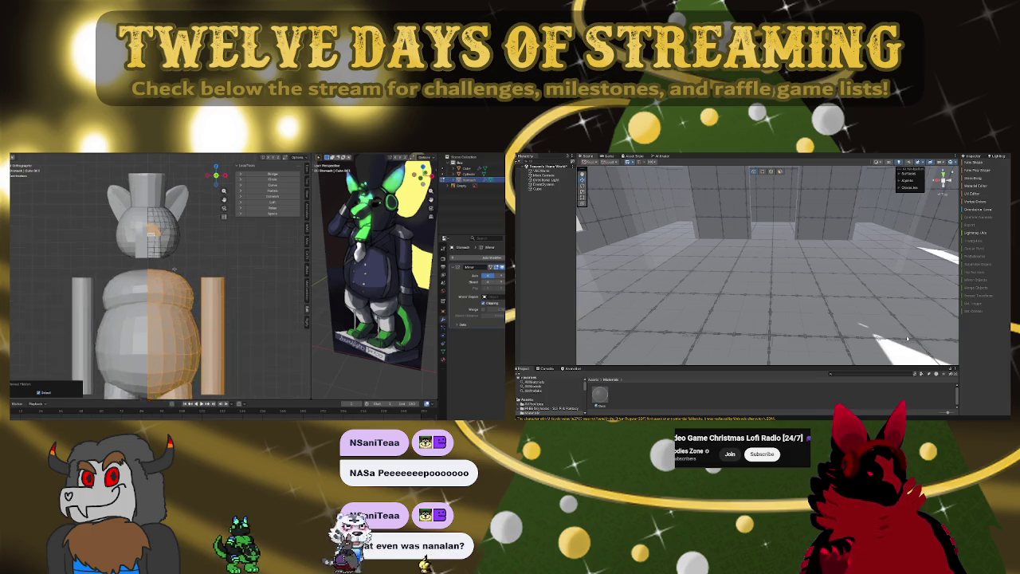
pyautogui.scroll(2, 151, 279)
pyautogui.moveTo(151, 279); pyautogui.dragTo(191, 247, button='middle')
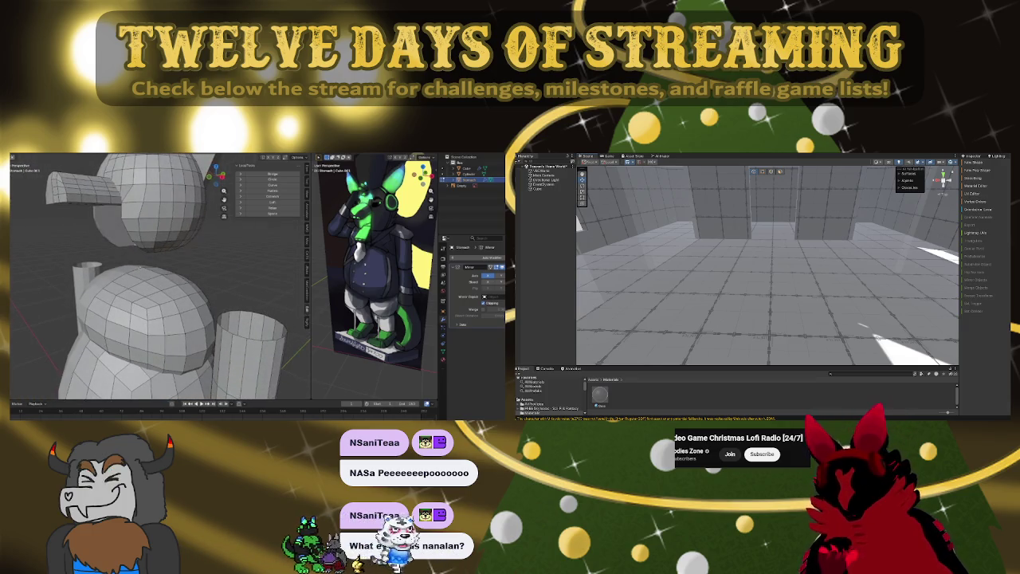
pyautogui.scroll(1, 141, 266)
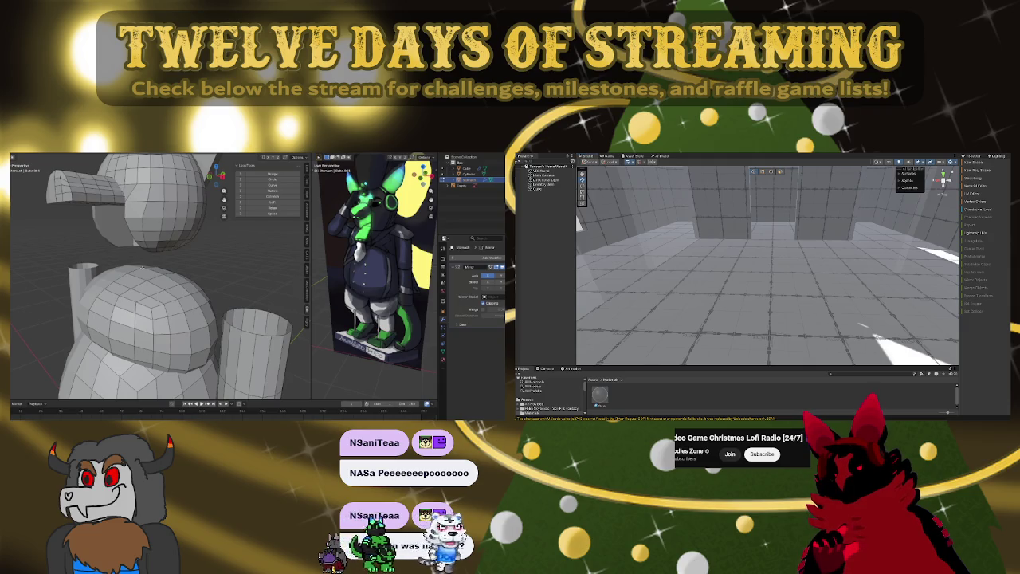
pyautogui.moveTo(142, 267); pyautogui.dragTo(177, 263, button='middle')
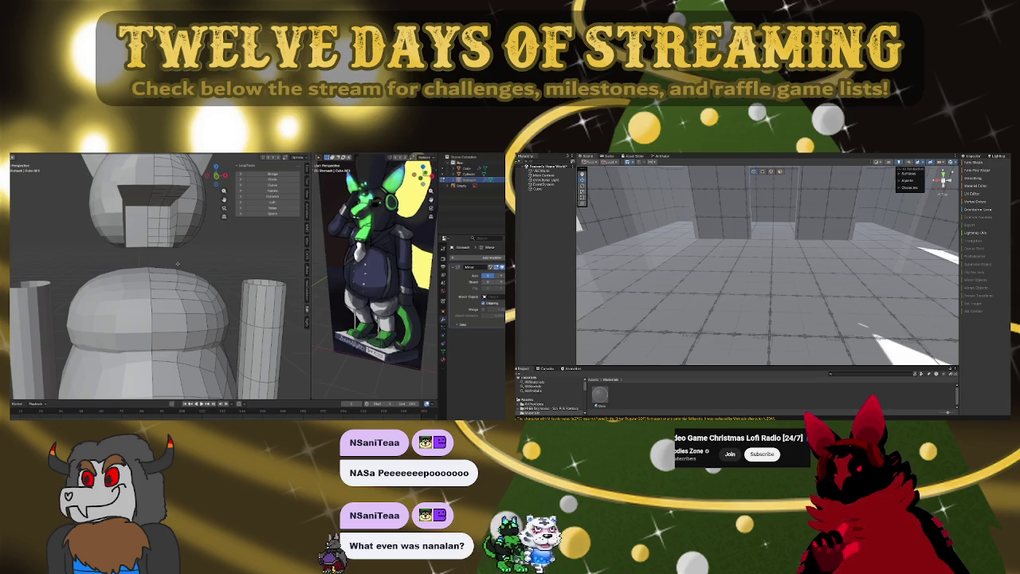
pyautogui.moveTo(177, 264); pyautogui.dragTo(117, 305, button='middle')
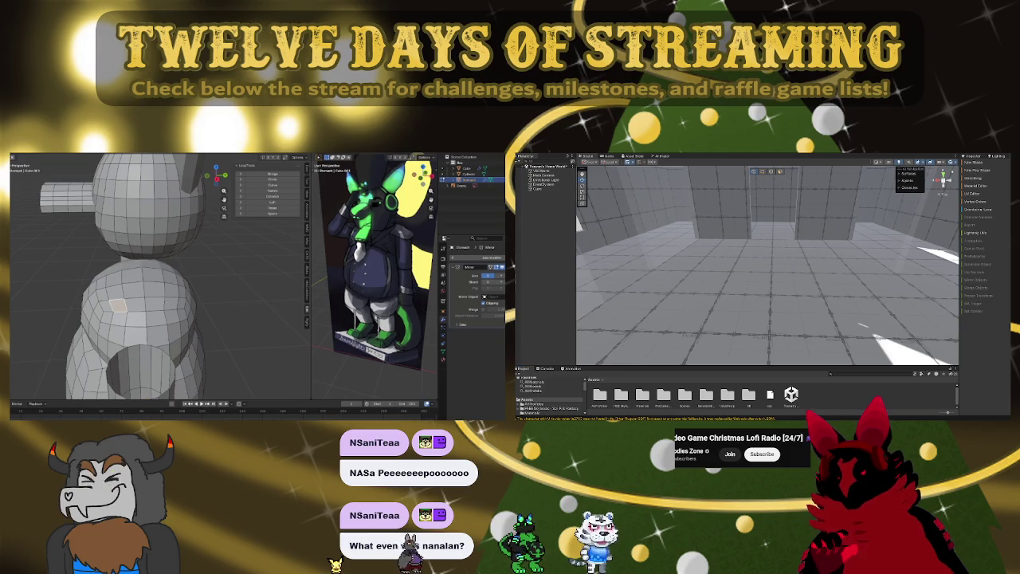
# - Raise the shoulder face loop upward with proportional falloff in front orthographic view
pyautogui.keyDown('ctrl'); pyautogui.click(170, 304); pyautogui.keyUp('ctrl')
pyautogui.press('KP_1')
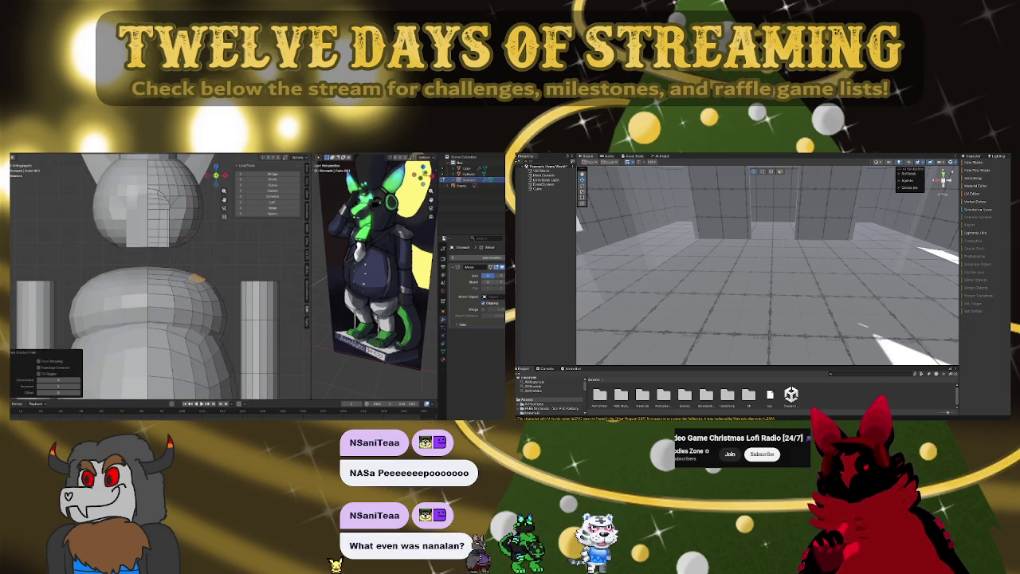
pyautogui.press('g')
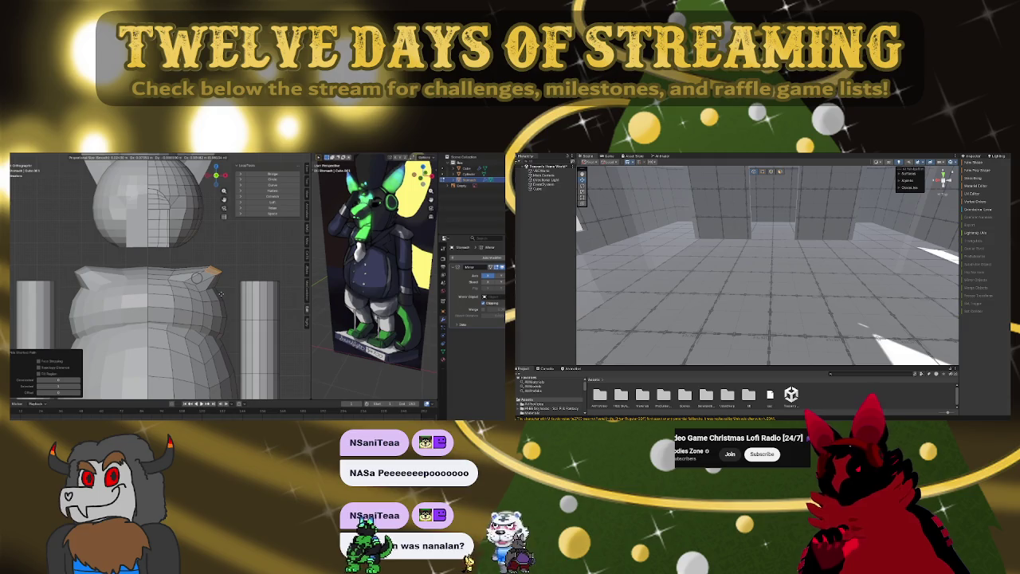
pyautogui.click(221, 294)
pyautogui.moveTo(221, 294); pyautogui.dragTo(183, 239, button='middle')
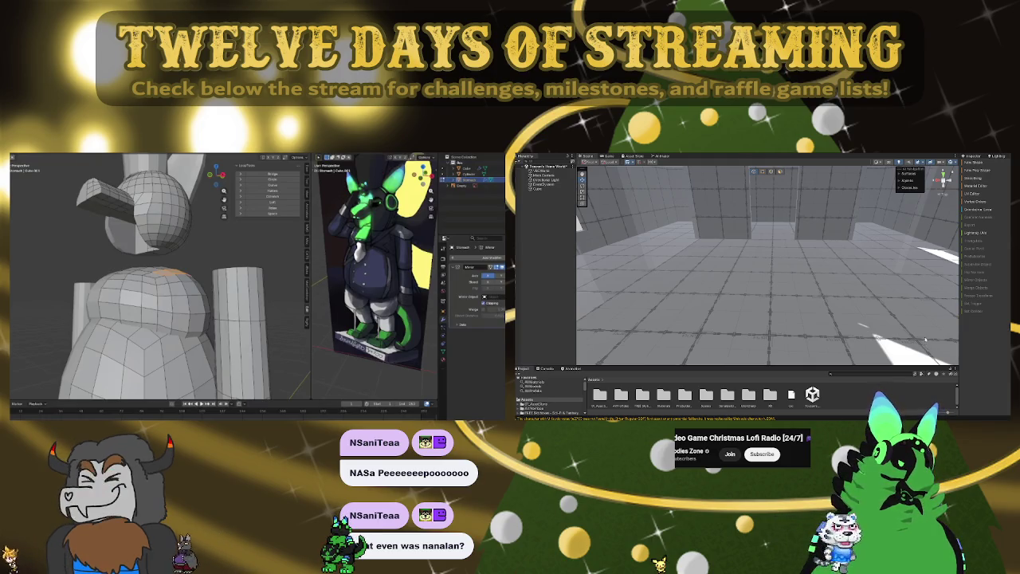
# - Extrude a front face of the head outward into a snout
pyautogui.press('KP_1')
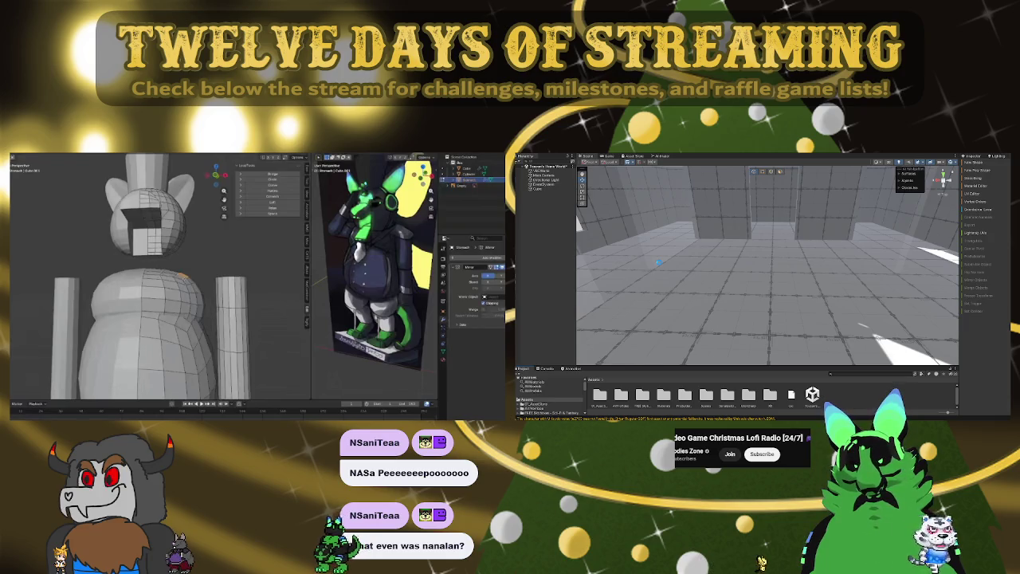
pyautogui.press('KP_6')
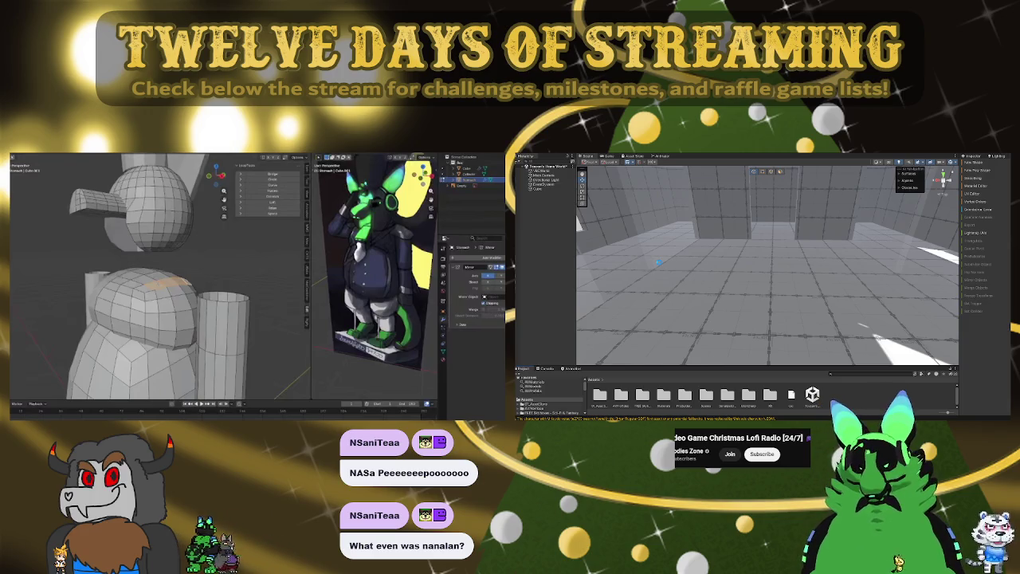
pyautogui.press('KP_1')
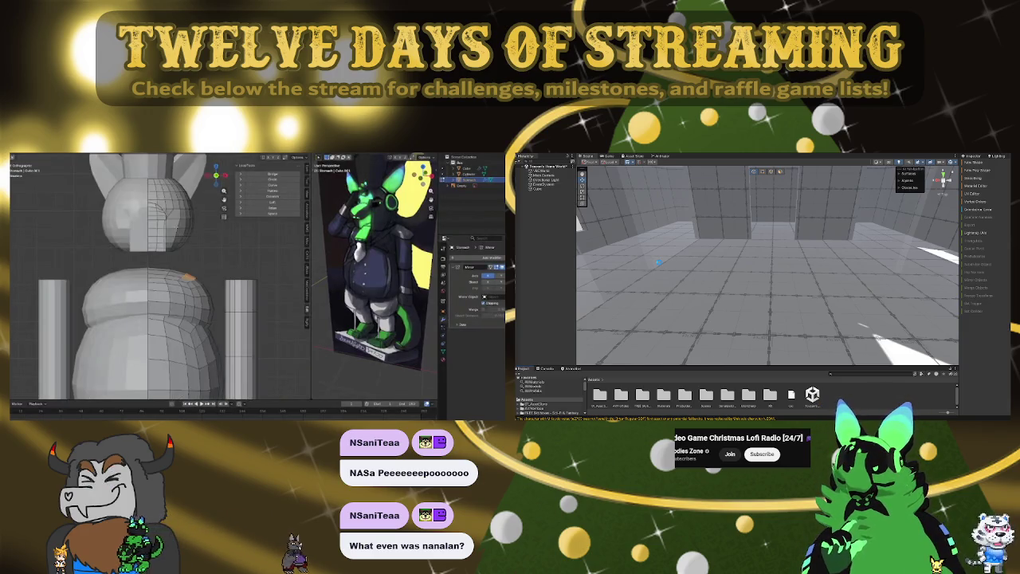
pyautogui.click(151, 212)
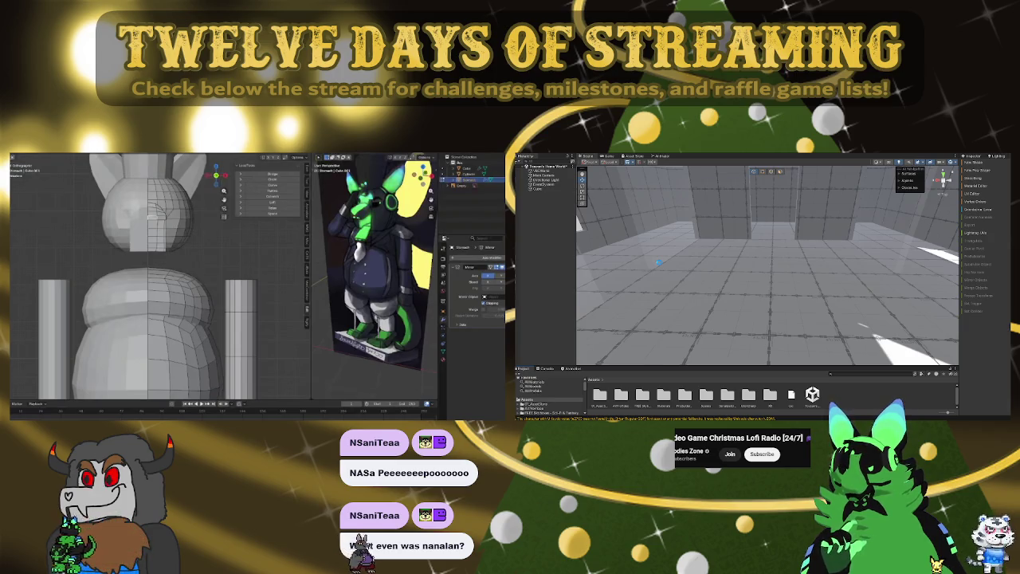
pyautogui.press('e')
pyautogui.moveTo(159, 302)
pyautogui.mouseDown(button='middle')
pyautogui.moveTo(191, 295)
pyautogui.moveTo(167, 299)
pyautogui.mouseUp(button='middle')
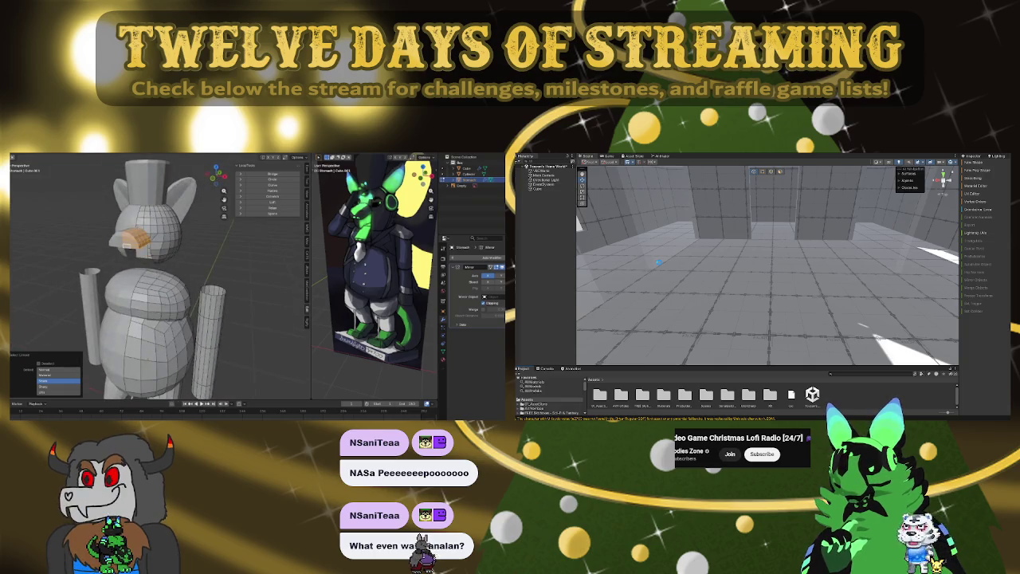
# - Separate the snout into its own object and hide the head, body and arms
pyautogui.press('p')
pyautogui.click(138, 229)
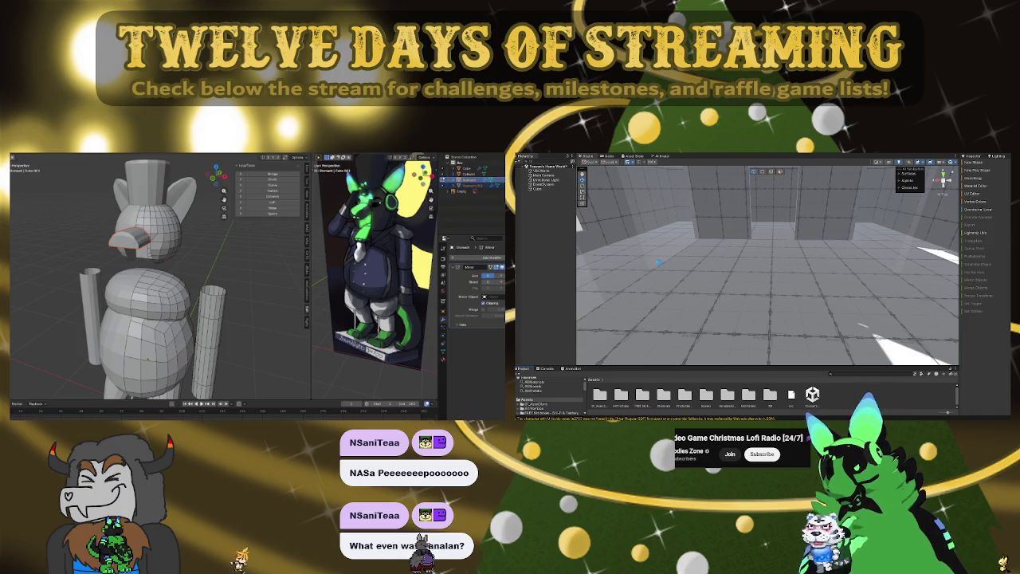
pyautogui.hotkey('shift', 'h')
pyautogui.click(131, 238)
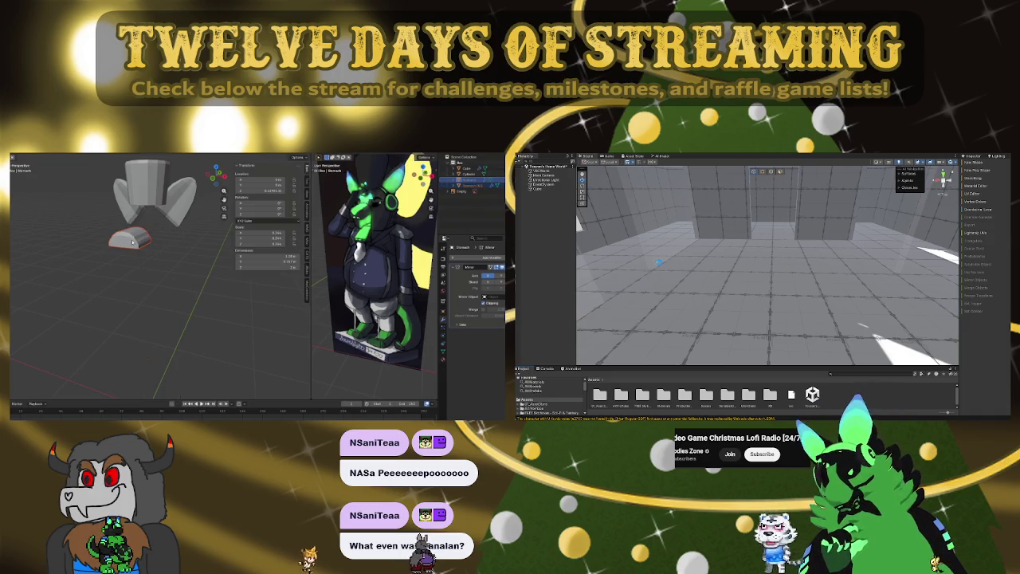
# - Zoom in on the snout, select one of its faces, and remove its mirror modifier
pyautogui.scroll(3, 140, 237)
pyautogui.moveTo(140, 237); pyautogui.dragTo(157, 207, button='middle')
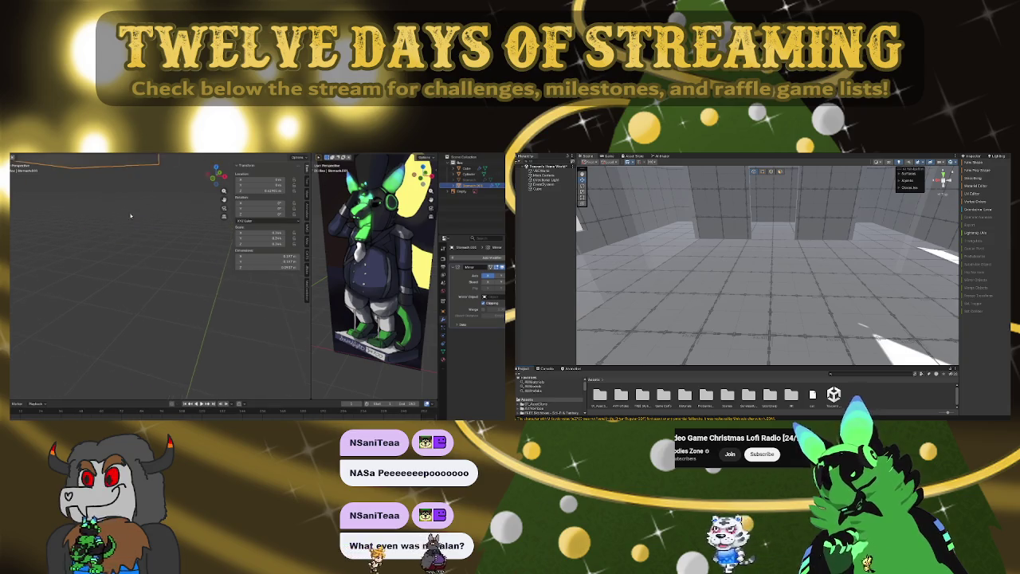
pyautogui.press('Tab')
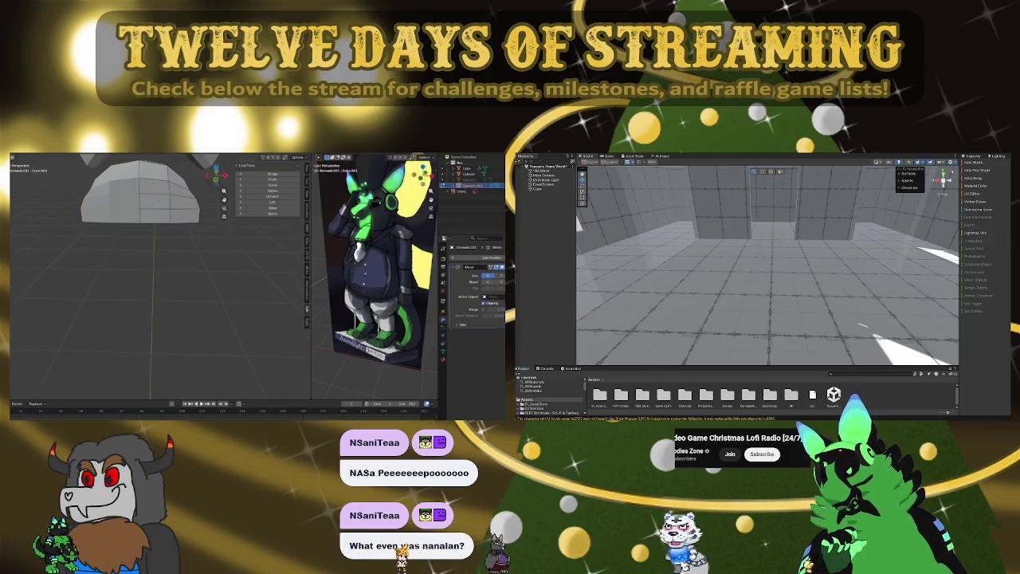
pyautogui.click(155, 202)
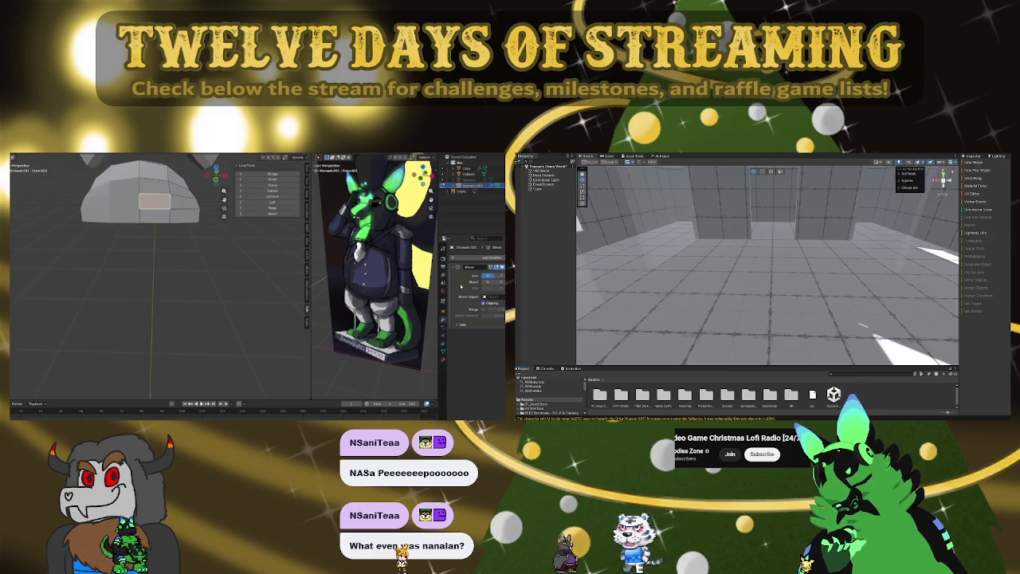
pyautogui.press('Tab')
pyautogui.hotkey('ctrl', 'a')
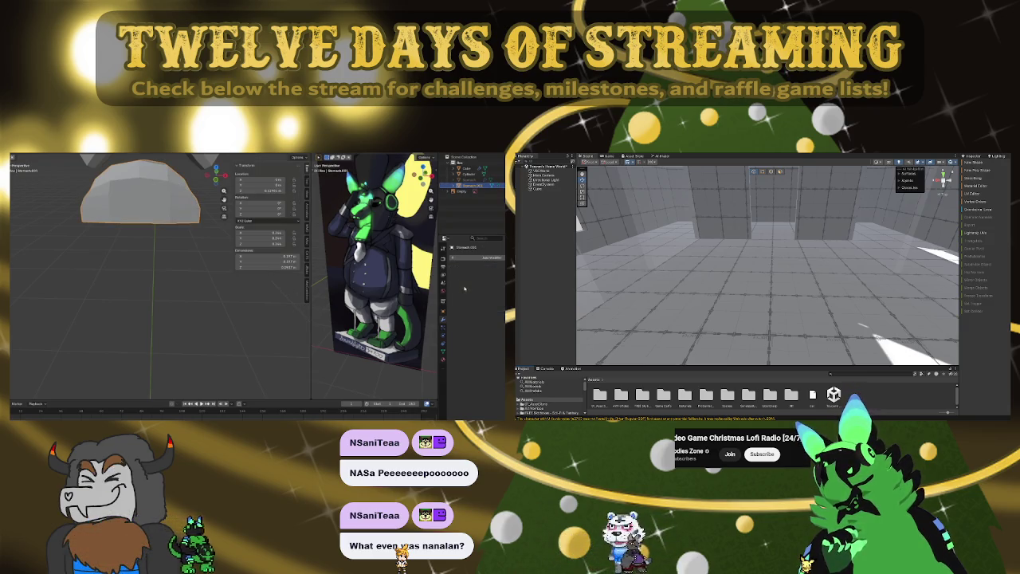
pyautogui.press('Tab')
# - Move an edge path on the snout along X, then select the linked arch part
pyautogui.moveTo(160, 239)
pyautogui.mouseDown(button='middle')
pyautogui.moveTo(128, 200)
pyautogui.moveTo(101, 195)
pyautogui.mouseUp(button='middle')
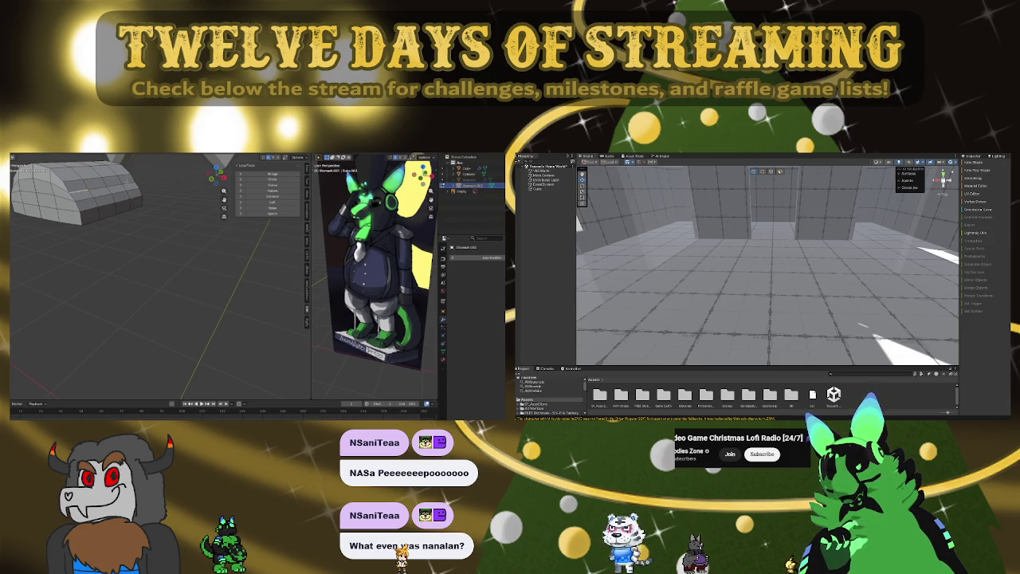
pyautogui.keyDown('ctrl'); pyautogui.click(104, 184); pyautogui.keyUp('ctrl')
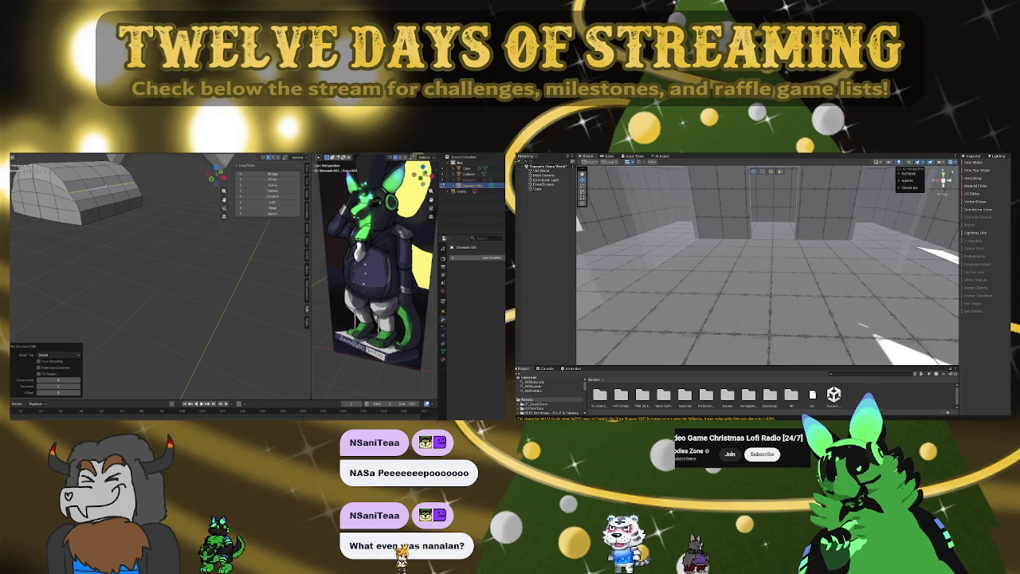
pyautogui.press('KP_1')
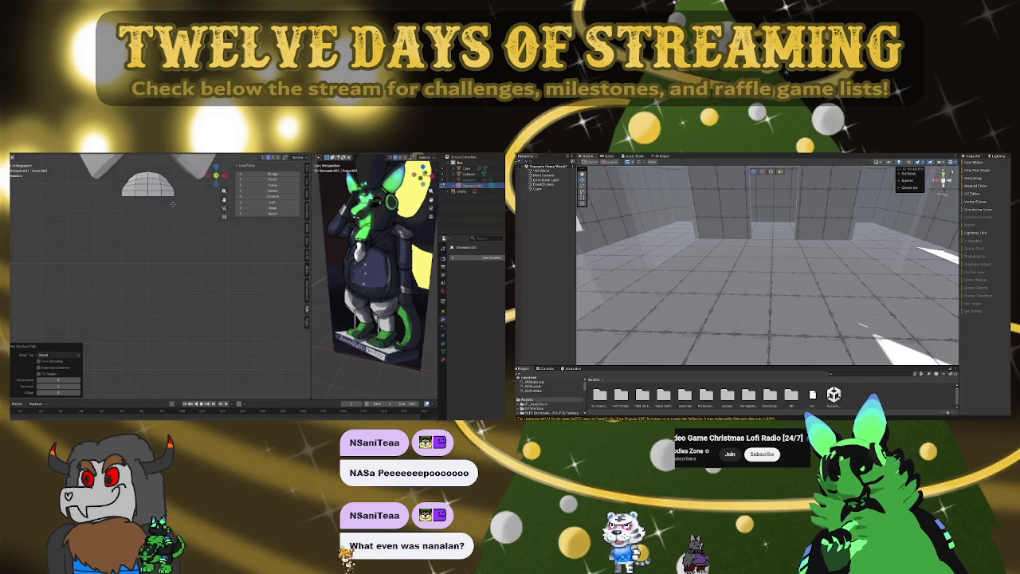
pyautogui.press('g')
pyautogui.press('x')
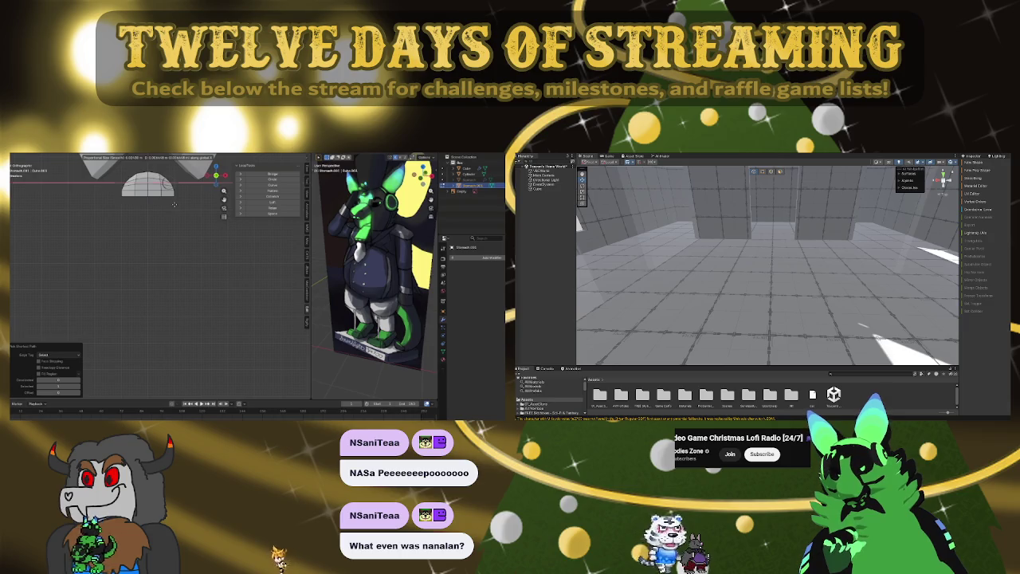
pyautogui.click(173, 204)
pyautogui.press('l')
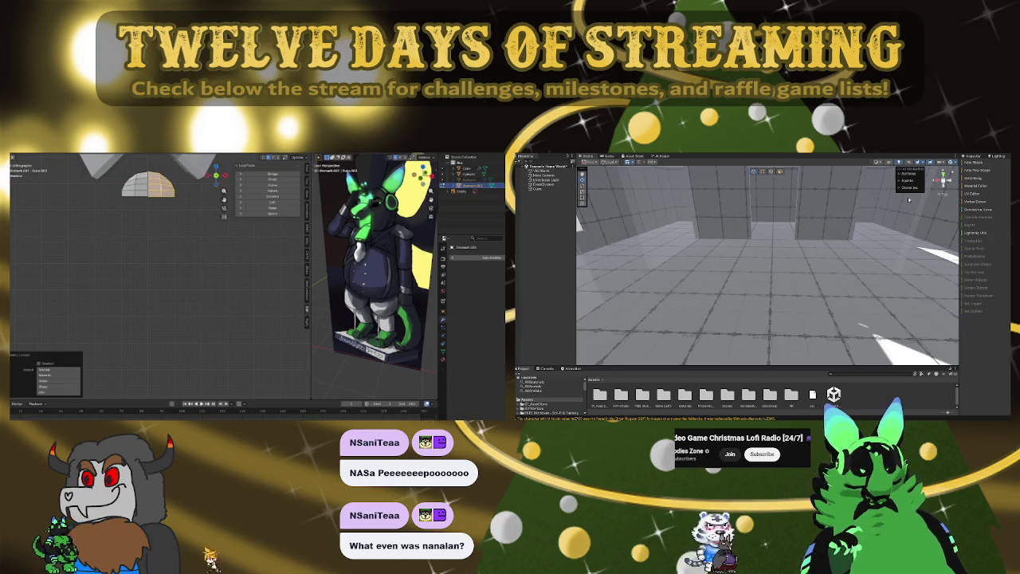
pyautogui.moveTo(160, 199)
pyautogui.mouseDown(button='middle')
pyautogui.moveTo(147, 179)
pyautogui.moveTo(155, 210)
pyautogui.mouseUp(button='middle')
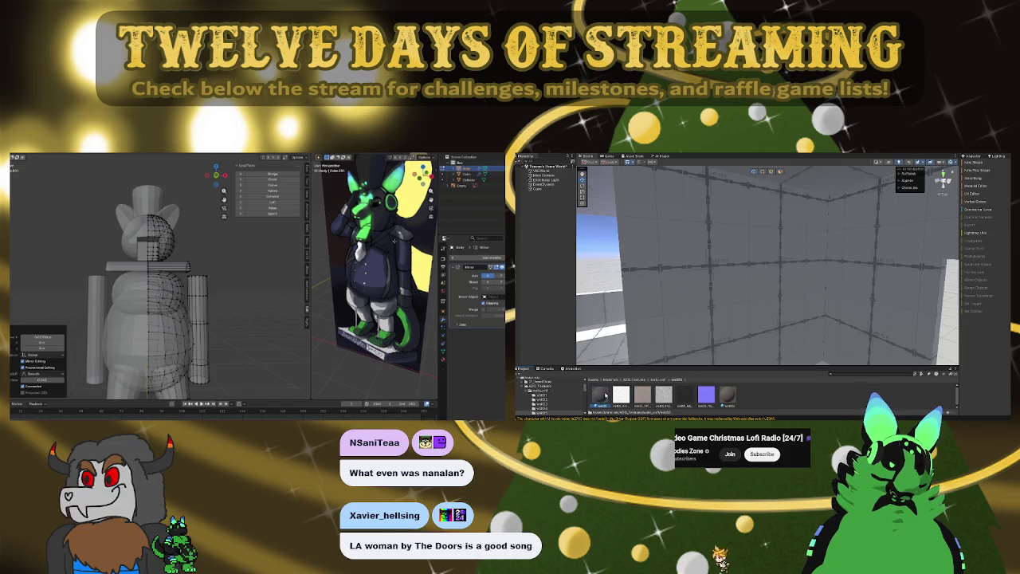
# - Try the dark material on the room walls, undo it, and select wall, ceiling and back-wall faces
pyautogui.moveTo(604, 395); pyautogui.dragTo(765, 297)
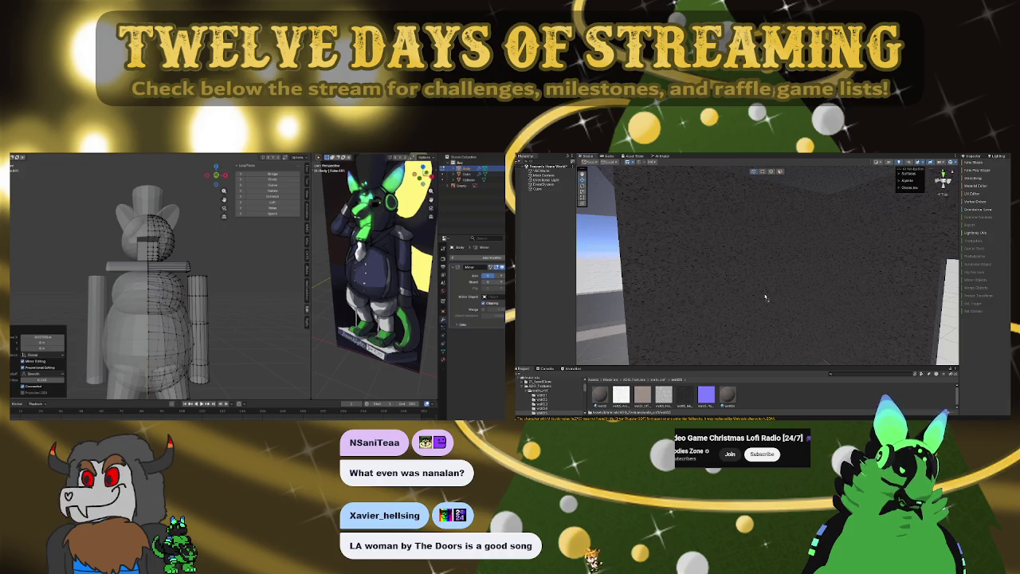
pyautogui.hotkey('ctrl', 'z')
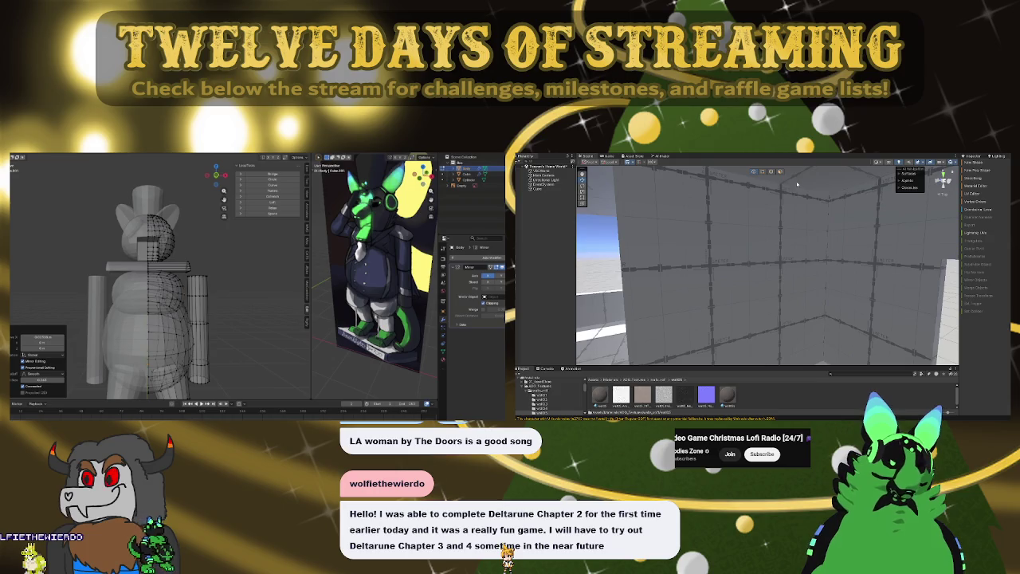
pyautogui.moveTo(765, 263); pyautogui.dragTo(691, 202, button='right')
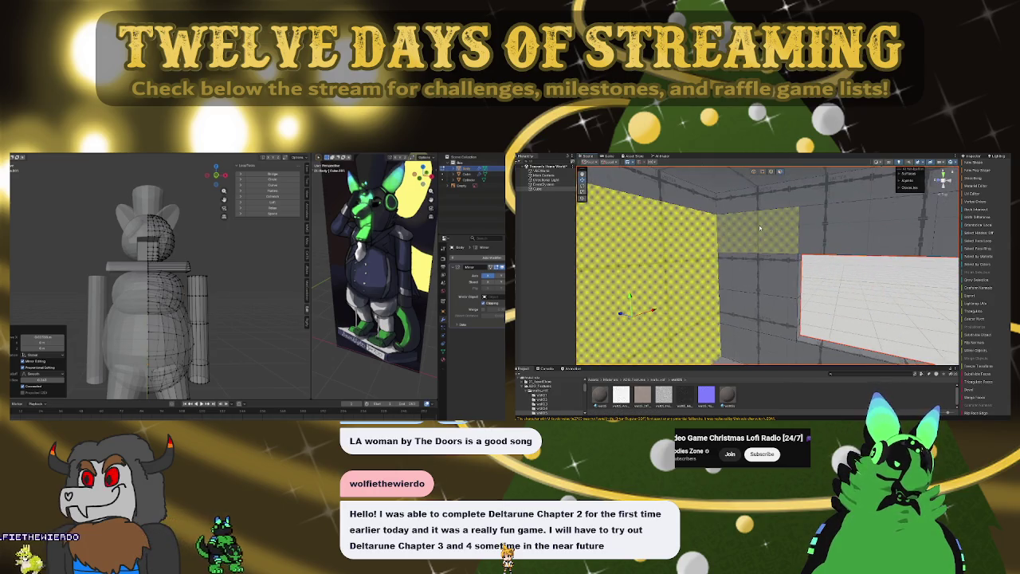
pyautogui.moveTo(691, 202)
pyautogui.mouseDown()
pyautogui.moveTo(759, 356)
pyautogui.moveTo(822, 365)
pyautogui.mouseUp()
# - Orbit around the room to inspect the grey walls and the checkered plane
pyautogui.moveTo(835, 283); pyautogui.dragTo(803, 313, button='right')
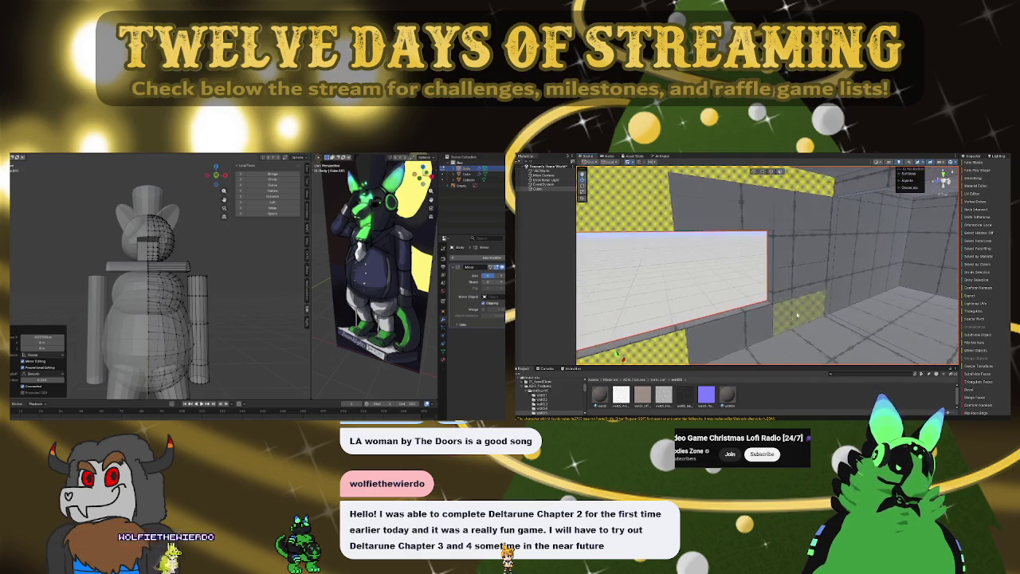
pyautogui.moveTo(767, 231)
pyautogui.mouseDown(button='right')
pyautogui.moveTo(800, 206)
pyautogui.moveTo(754, 194)
pyautogui.mouseUp(button='right')
pyautogui.moveTo(820, 230); pyautogui.dragTo(711, 215, button='right')
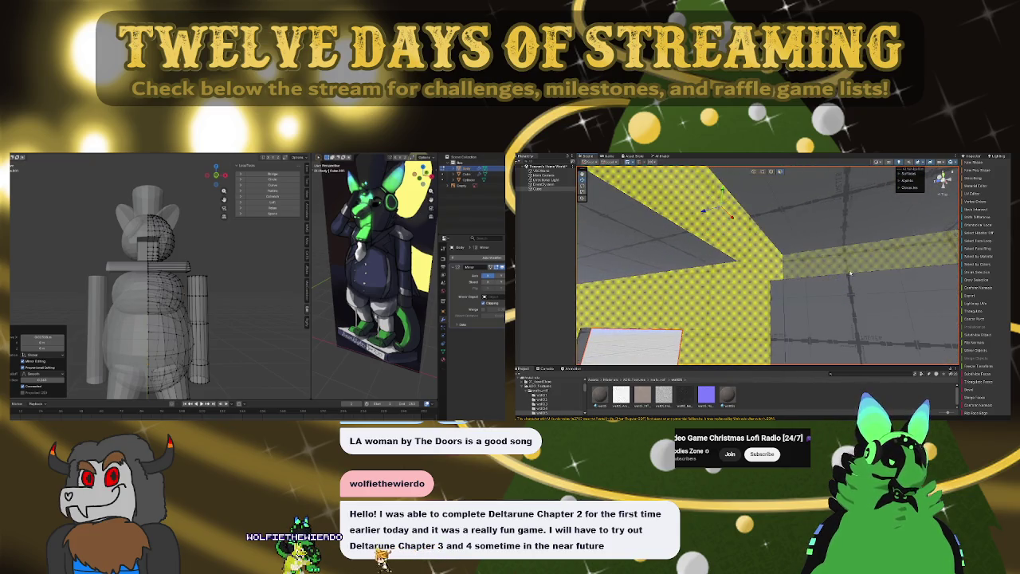
pyautogui.moveTo(779, 301); pyautogui.dragTo(866, 281, button='right')
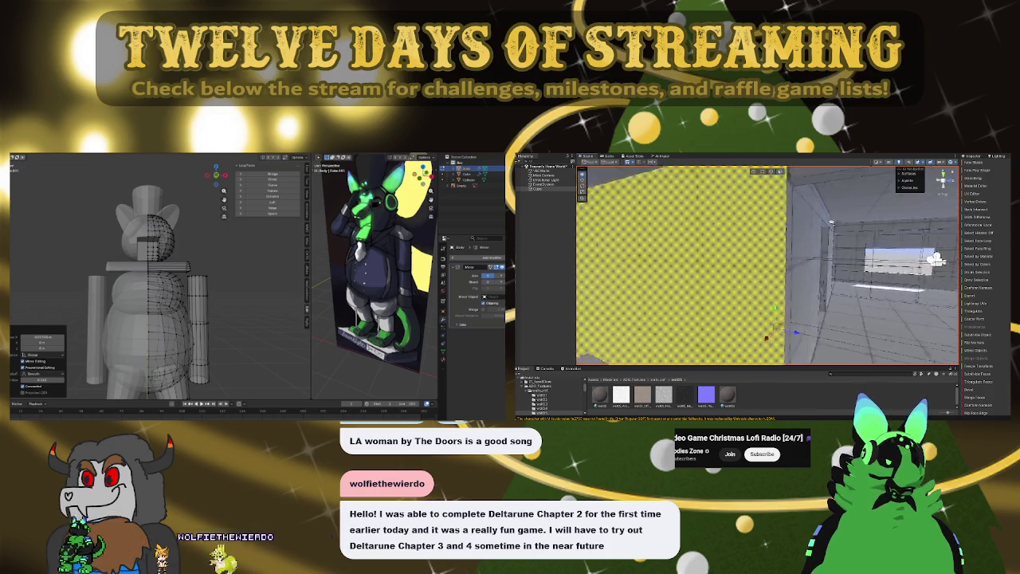
pyautogui.moveTo(833, 223); pyautogui.dragTo(759, 230, button='right')
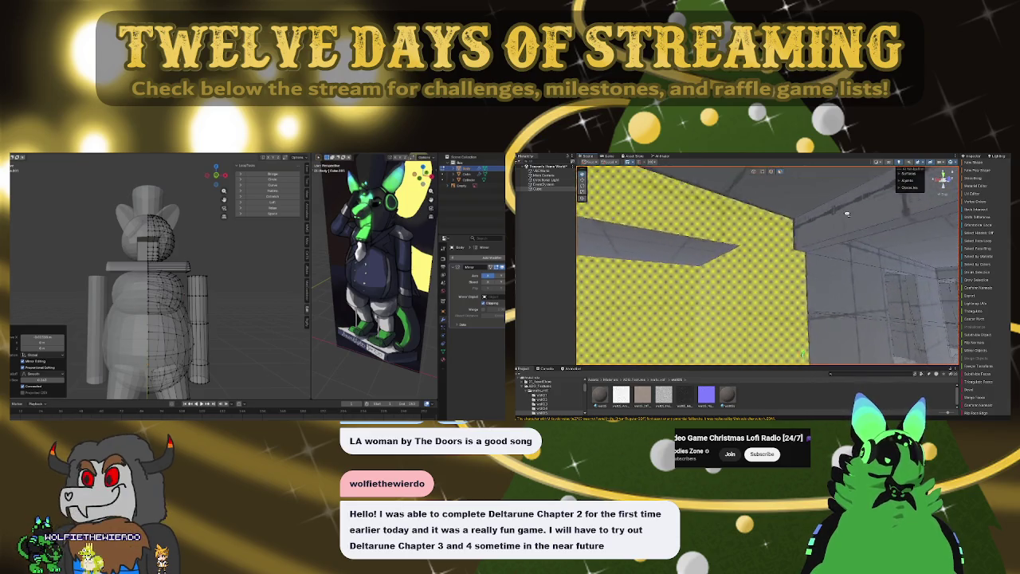
# - Select the room's wall objects while orbiting to view the walls, beams, open sky side and checkered plane
pyautogui.moveTo(859, 245); pyautogui.dragTo(792, 217, button='right')
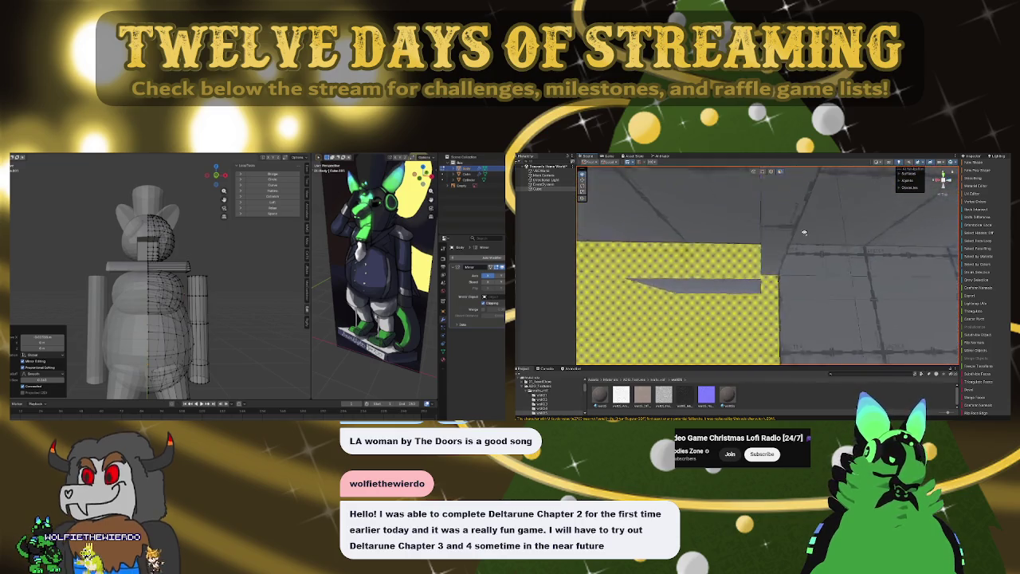
pyautogui.moveTo(879, 246); pyautogui.dragTo(871, 313, button='right')
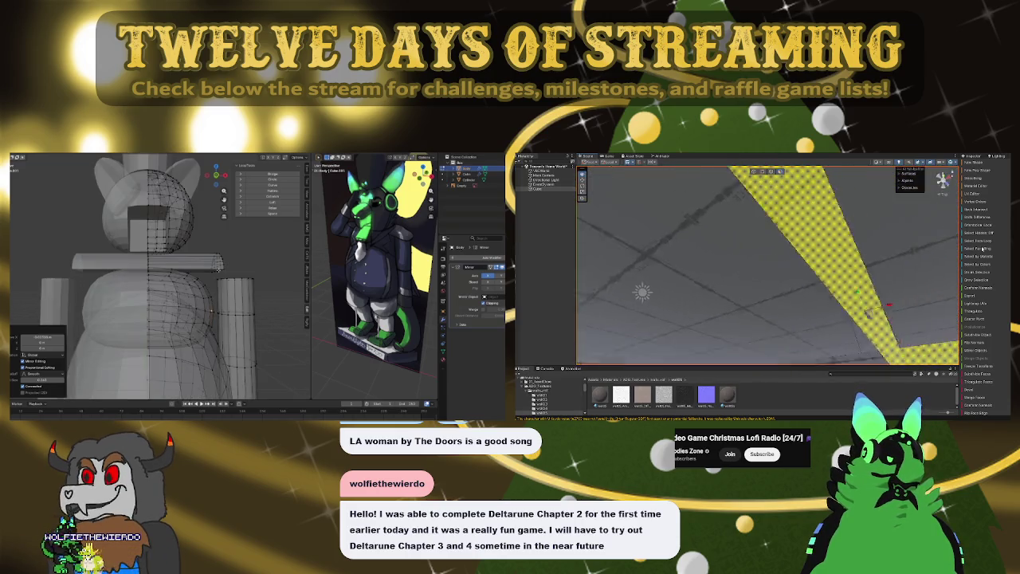
pyautogui.moveTo(807, 228); pyautogui.dragTo(712, 276, button='right')
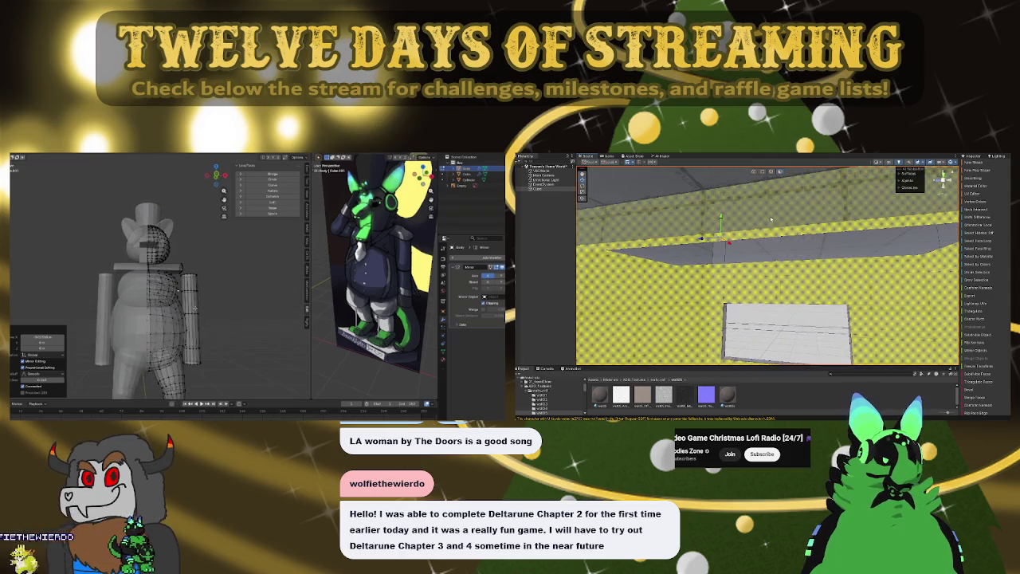
pyautogui.click(691, 282)
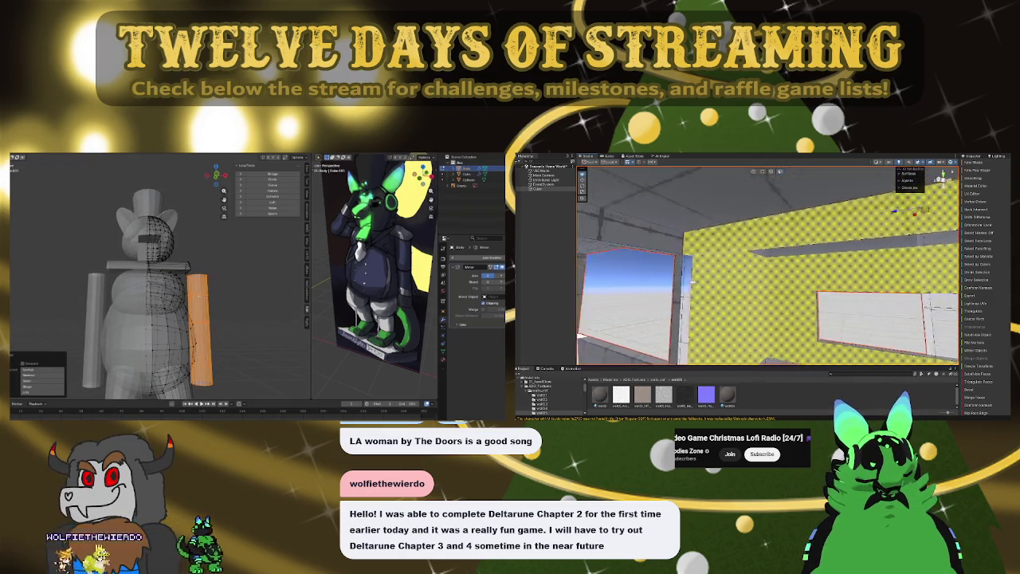
pyautogui.moveTo(665, 272)
pyautogui.mouseDown(button='right')
pyautogui.moveTo(648, 271)
pyautogui.moveTo(720, 328)
pyautogui.moveTo(799, 282)
pyautogui.mouseUp(button='right')
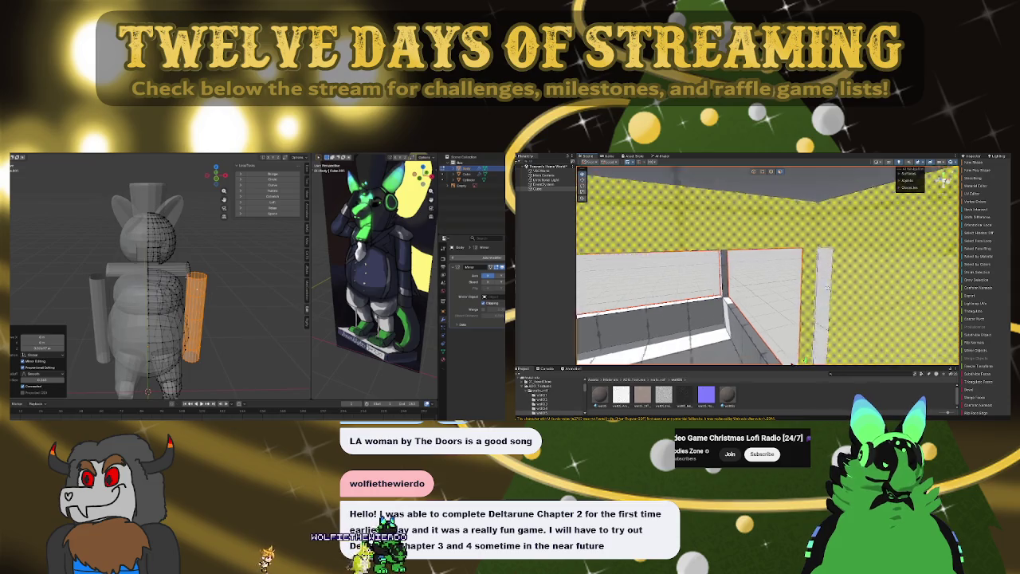
pyautogui.moveTo(701, 282); pyautogui.dragTo(687, 283, button='right')
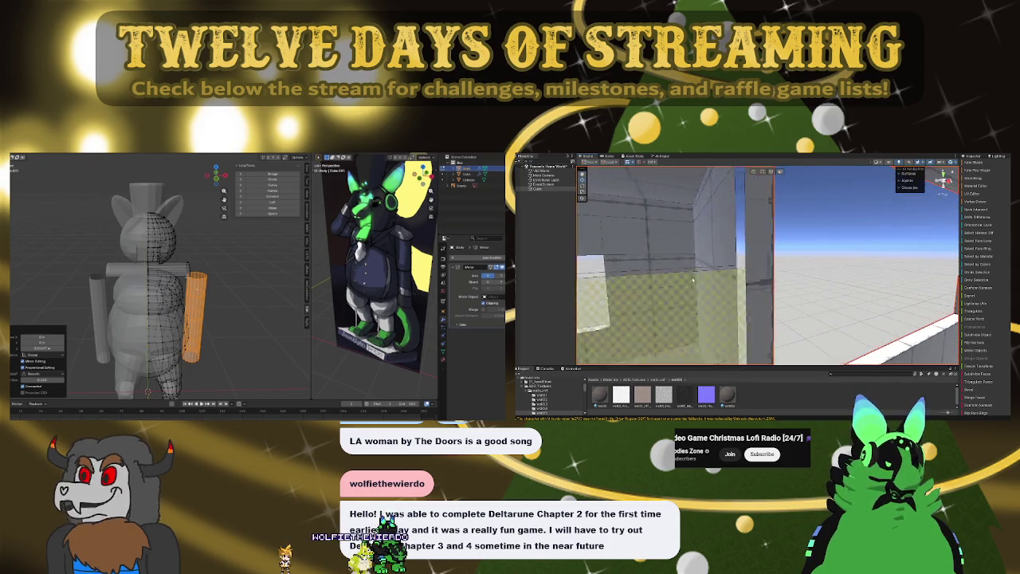
pyautogui.moveTo(782, 255); pyautogui.dragTo(756, 250, button='right')
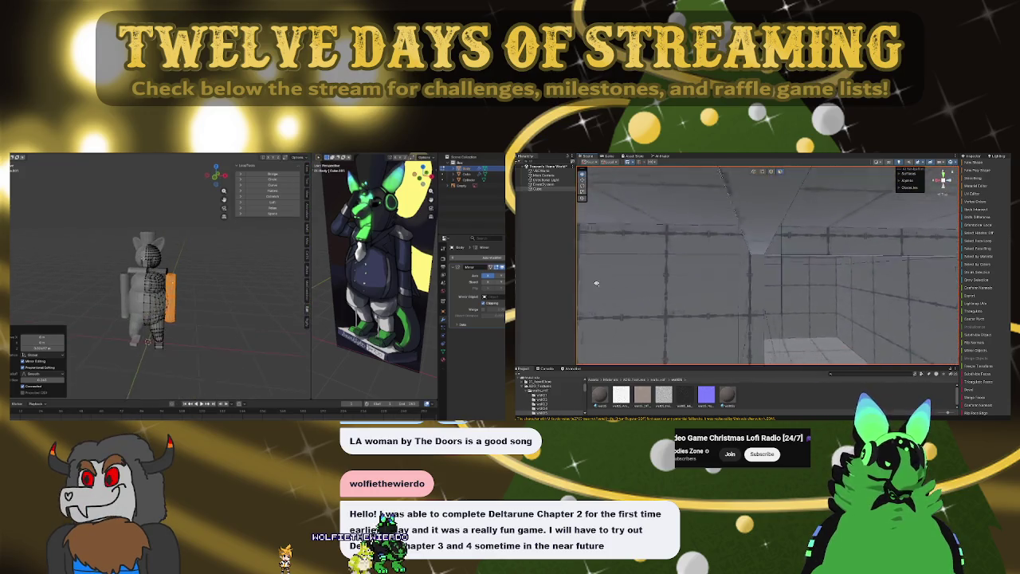
pyautogui.moveTo(595, 282)
pyautogui.mouseDown(button='right')
pyautogui.moveTo(817, 271)
pyautogui.moveTo(649, 237)
pyautogui.mouseUp(button='right')
# - Orbit from the outer wall into the room, turning toward the checkered wall and grey box wall
pyautogui.moveTo(571, 281)
pyautogui.mouseDown(button='right')
pyautogui.moveTo(560, 305)
pyautogui.moveTo(736, 243)
pyautogui.moveTo(535, 274)
pyautogui.moveTo(732, 331)
pyautogui.moveTo(817, 320)
pyautogui.mouseUp(button='right')
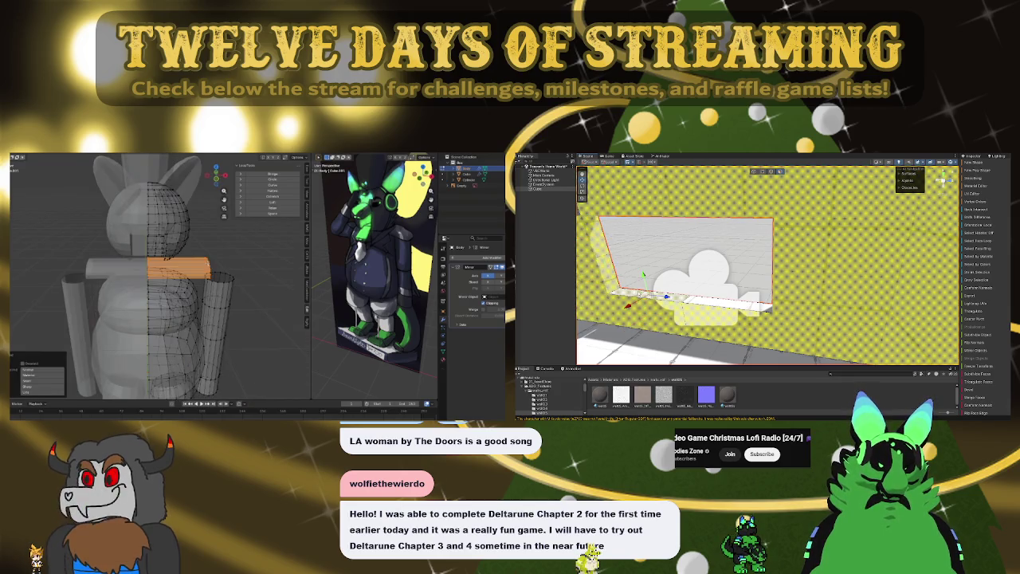
pyautogui.moveTo(725, 303)
pyautogui.mouseDown(button='right')
pyautogui.moveTo(767, 259)
pyautogui.moveTo(742, 207)
pyautogui.moveTo(755, 301)
pyautogui.moveTo(649, 216)
pyautogui.mouseUp(button='right')
pyautogui.moveTo(734, 231)
pyautogui.mouseDown(button='right')
pyautogui.moveTo(663, 187)
pyautogui.moveTo(784, 253)
pyautogui.moveTo(844, 272)
pyautogui.moveTo(948, 275)
pyautogui.mouseUp(button='right')
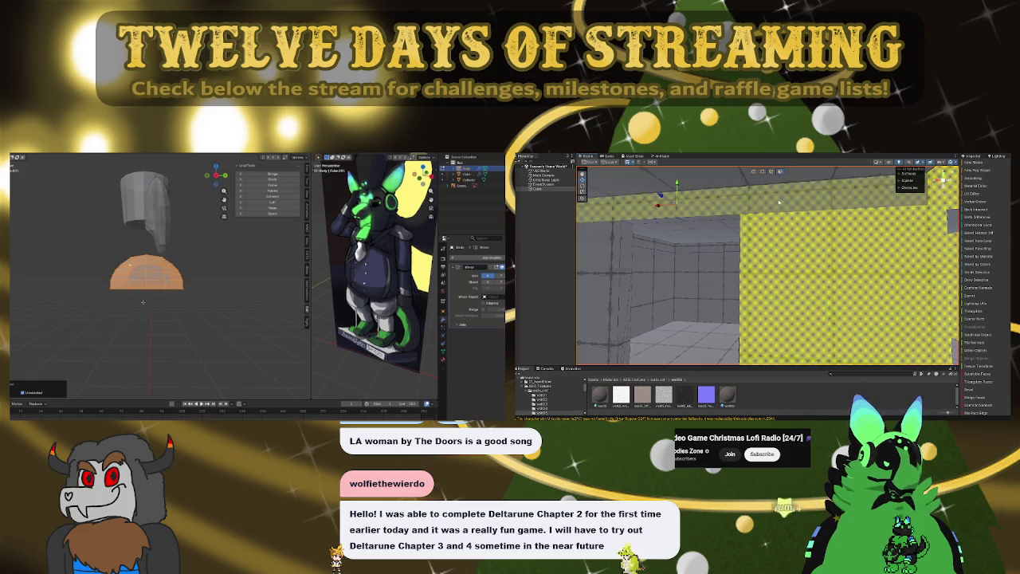
pyautogui.moveTo(745, 271); pyautogui.dragTo(750, 279, button='right')
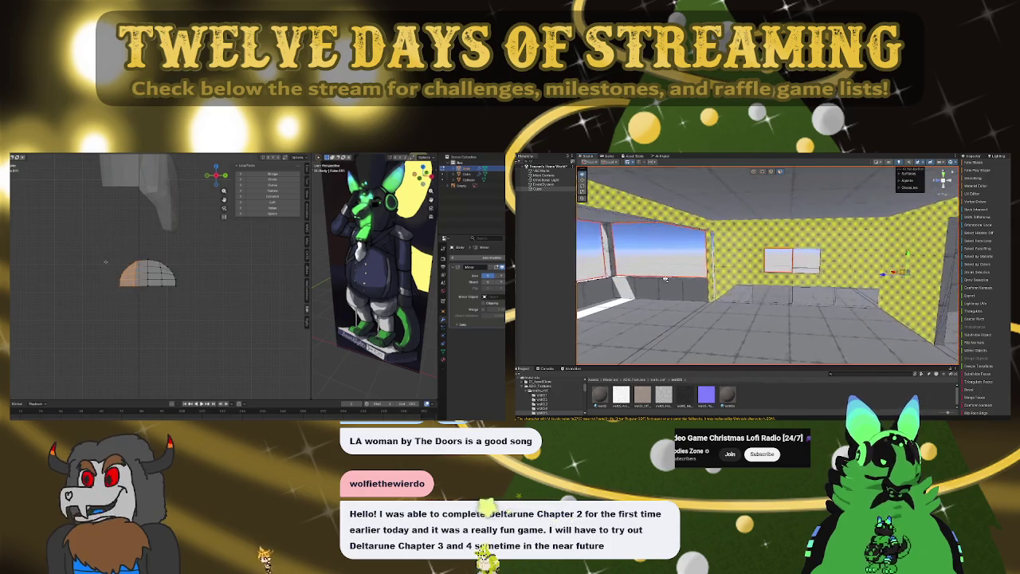
# - Trim the half-dome to a quarter piece and rotate it 90° into a small wedge near the ears
pyautogui.moveTo(715, 277); pyautogui.dragTo(819, 270, button='right')
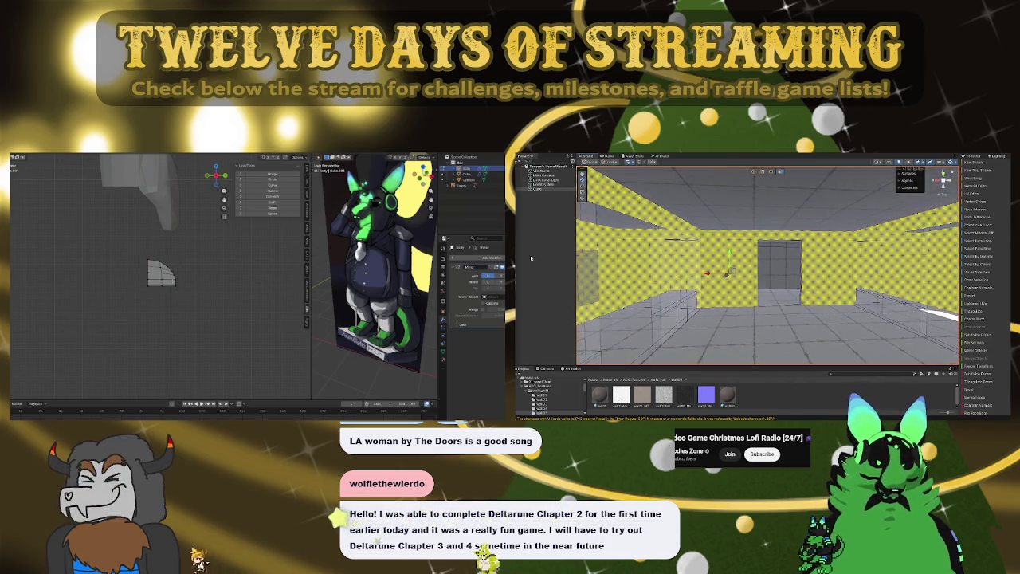
pyautogui.press('a')
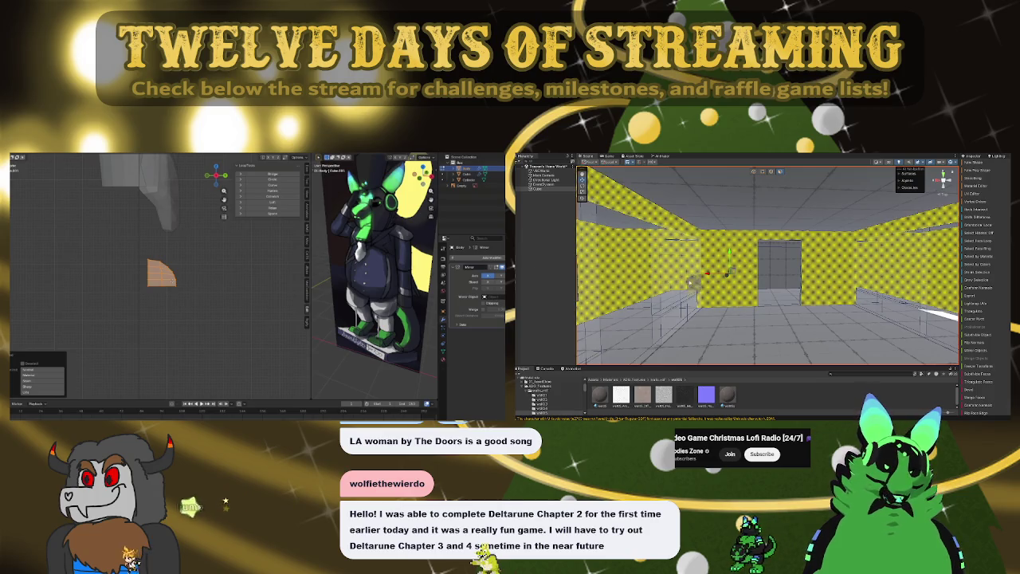
pyautogui.moveTo(778, 297); pyautogui.dragTo(701, 297, button='right')
pyautogui.click(751, 173)
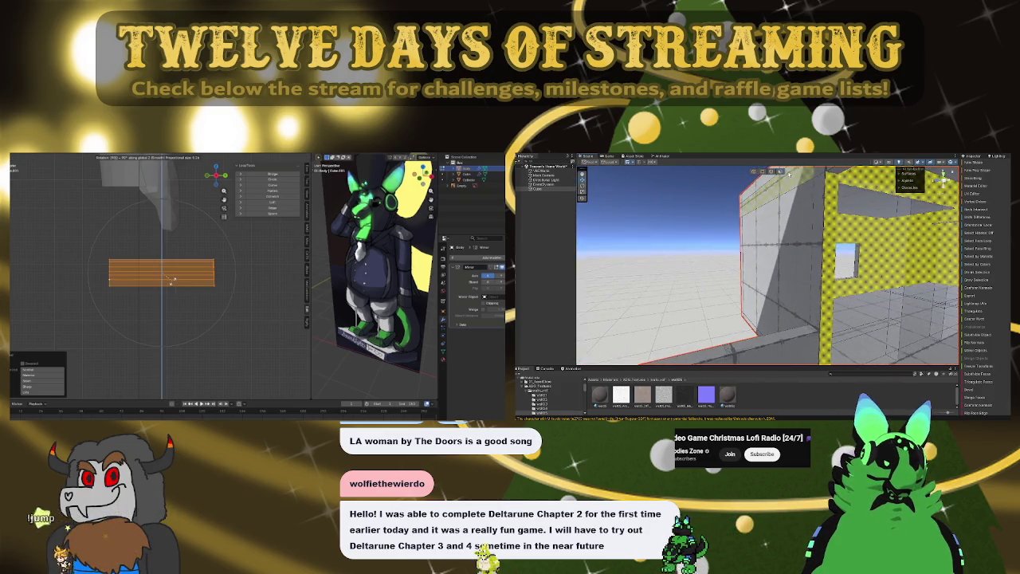
pyautogui.moveTo(714, 236)
pyautogui.mouseDown(button='right')
pyautogui.moveTo(796, 233)
pyautogui.moveTo(655, 247)
pyautogui.moveTo(755, 159)
pyautogui.mouseUp(button='right')
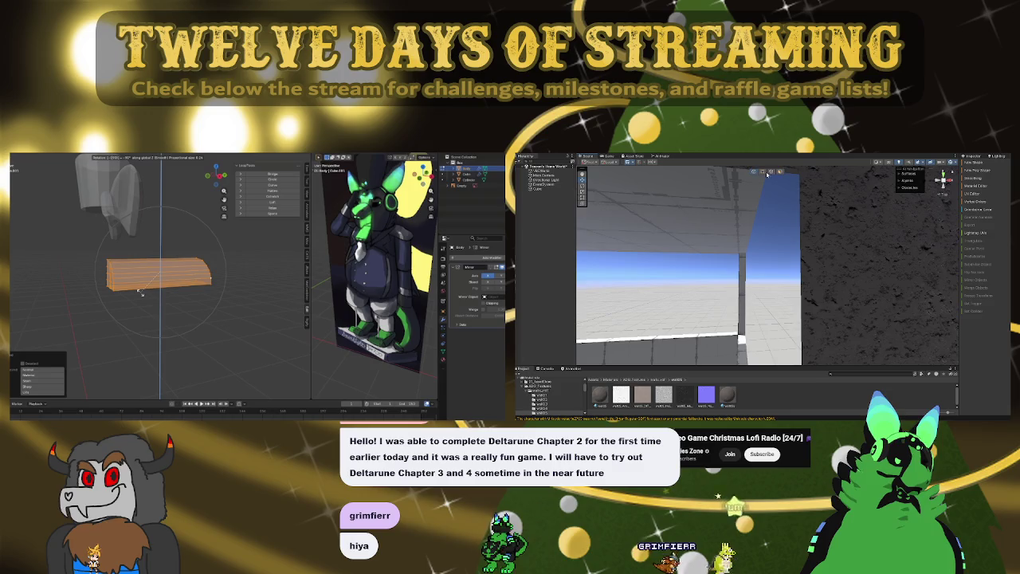
pyautogui.moveTo(766, 174)
pyautogui.mouseDown(button='right')
pyautogui.moveTo(804, 251)
pyautogui.moveTo(829, 390)
pyautogui.moveTo(838, 383)
pyautogui.mouseUp(button='right')
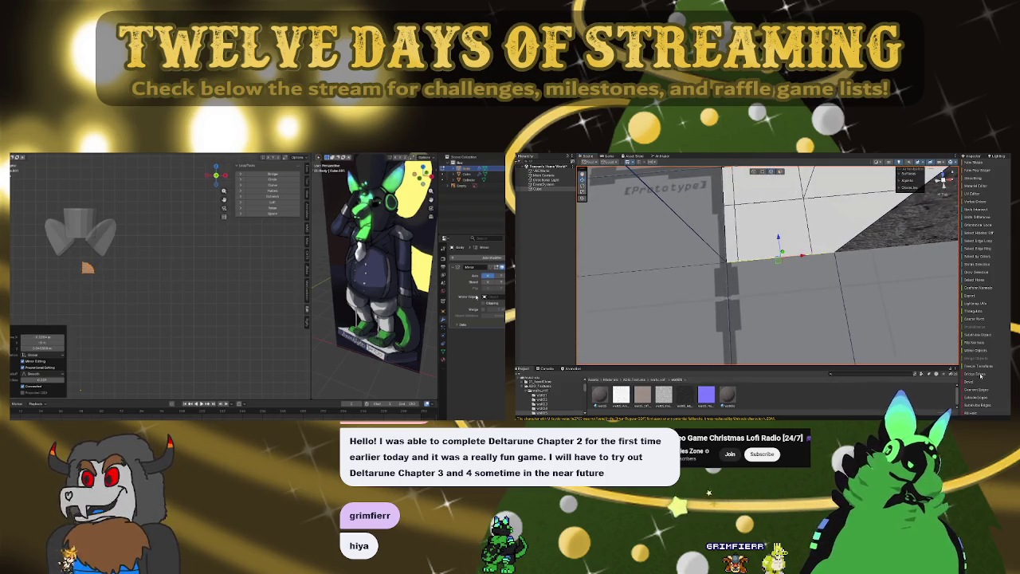
# - Check the half-dome piece from the front orthographic view and confirm its transform
pyautogui.moveTo(809, 322); pyautogui.dragTo(793, 252, button='right')
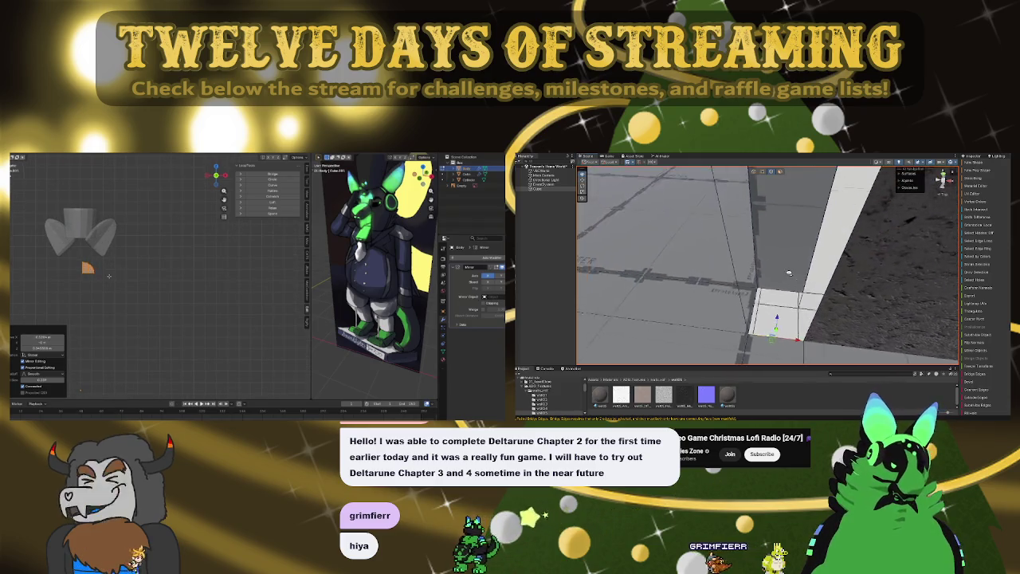
pyautogui.moveTo(92, 275); pyautogui.dragTo(118, 273, button='middle')
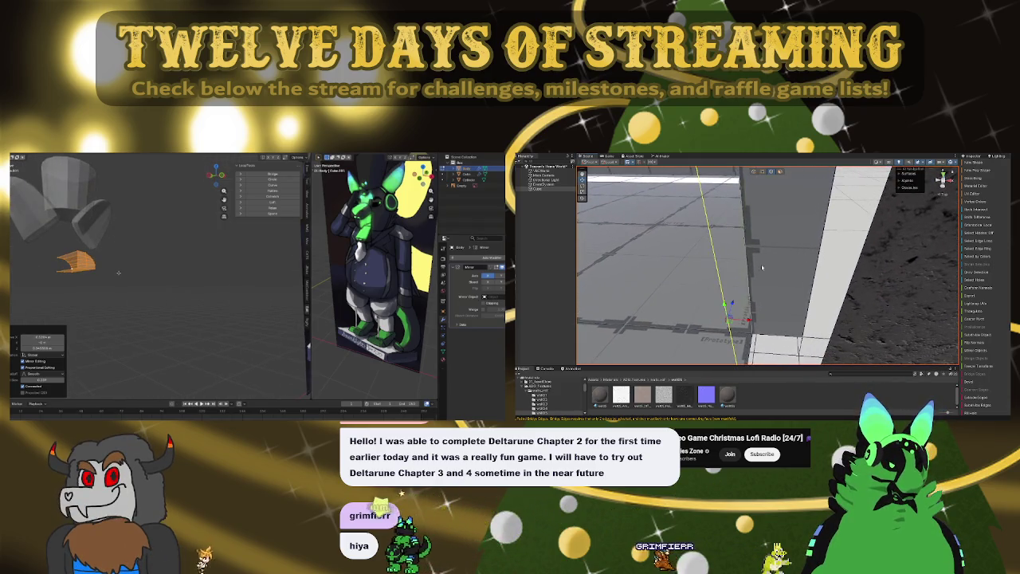
pyautogui.press('KP_1')
pyautogui.moveTo(791, 300); pyautogui.dragTo(855, 277, button='right')
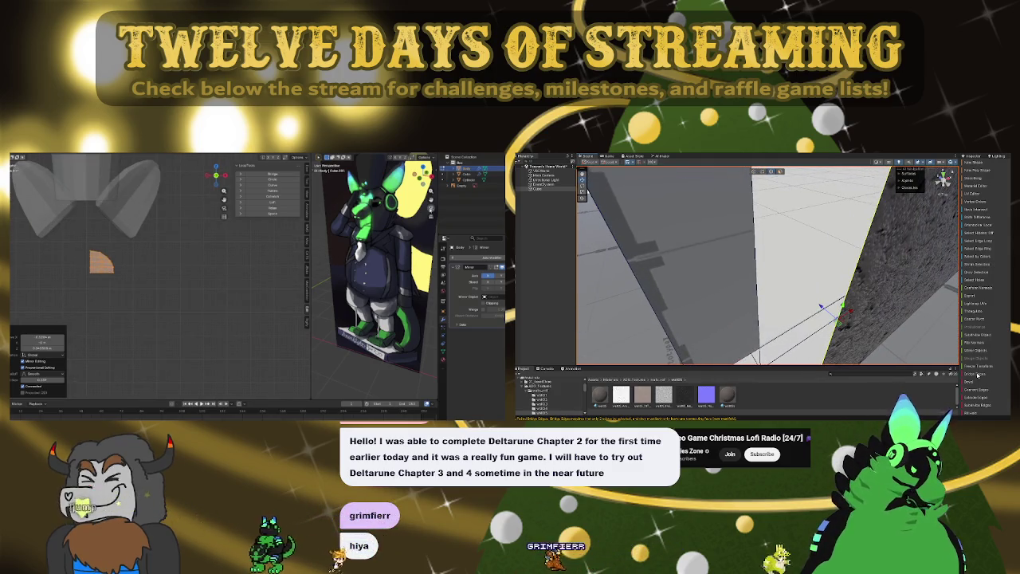
pyautogui.moveTo(797, 262)
pyautogui.mouseDown(button='right')
pyautogui.moveTo(770, 173)
pyautogui.moveTo(769, 412)
pyautogui.moveTo(525, 242)
pyautogui.mouseUp(button='right')
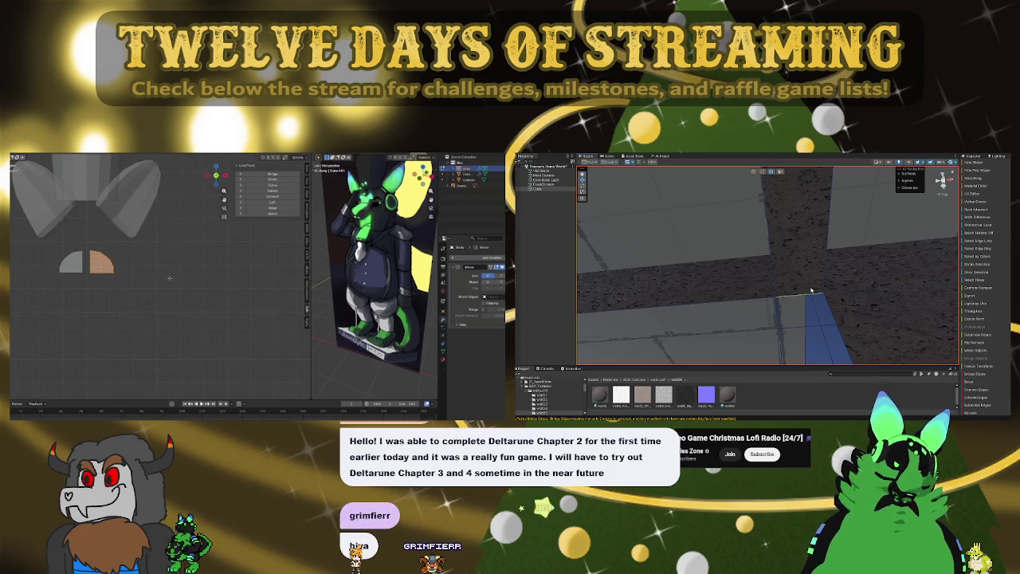
pyautogui.moveTo(792, 277); pyautogui.dragTo(795, 308, button='right')
pyautogui.click(117, 291)
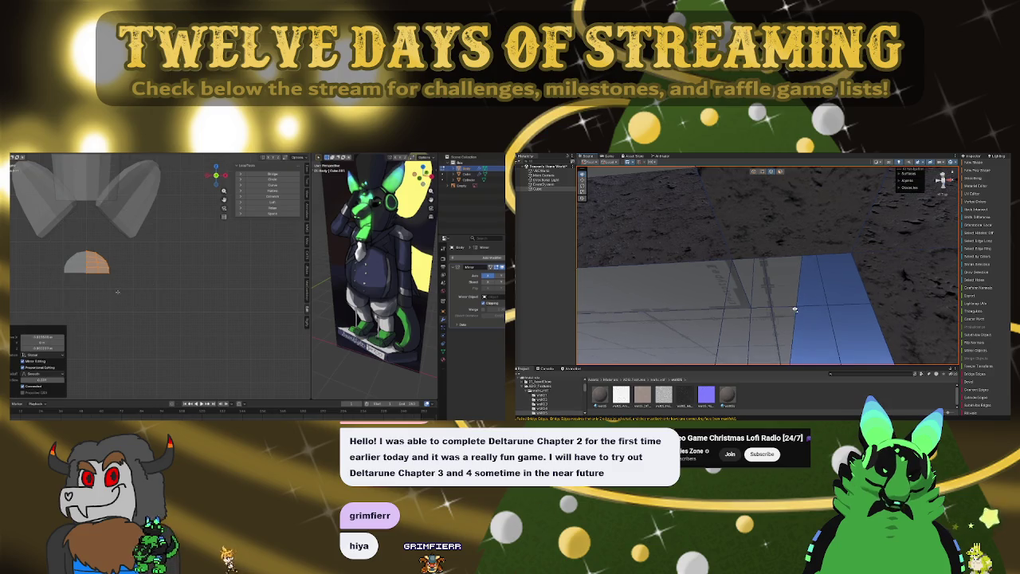
# - Switch the viewport to see-through wireframe shading
pyautogui.press('z')
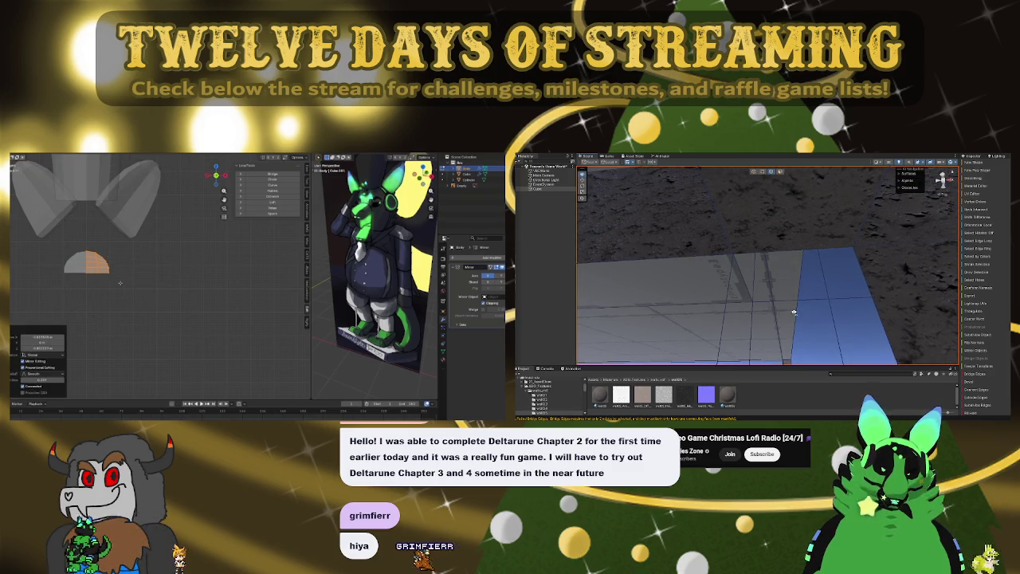
pyautogui.moveTo(793, 312)
pyautogui.mouseDown(button='right')
pyautogui.moveTo(807, 316)
pyautogui.moveTo(803, 277)
pyautogui.mouseUp(button='right')
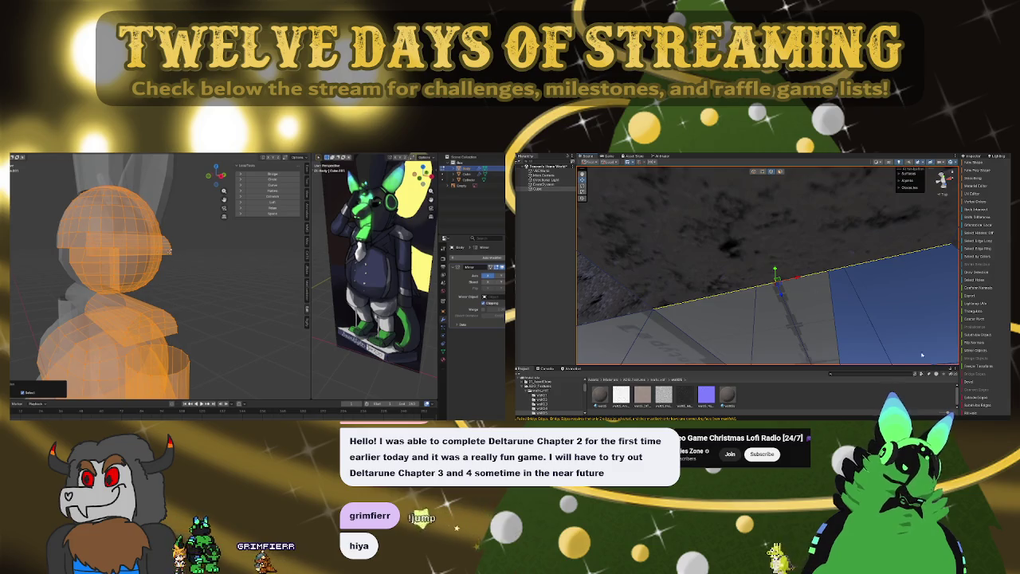
pyautogui.moveTo(903, 343)
pyautogui.mouseDown(button='right')
pyautogui.moveTo(916, 225)
pyautogui.moveTo(876, 202)
pyautogui.mouseUp(button='right')
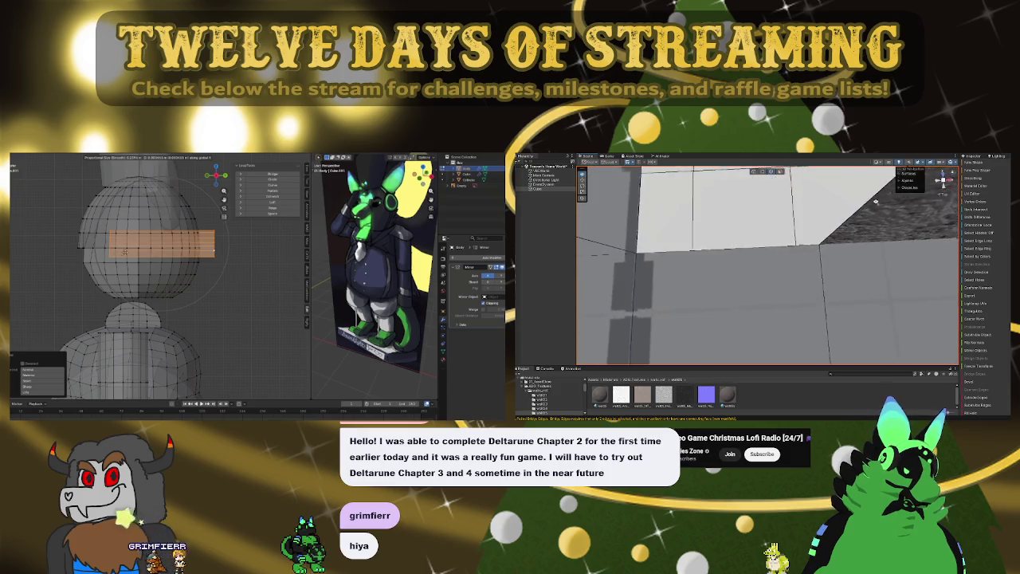
# - Slide the flat bar out past the head and shrink it into a small block beside it
pyautogui.click(876, 202)
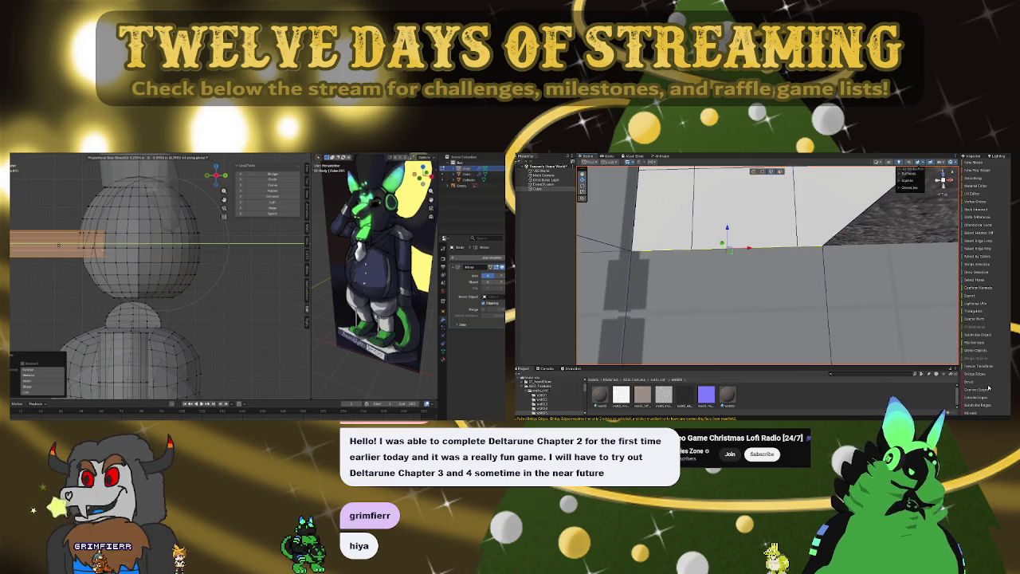
pyautogui.moveTo(880, 329)
pyautogui.mouseDown(button='right')
pyautogui.moveTo(819, 247)
pyautogui.moveTo(948, 233)
pyautogui.moveTo(811, 277)
pyautogui.mouseUp(button='right')
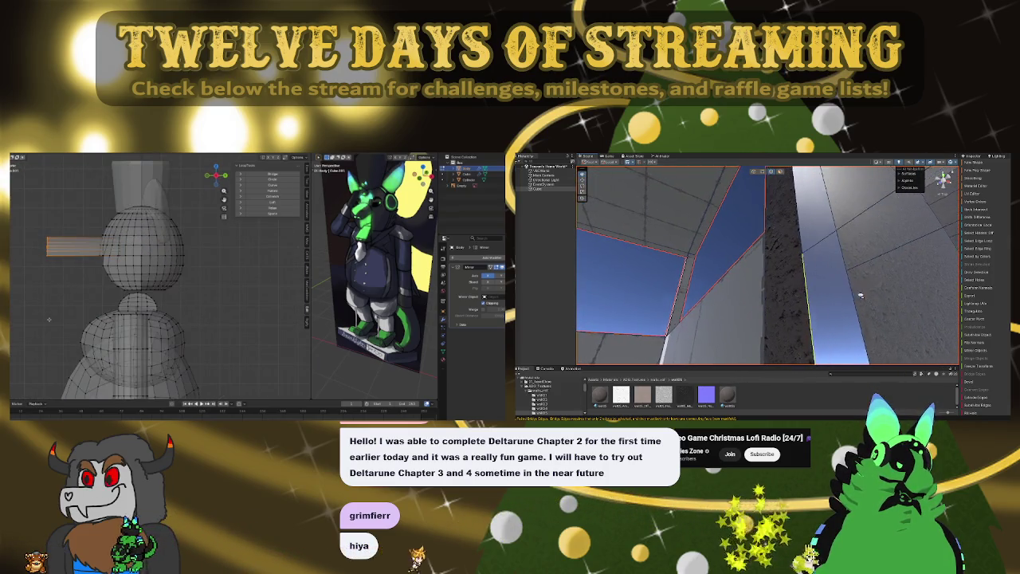
pyautogui.moveTo(811, 275); pyautogui.dragTo(793, 302, button='right')
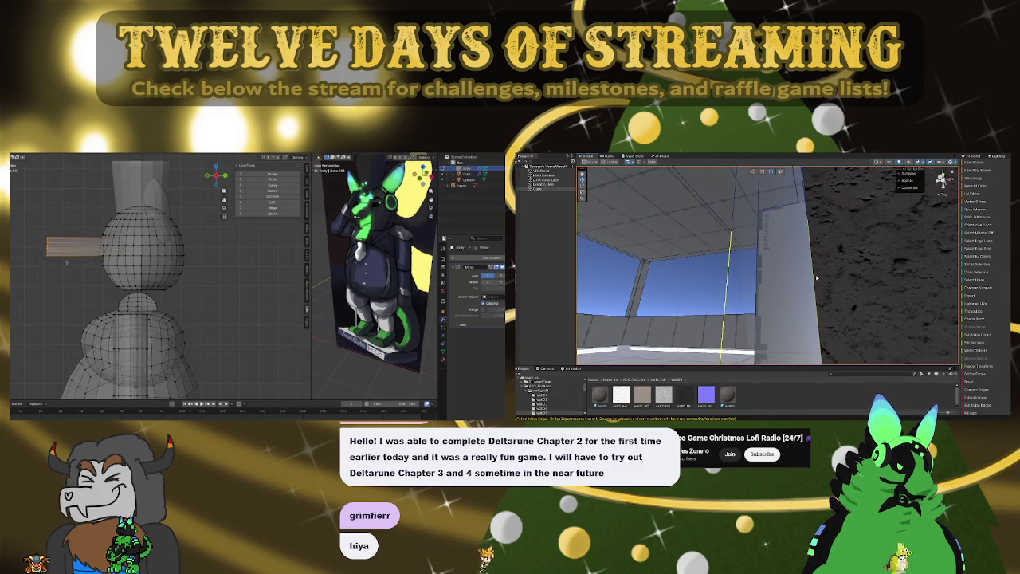
pyautogui.moveTo(823, 296)
pyautogui.mouseDown(button='right')
pyautogui.moveTo(831, 206)
pyautogui.moveTo(772, 172)
pyautogui.moveTo(763, 231)
pyautogui.moveTo(823, 260)
pyautogui.moveTo(830, 298)
pyautogui.mouseUp(button='right')
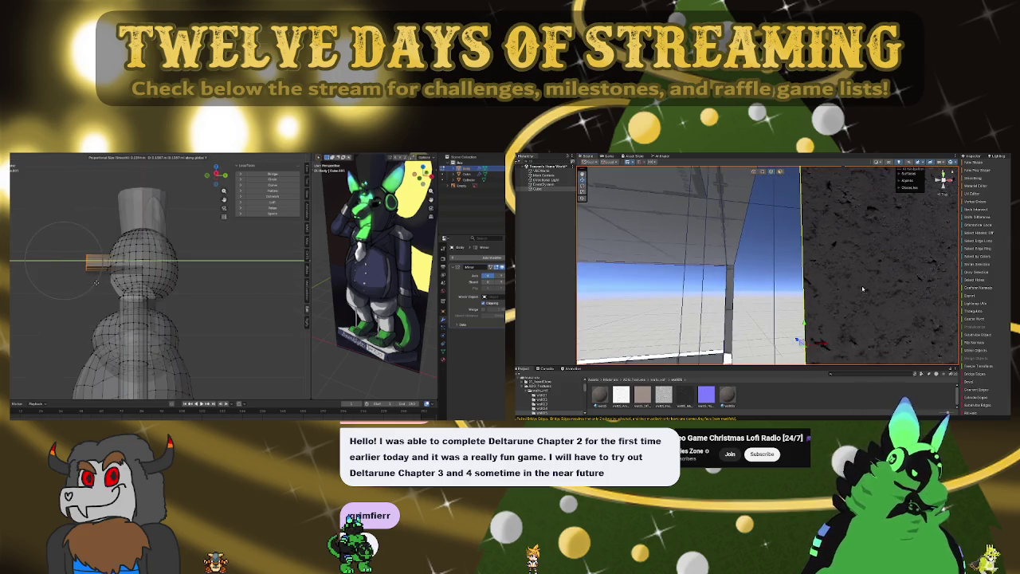
pyautogui.moveTo(866, 291)
pyautogui.mouseDown(button='right')
pyautogui.moveTo(867, 342)
pyautogui.moveTo(636, 270)
pyautogui.moveTo(537, 294)
pyautogui.moveTo(543, 309)
pyautogui.mouseUp(button='right')
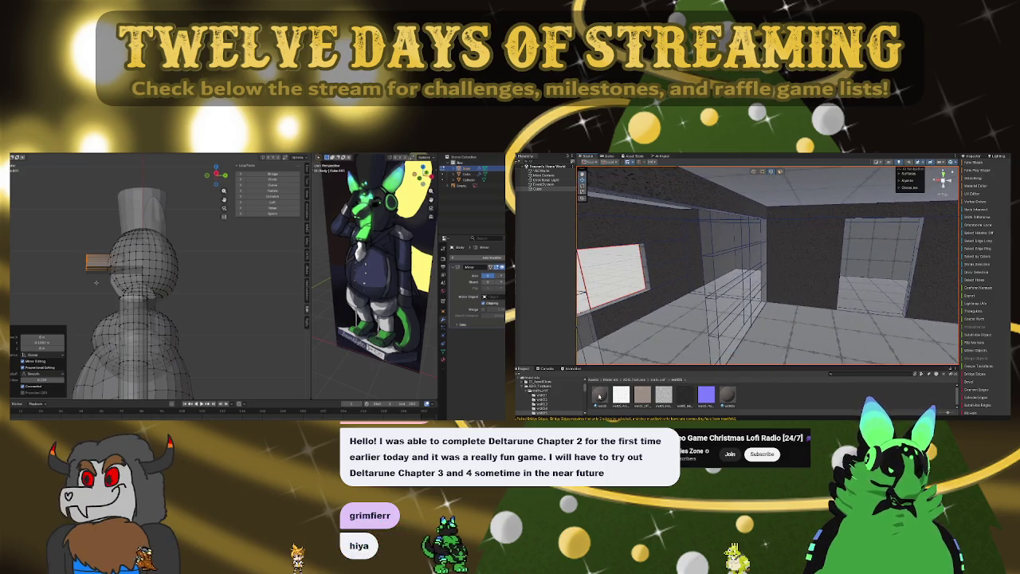
pyautogui.click(684, 396)
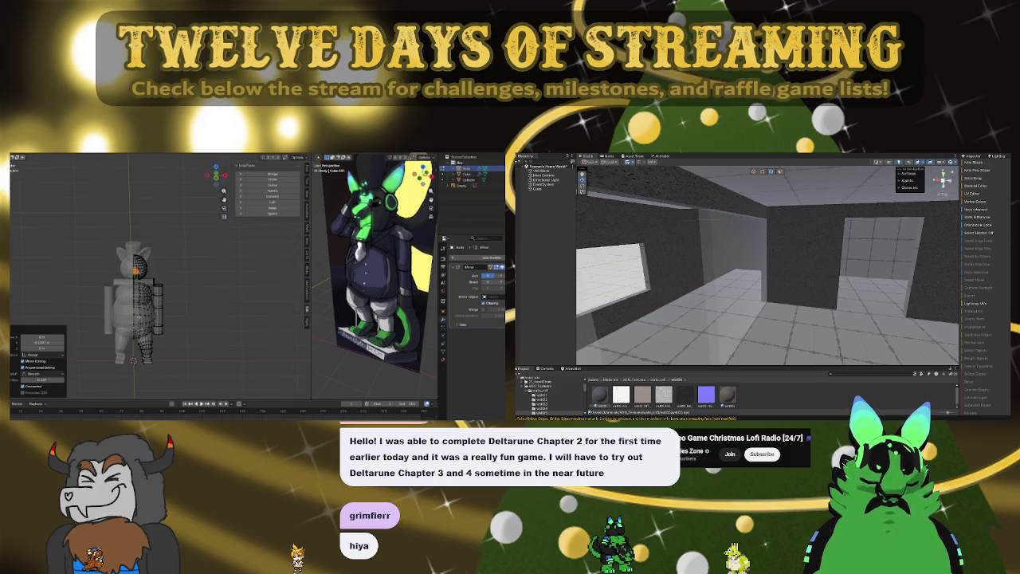
# - Lower the bar onto the body's shoulders and delete its unneeded geometry
pyautogui.moveTo(701, 239)
pyautogui.mouseDown(button='right')
pyautogui.moveTo(727, 239)
pyautogui.moveTo(728, 394)
pyautogui.mouseUp(button='right')
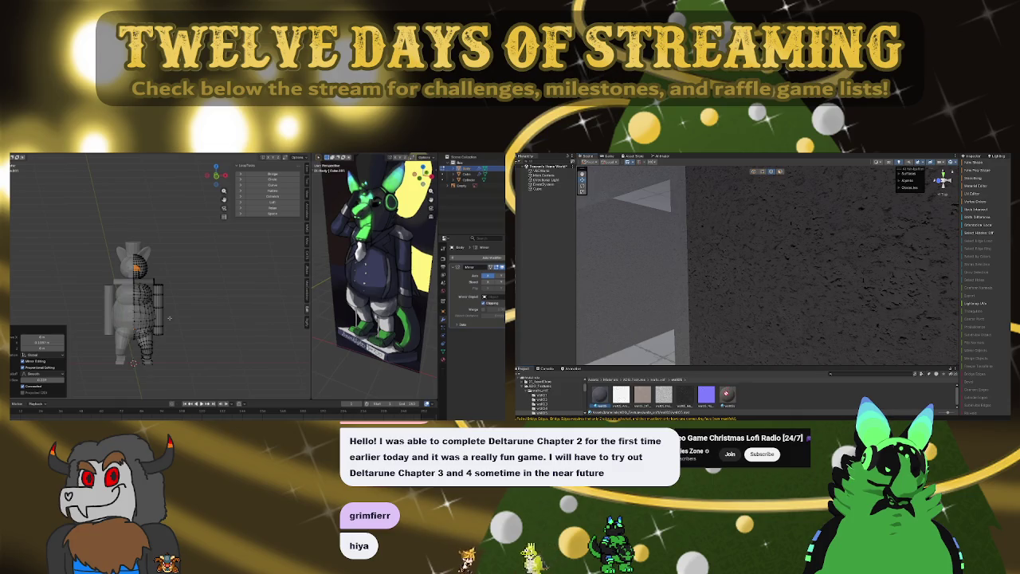
pyautogui.moveTo(727, 358)
pyautogui.mouseDown(button='right')
pyautogui.moveTo(638, 283)
pyautogui.moveTo(785, 260)
pyautogui.moveTo(680, 326)
pyautogui.moveTo(608, 412)
pyautogui.mouseUp(button='right')
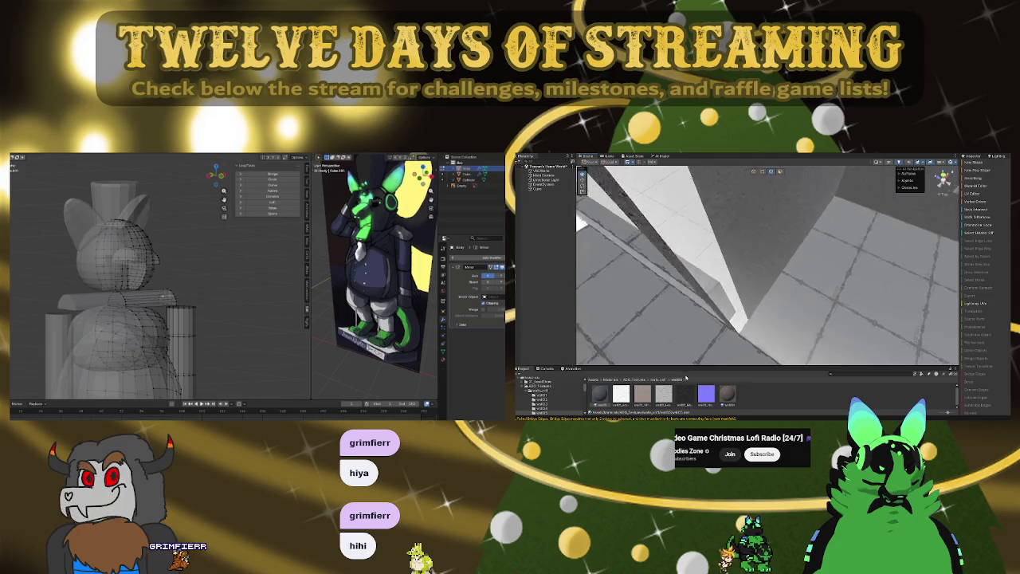
pyautogui.press('x')
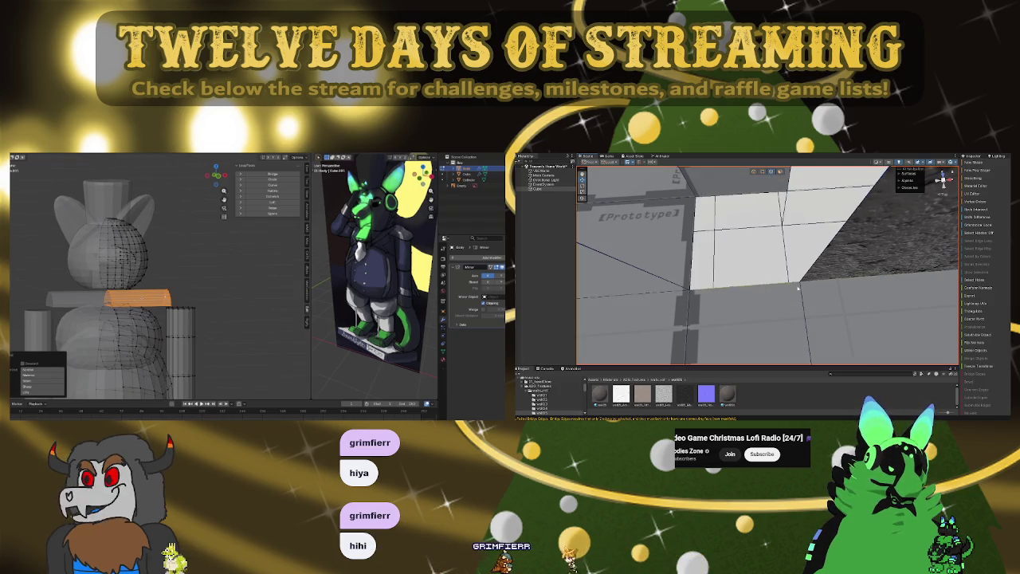
pyautogui.moveTo(782, 288); pyautogui.dragTo(600, 231, button='right')
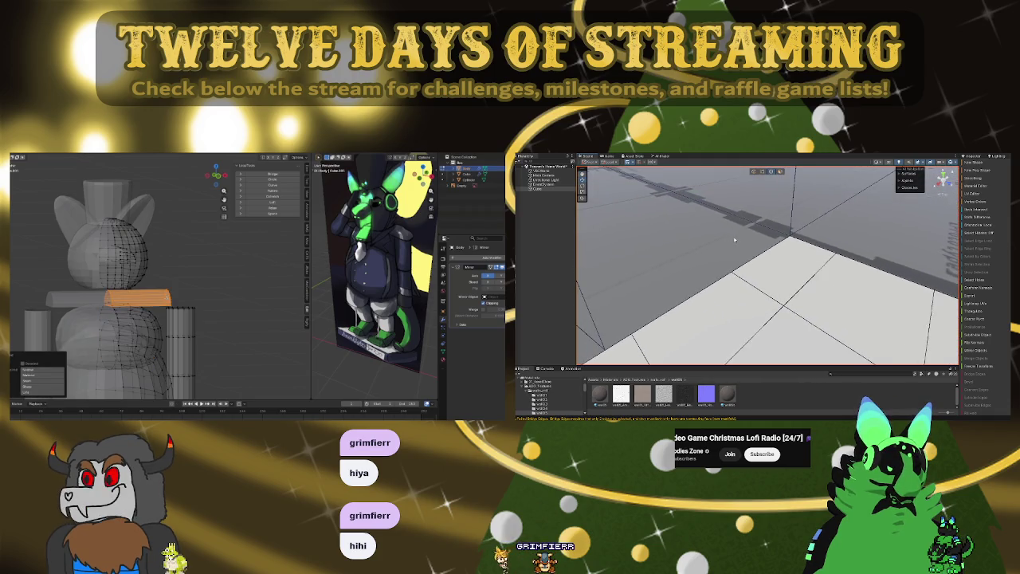
# - Loop-cut and edge-slide the shoulder bar, then delete its middle faces, leaving two stubs
pyautogui.moveTo(769, 255)
pyautogui.mouseDown(button='right')
pyautogui.moveTo(717, 263)
pyautogui.moveTo(729, 299)
pyautogui.moveTo(765, 329)
pyautogui.moveTo(720, 415)
pyautogui.moveTo(724, 398)
pyautogui.moveTo(527, 351)
pyautogui.moveTo(619, 308)
pyautogui.moveTo(604, 246)
pyautogui.mouseUp(button='right')
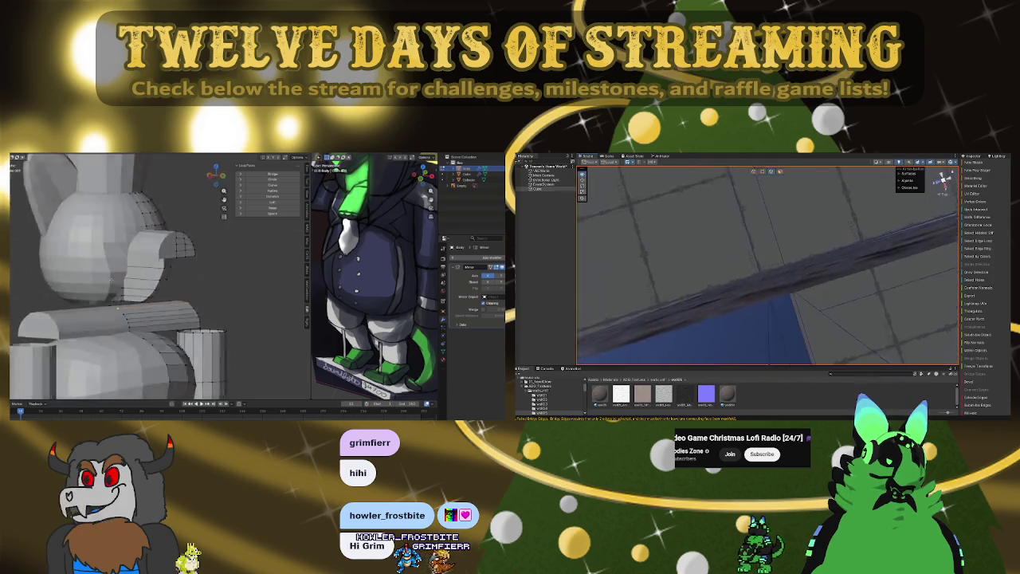
pyautogui.moveTo(604, 246); pyautogui.dragTo(819, 261, button='right')
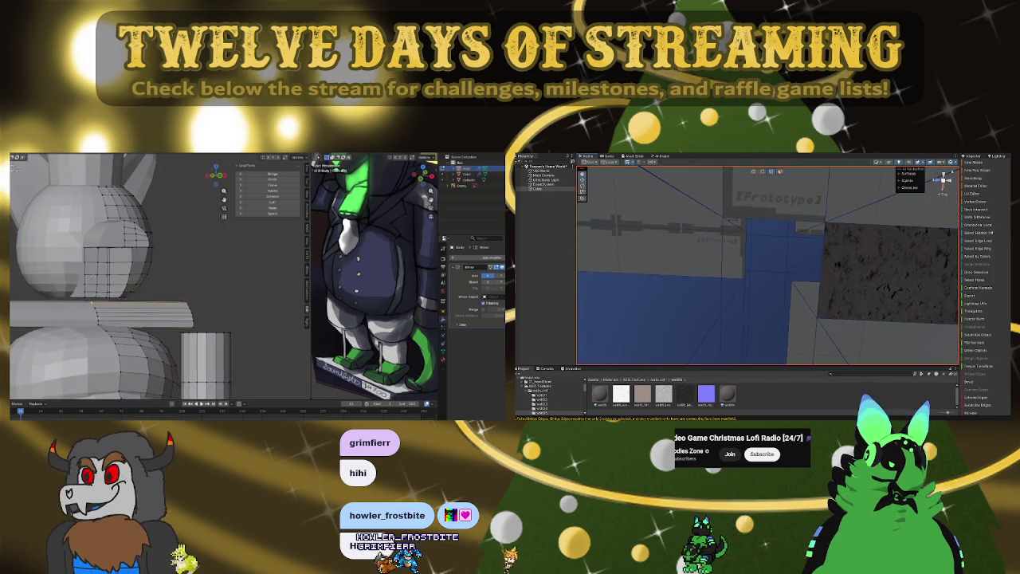
pyautogui.click(820, 263)
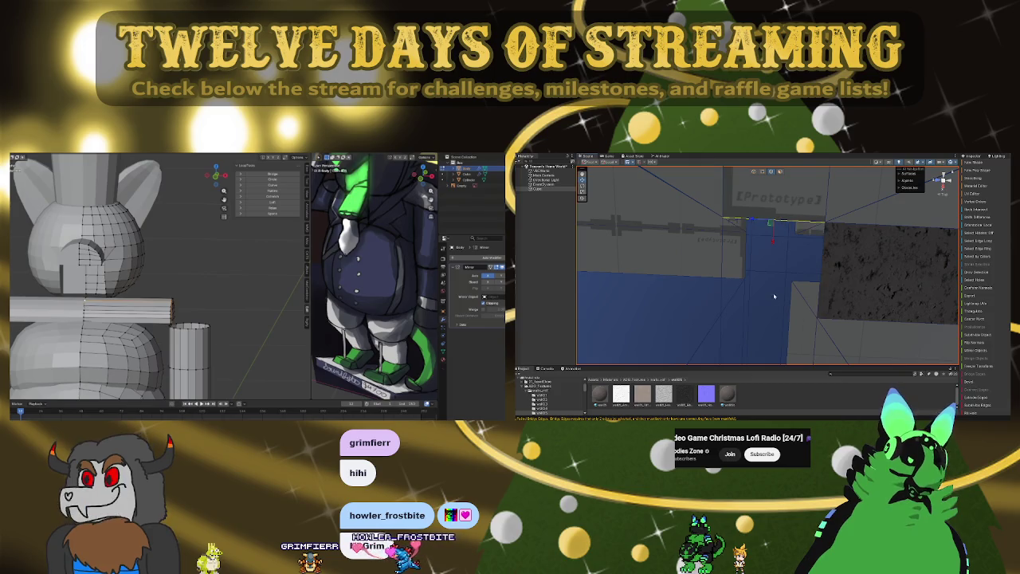
pyautogui.moveTo(810, 298); pyautogui.dragTo(736, 306, button='right')
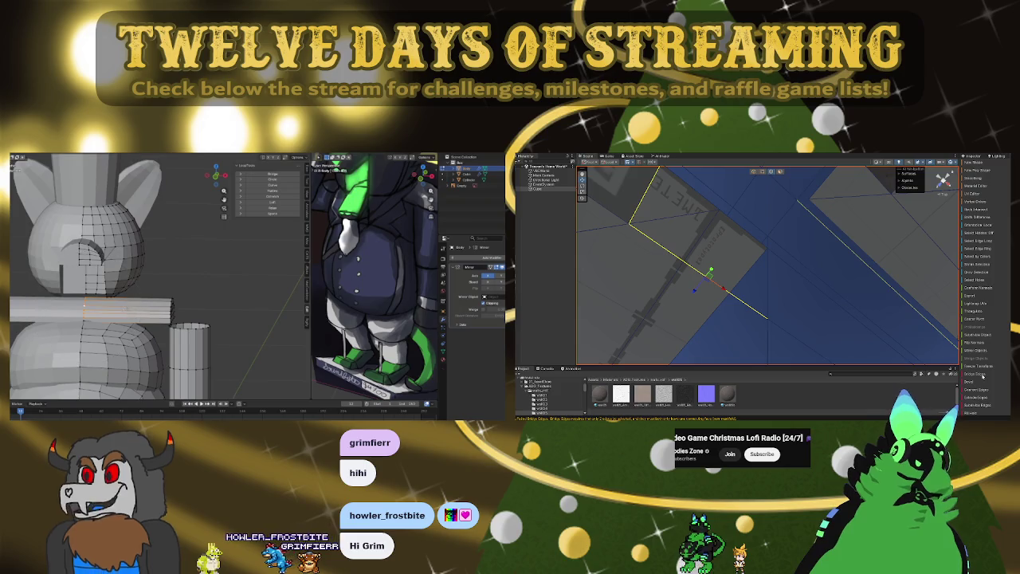
pyautogui.moveTo(856, 313)
pyautogui.mouseDown(button='right')
pyautogui.moveTo(898, 395)
pyautogui.moveTo(803, 160)
pyautogui.moveTo(813, 191)
pyautogui.mouseUp(button='right')
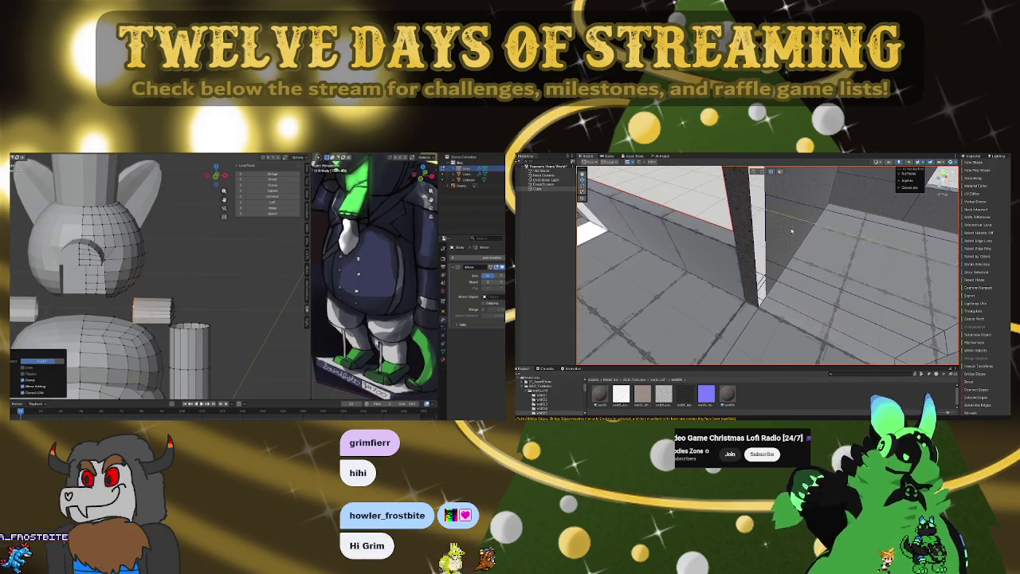
pyautogui.moveTo(797, 215)
pyautogui.mouseDown(button='right')
pyautogui.moveTo(797, 239)
pyautogui.moveTo(691, 291)
pyautogui.mouseUp(button='right')
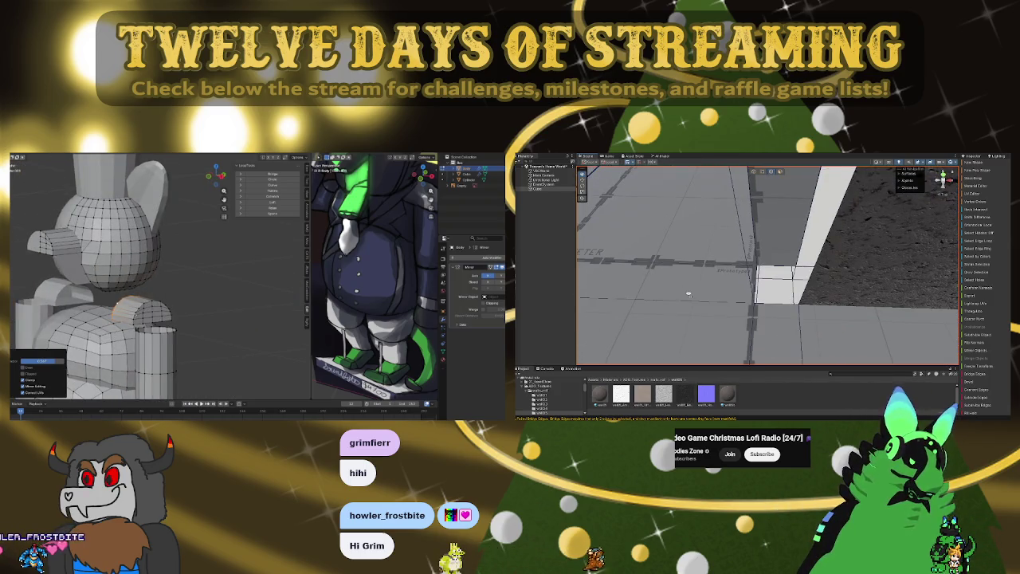
pyautogui.moveTo(689, 294); pyautogui.dragTo(795, 257, button='right')
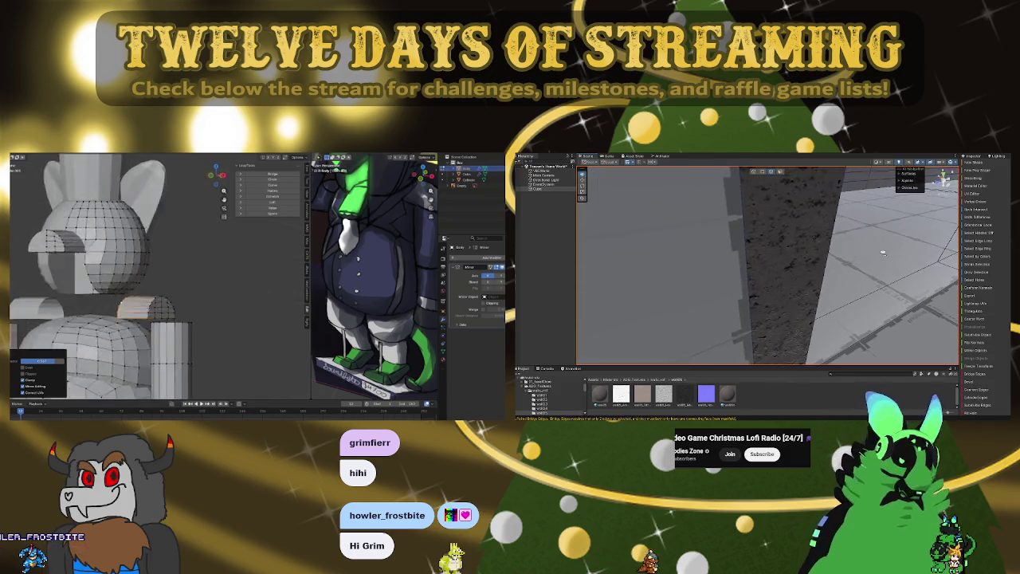
pyautogui.moveTo(795, 257)
pyautogui.mouseDown(button='right')
pyautogui.moveTo(786, 243)
pyautogui.moveTo(806, 239)
pyautogui.moveTo(774, 248)
pyautogui.mouseUp(button='right')
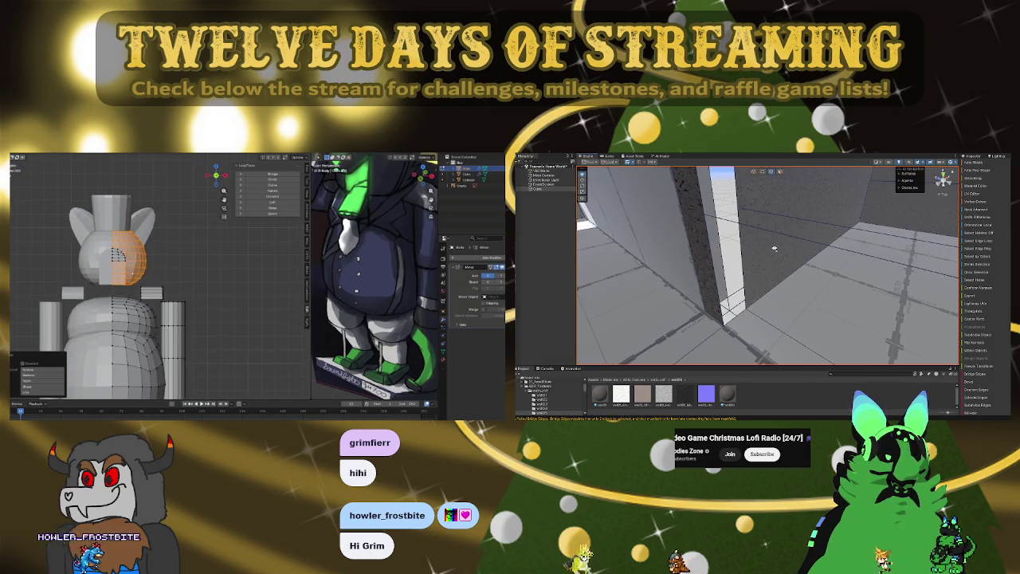
# - Extrude the head's front faces into a boxy muzzle and return to Object Mode
pyautogui.moveTo(773, 248)
pyautogui.mouseDown(button='right')
pyautogui.moveTo(732, 274)
pyautogui.moveTo(764, 295)
pyautogui.moveTo(766, 285)
pyautogui.mouseUp(button='right')
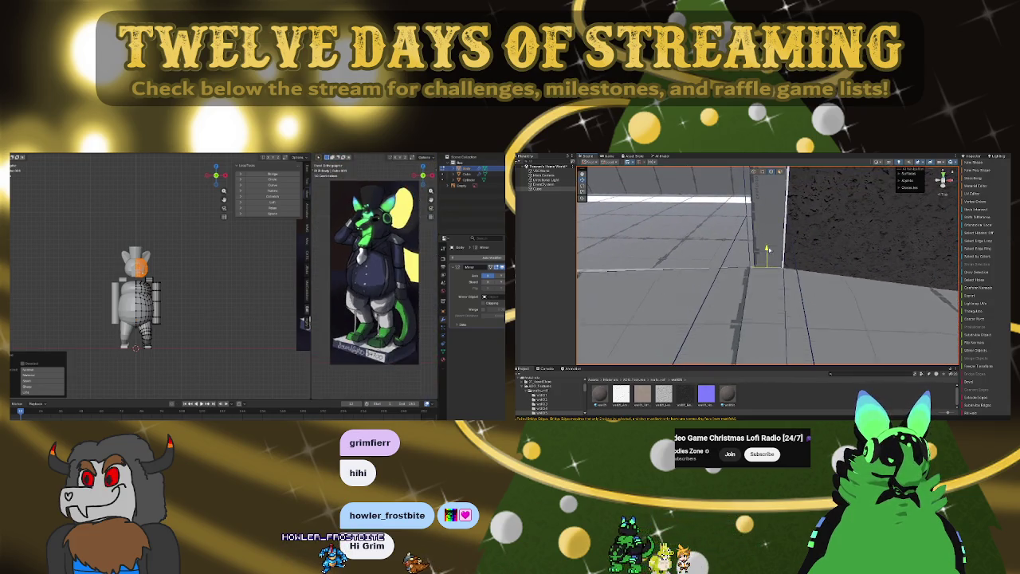
pyautogui.moveTo(827, 217)
pyautogui.mouseDown(button='right')
pyautogui.moveTo(803, 256)
pyautogui.moveTo(807, 227)
pyautogui.mouseUp(button='right')
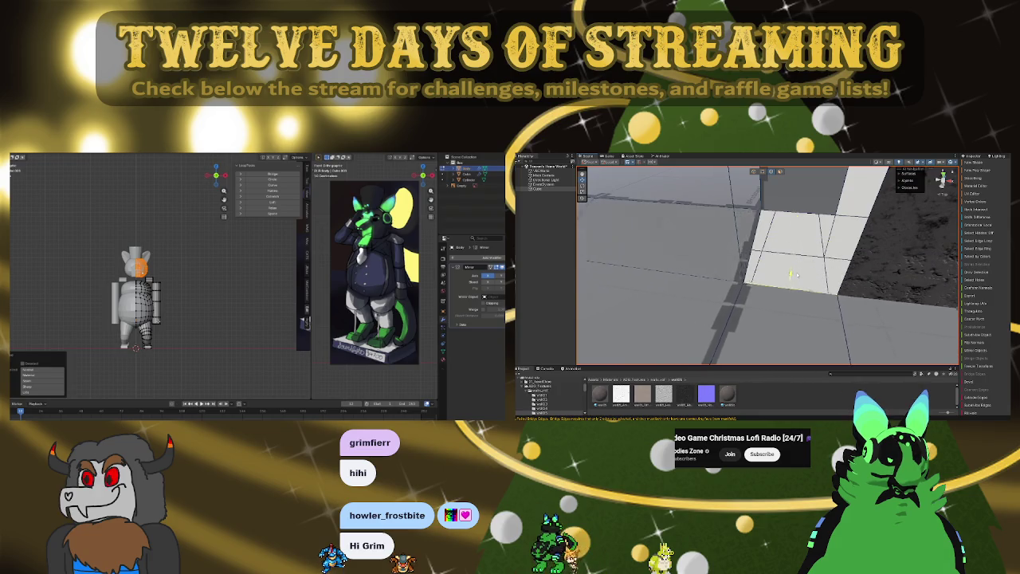
pyautogui.moveTo(795, 335)
pyautogui.mouseDown(button='right')
pyautogui.moveTo(877, 231)
pyautogui.moveTo(910, 234)
pyautogui.moveTo(761, 237)
pyautogui.mouseUp(button='right')
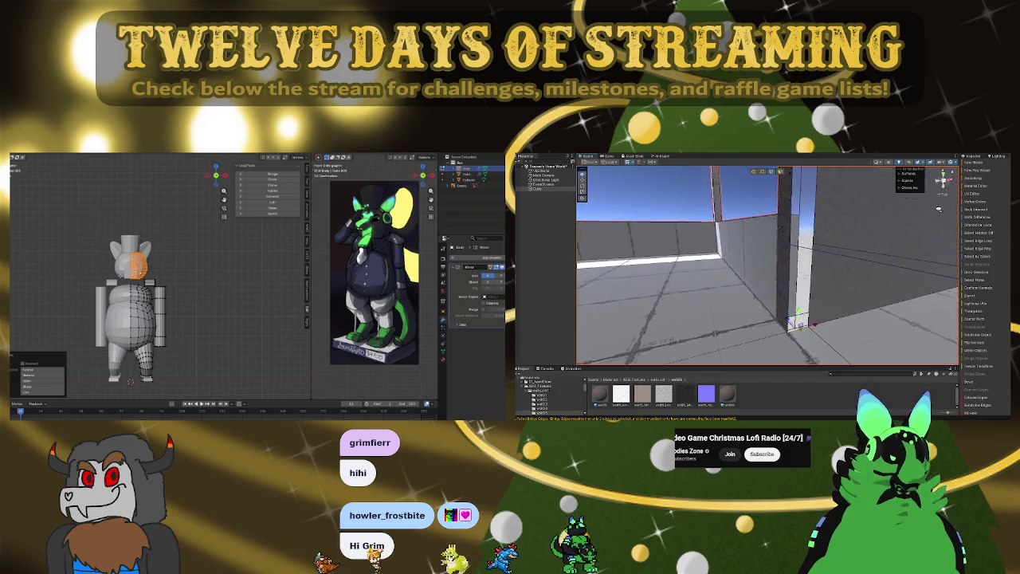
pyautogui.moveTo(976, 202)
pyautogui.mouseDown(button='right')
pyautogui.moveTo(842, 221)
pyautogui.moveTo(866, 193)
pyautogui.moveTo(813, 255)
pyautogui.moveTo(783, 322)
pyautogui.mouseUp(button='right')
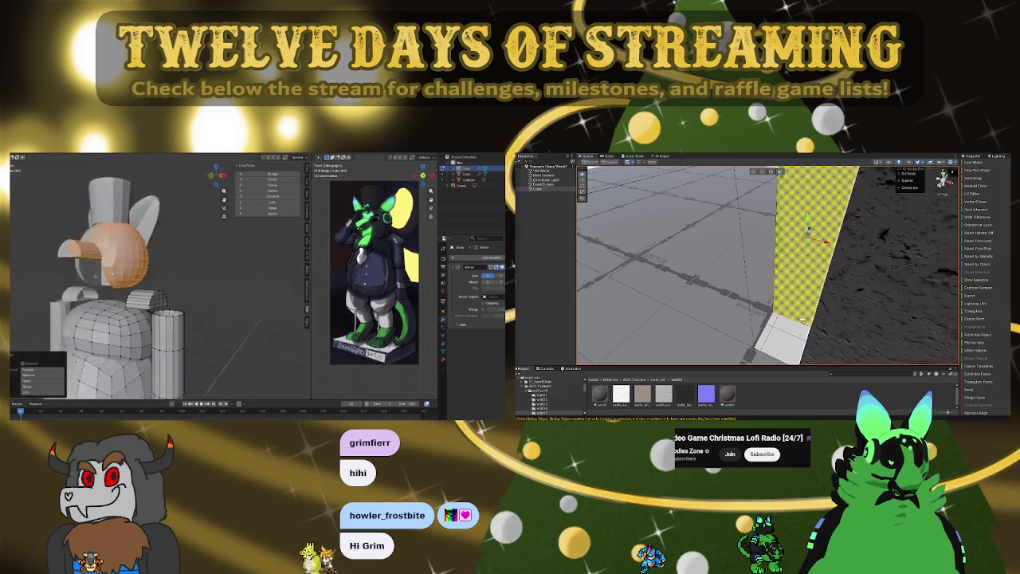
pyautogui.moveTo(783, 322); pyautogui.dragTo(796, 303, button='right')
pyautogui.moveTo(810, 231)
pyautogui.mouseDown(button='right')
pyautogui.moveTo(901, 198)
pyautogui.moveTo(774, 243)
pyautogui.moveTo(738, 212)
pyautogui.moveTo(714, 342)
pyautogui.mouseUp(button='right')
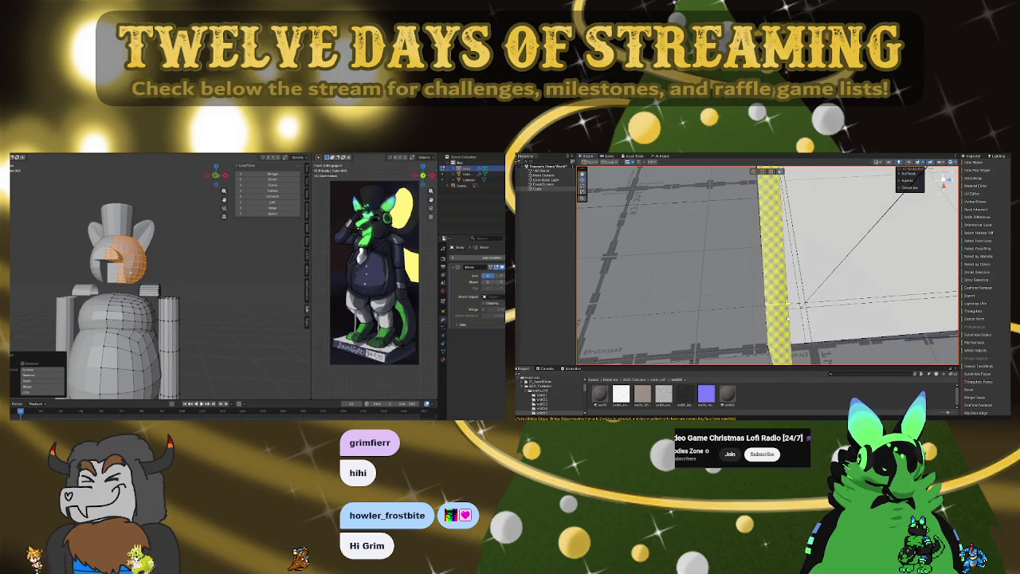
pyautogui.moveTo(836, 300)
pyautogui.mouseDown(button='right')
pyautogui.moveTo(893, 251)
pyautogui.moveTo(791, 268)
pyautogui.moveTo(900, 235)
pyautogui.moveTo(877, 242)
pyautogui.mouseUp(button='right')
pyautogui.moveTo(810, 342)
pyautogui.mouseDown(button='right')
pyautogui.moveTo(744, 309)
pyautogui.moveTo(707, 311)
pyautogui.mouseUp(button='right')
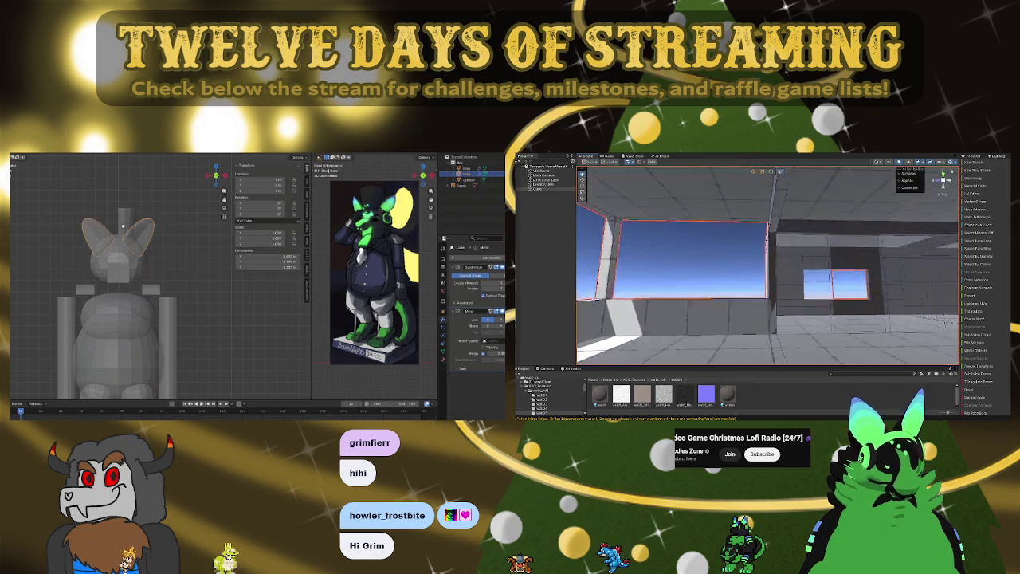
# - Add a cylinder and stretch it into a tall top hat on the head
pyautogui.moveTo(717, 263); pyautogui.dragTo(712, 224, button='right')
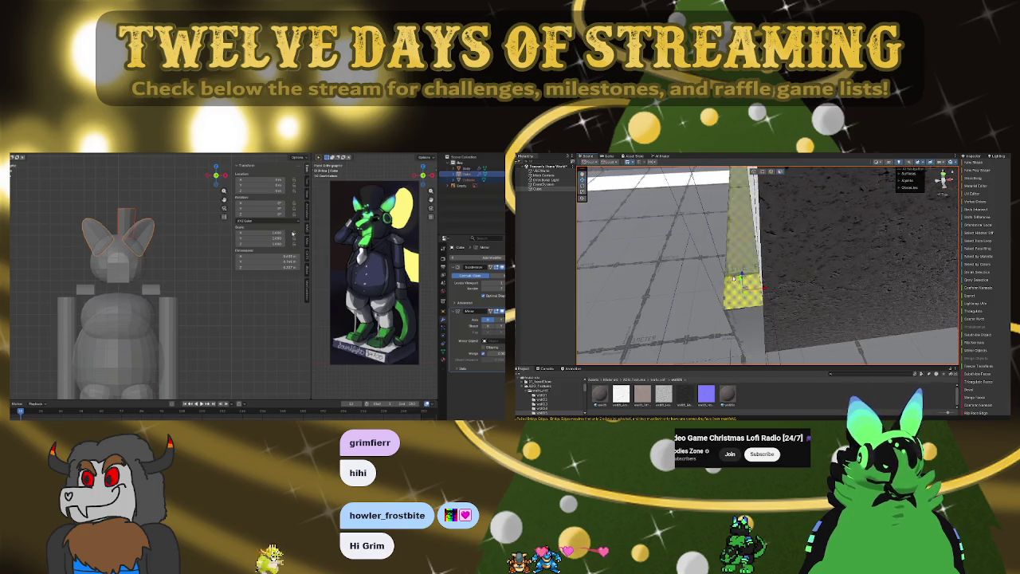
pyautogui.moveTo(752, 218)
pyautogui.mouseDown(button='right')
pyautogui.moveTo(804, 284)
pyautogui.moveTo(838, 224)
pyautogui.mouseUp(button='right')
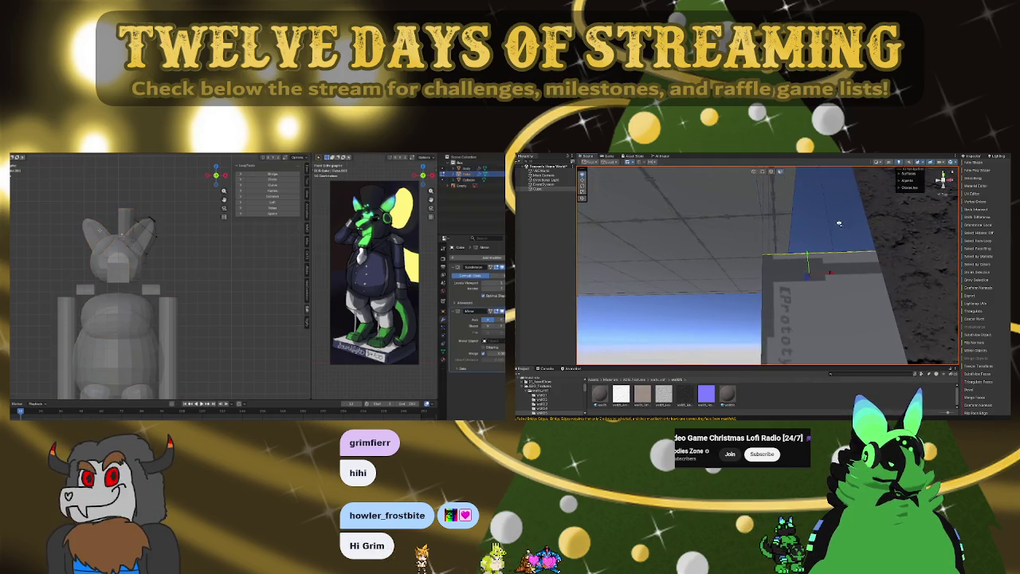
pyautogui.moveTo(806, 163)
pyautogui.mouseDown(button='right')
pyautogui.moveTo(808, 345)
pyautogui.moveTo(808, 271)
pyautogui.mouseUp(button='right')
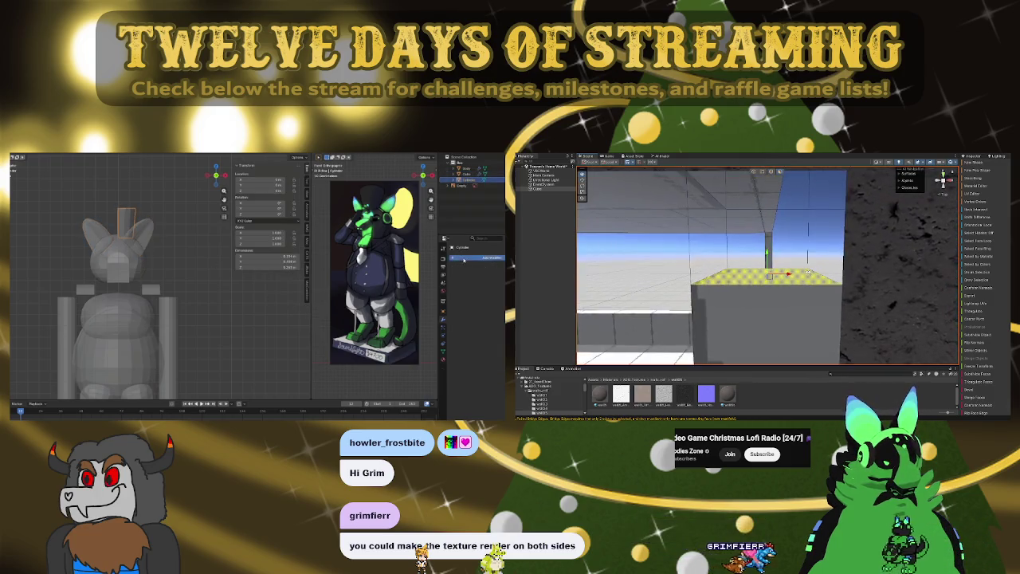
pyautogui.moveTo(768, 256); pyautogui.dragTo(777, 190)
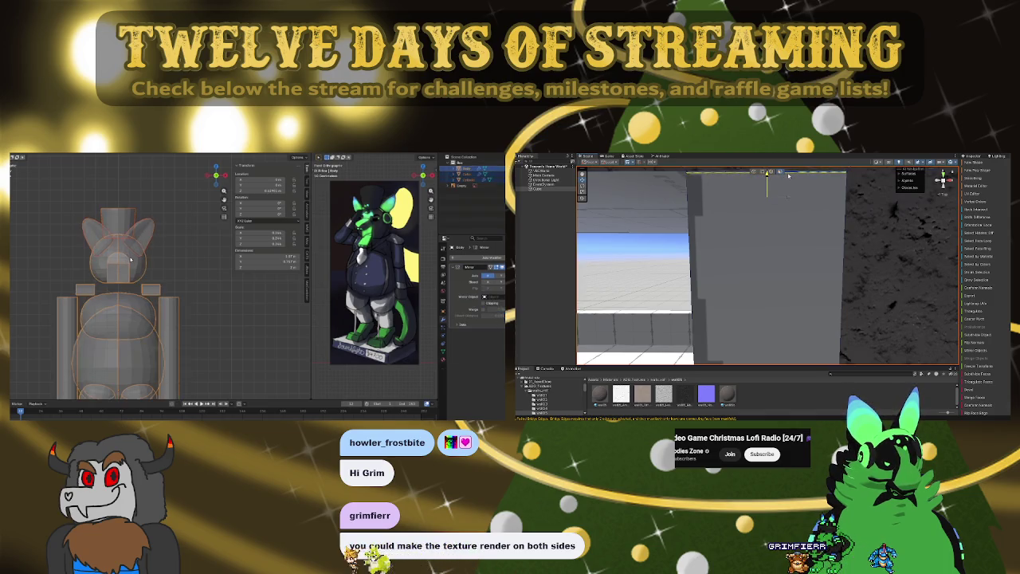
pyautogui.moveTo(784, 259)
pyautogui.mouseDown(button='right')
pyautogui.moveTo(896, 327)
pyautogui.moveTo(772, 287)
pyautogui.mouseUp(button='right')
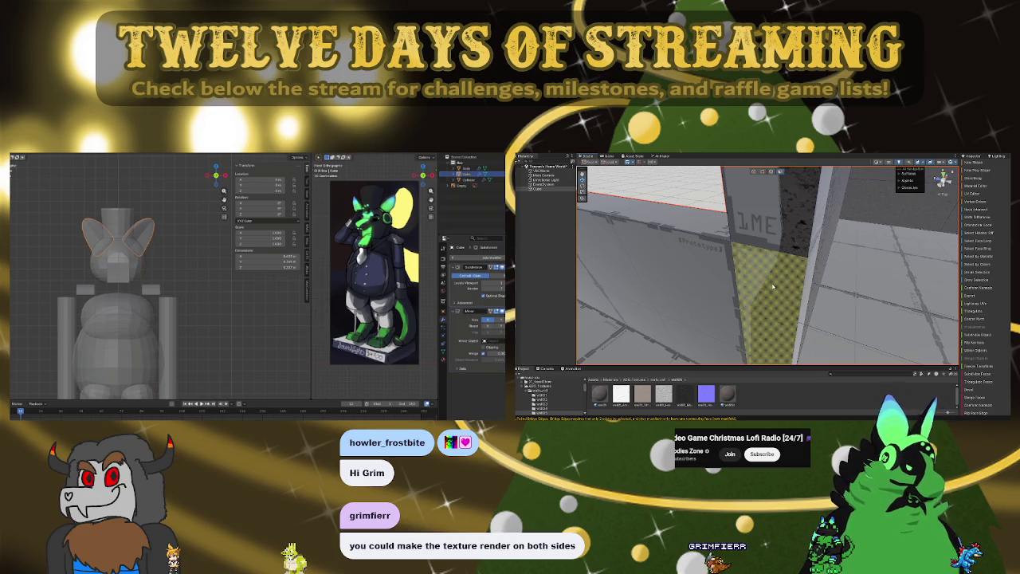
# - Move the ears' Mirror modifier above Subdivision Surface in the modifier stack
pyautogui.moveTo(501, 311); pyautogui.dragTo(501, 259)
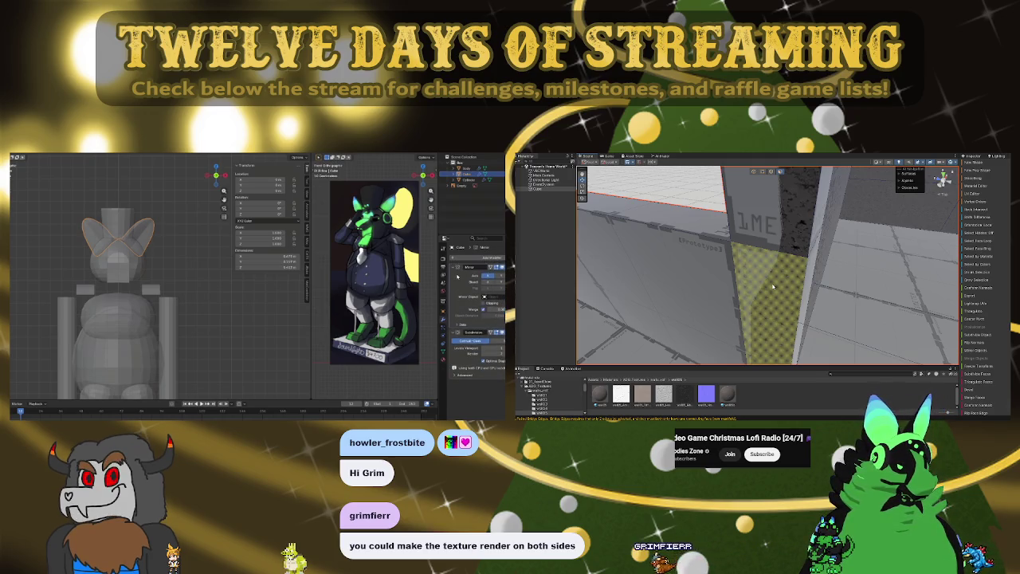
pyautogui.moveTo(835, 274)
pyautogui.mouseDown(button='right')
pyautogui.moveTo(743, 298)
pyautogui.moveTo(825, 279)
pyautogui.moveTo(793, 296)
pyautogui.mouseUp(button='right')
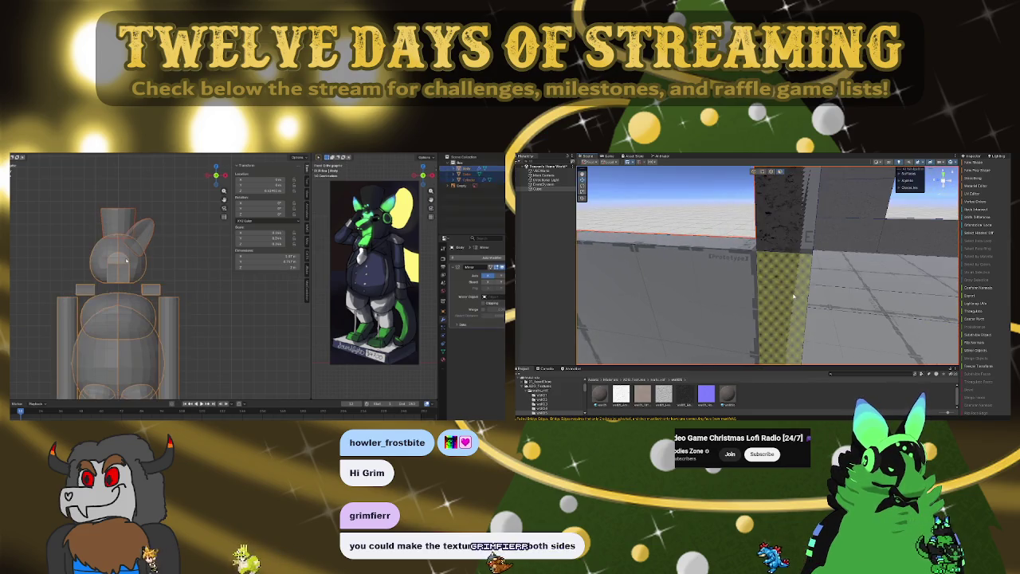
pyautogui.moveTo(798, 296)
pyautogui.mouseDown(button='right')
pyautogui.moveTo(864, 227)
pyautogui.moveTo(836, 263)
pyautogui.mouseUp(button='right')
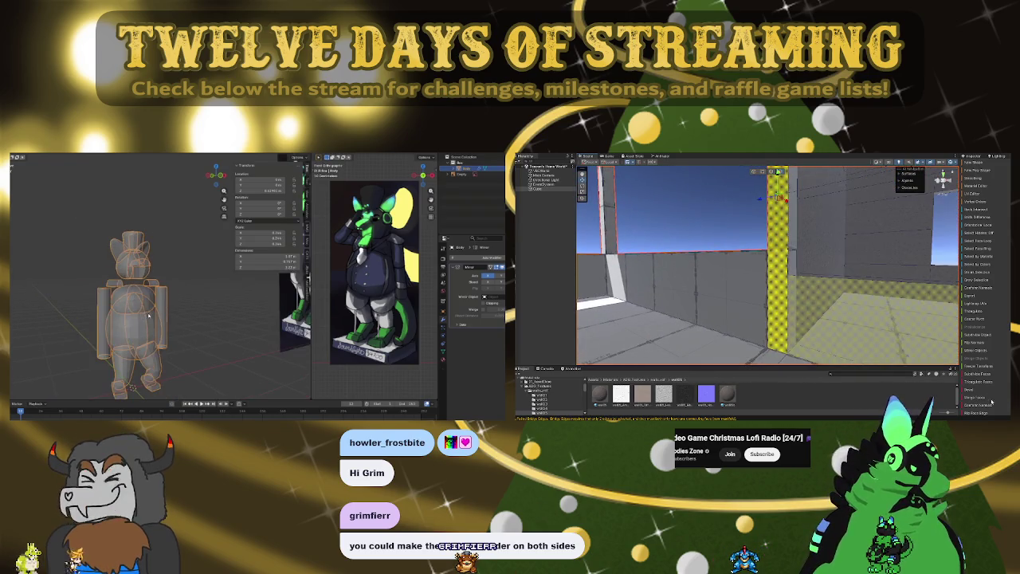
pyautogui.moveTo(836, 263)
pyautogui.mouseDown(button='right')
pyautogui.moveTo(763, 233)
pyautogui.moveTo(844, 317)
pyautogui.moveTo(816, 278)
pyautogui.moveTo(804, 312)
pyautogui.moveTo(610, 279)
pyautogui.moveTo(815, 228)
pyautogui.mouseUp(button='right')
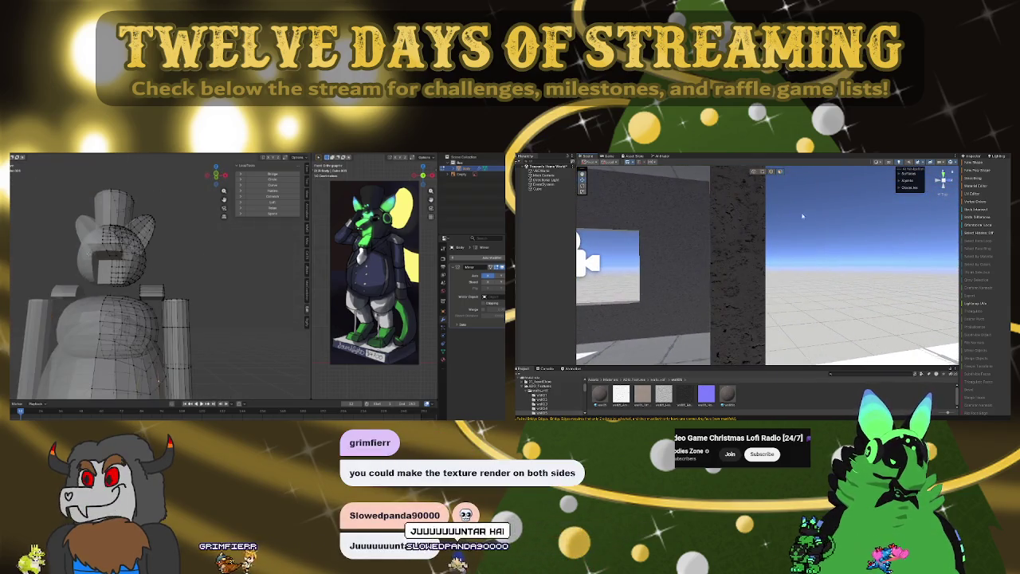
pyautogui.moveTo(90, 255); pyautogui.dragTo(139, 309, button='middle')
pyautogui.moveTo(815, 228)
pyautogui.mouseDown(button='right')
pyautogui.moveTo(843, 364)
pyautogui.moveTo(818, 170)
pyautogui.mouseUp(button='right')
pyautogui.scroll(5, 139, 309)
pyautogui.scroll(-5, 151, 299)
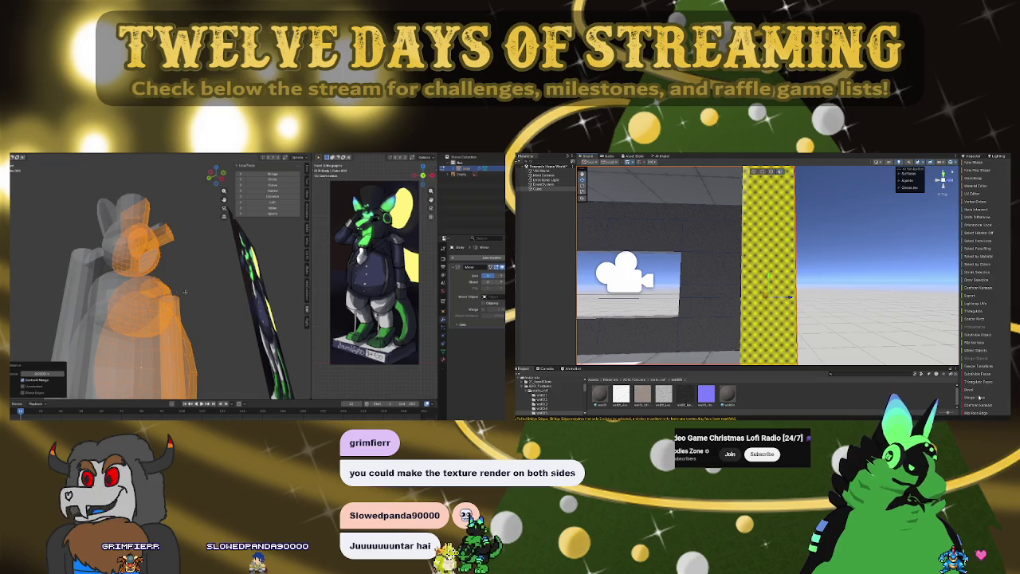
pyautogui.moveTo(763, 295)
pyautogui.mouseDown(button='right')
pyautogui.moveTo(812, 270)
pyautogui.moveTo(772, 271)
pyautogui.mouseUp(button='right')
pyautogui.scroll(3, 139, 310)
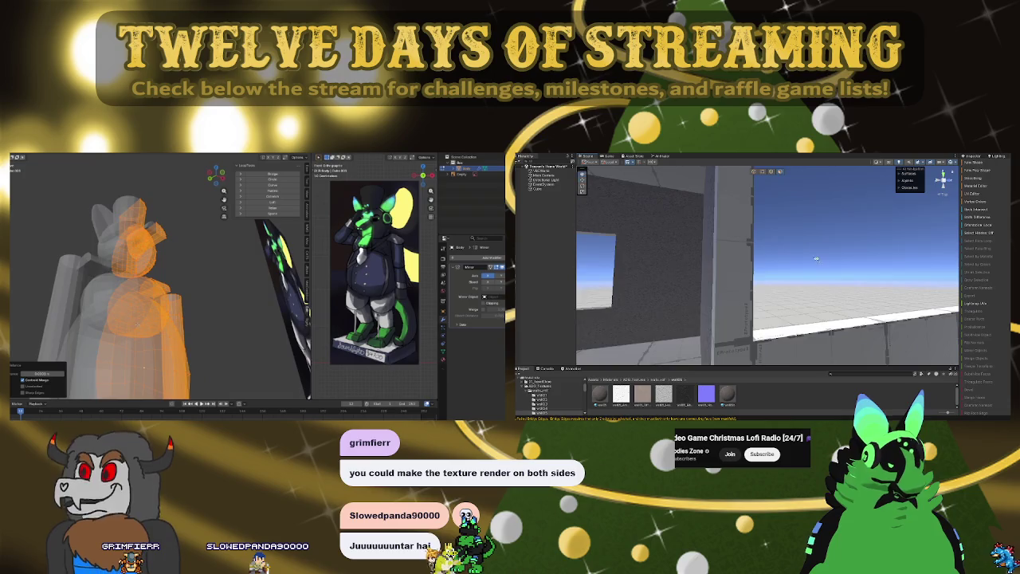
pyautogui.moveTo(786, 224)
pyautogui.mouseDown(button='right')
pyautogui.moveTo(786, 242)
pyautogui.moveTo(816, 214)
pyautogui.moveTo(814, 241)
pyautogui.mouseUp(button='right')
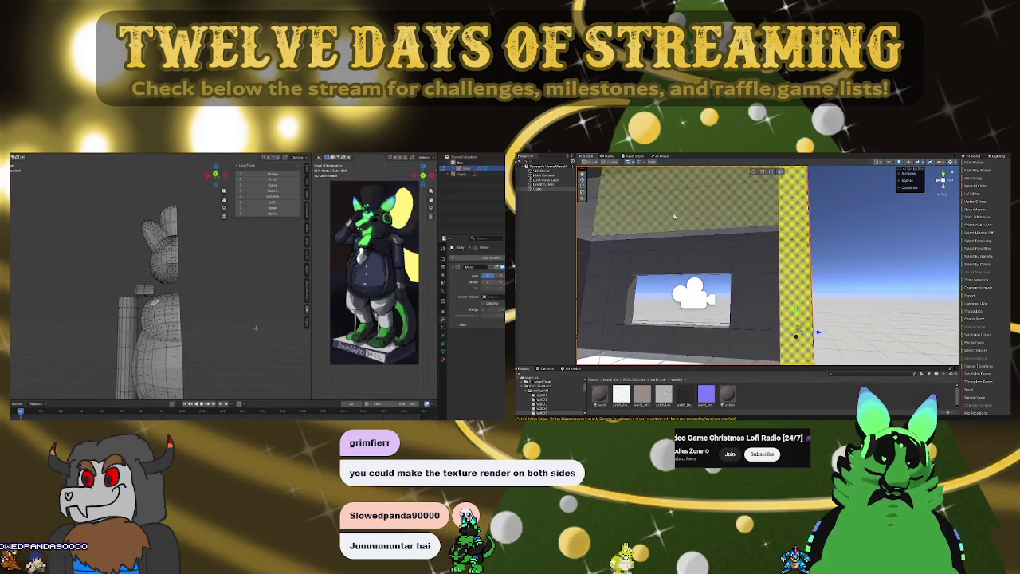
pyautogui.moveTo(659, 216); pyautogui.dragTo(662, 219, button='right')
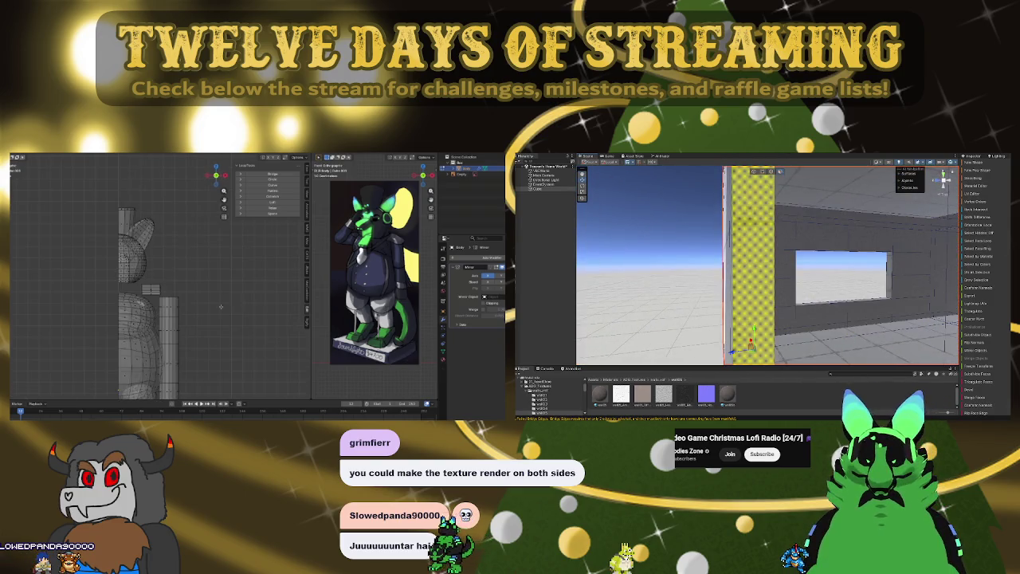
pyautogui.scroll(-2, 221, 306)
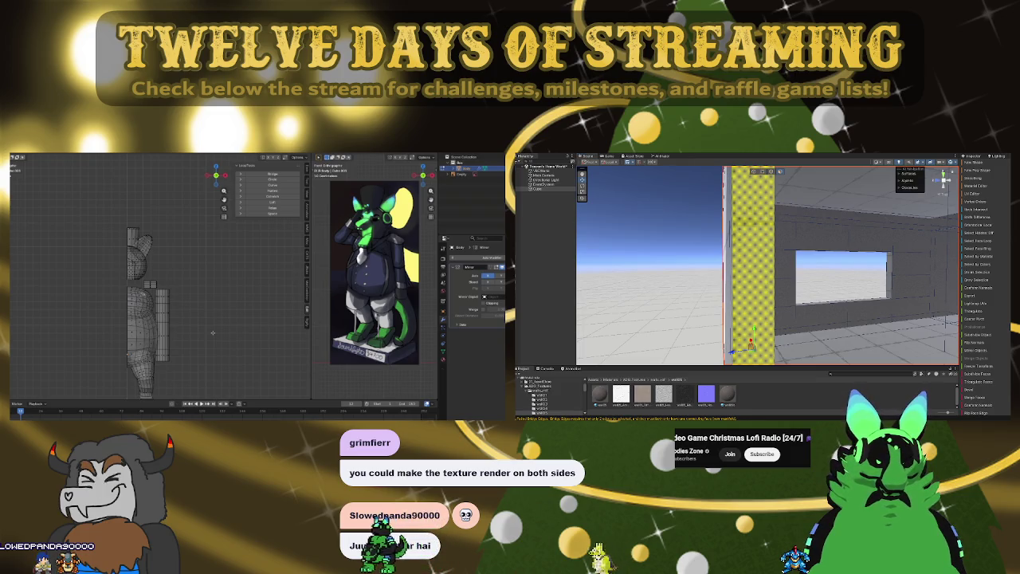
pyautogui.moveTo(701, 239); pyautogui.dragTo(692, 239, button='right')
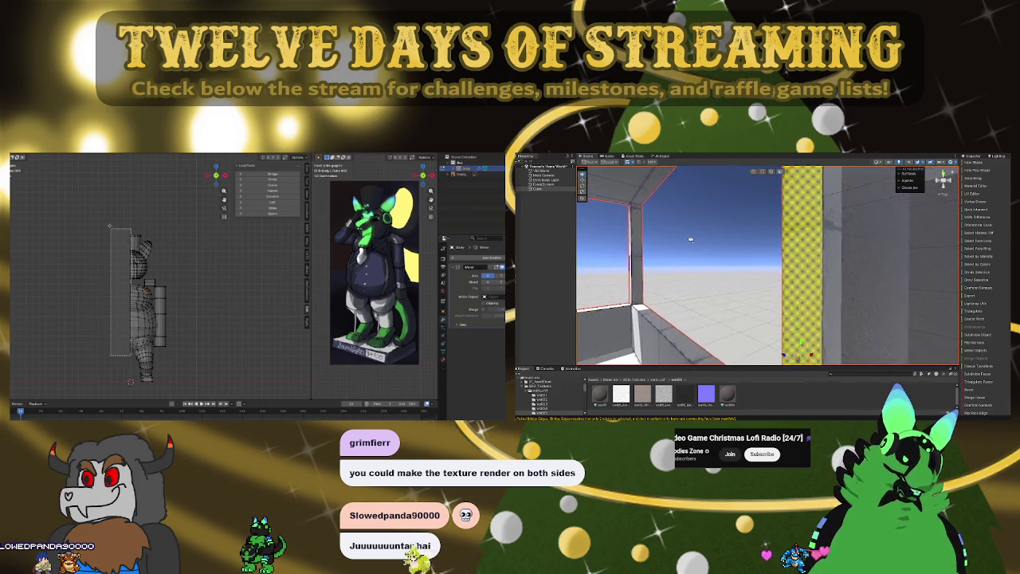
pyautogui.moveTo(814, 253)
pyautogui.mouseDown(button='right')
pyautogui.moveTo(651, 259)
pyautogui.moveTo(807, 252)
pyautogui.mouseUp(button='right')
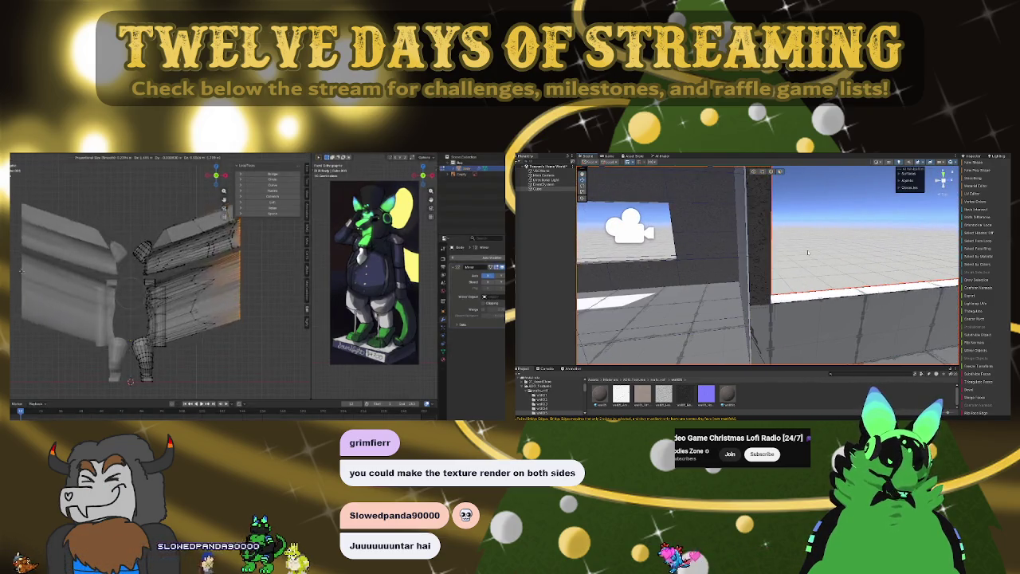
pyautogui.press('Escape')
pyautogui.moveTo(956, 227); pyautogui.dragTo(928, 236, button='right')
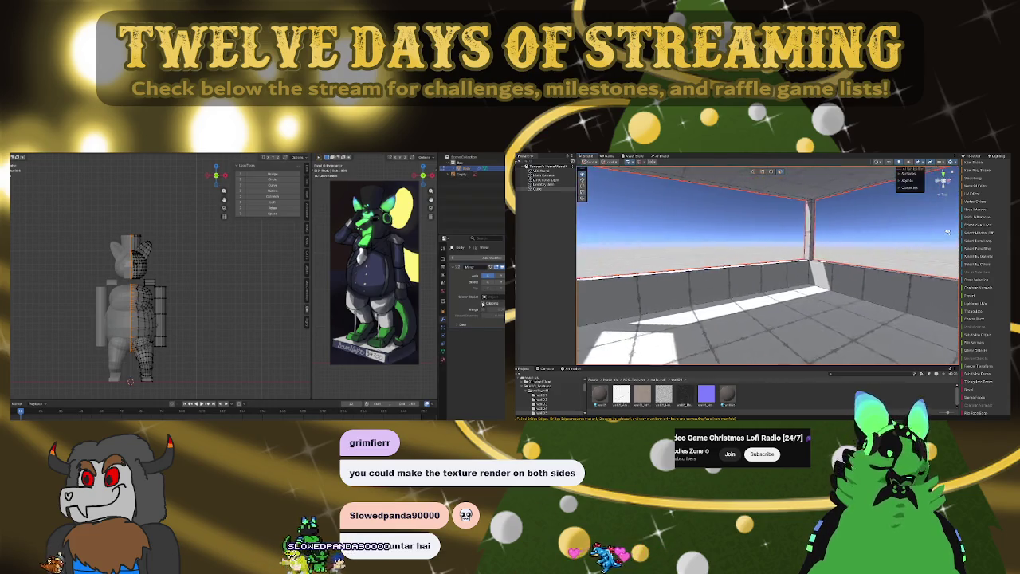
pyautogui.click(894, 262)
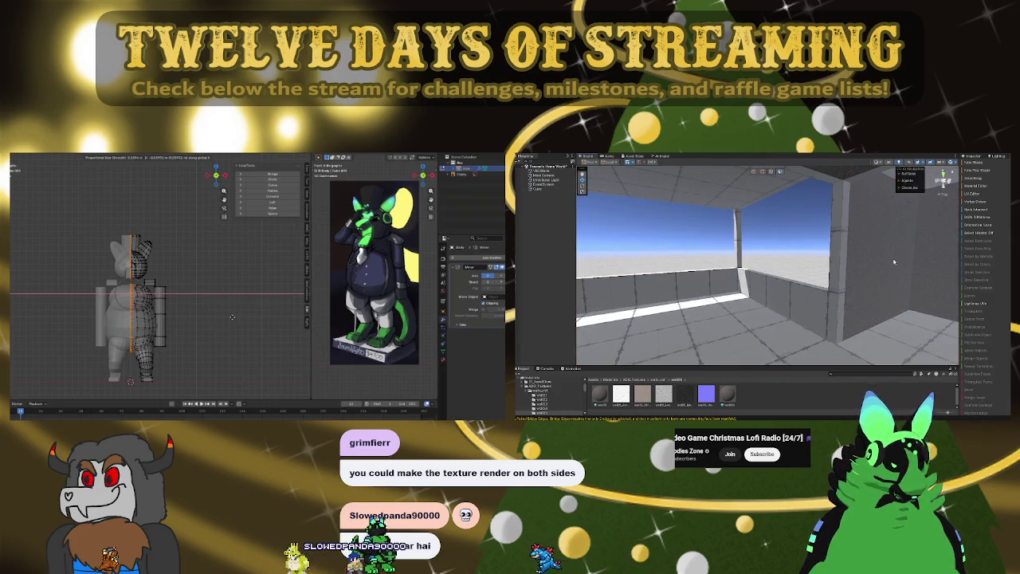
pyautogui.click(813, 266)
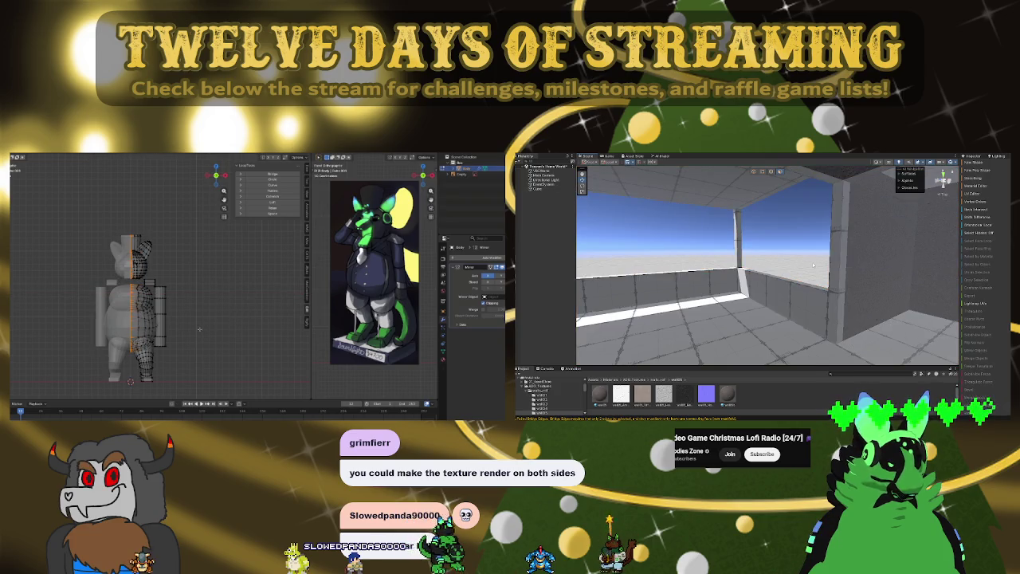
pyautogui.click(812, 265)
pyautogui.moveTo(814, 264); pyautogui.dragTo(804, 237, button='right')
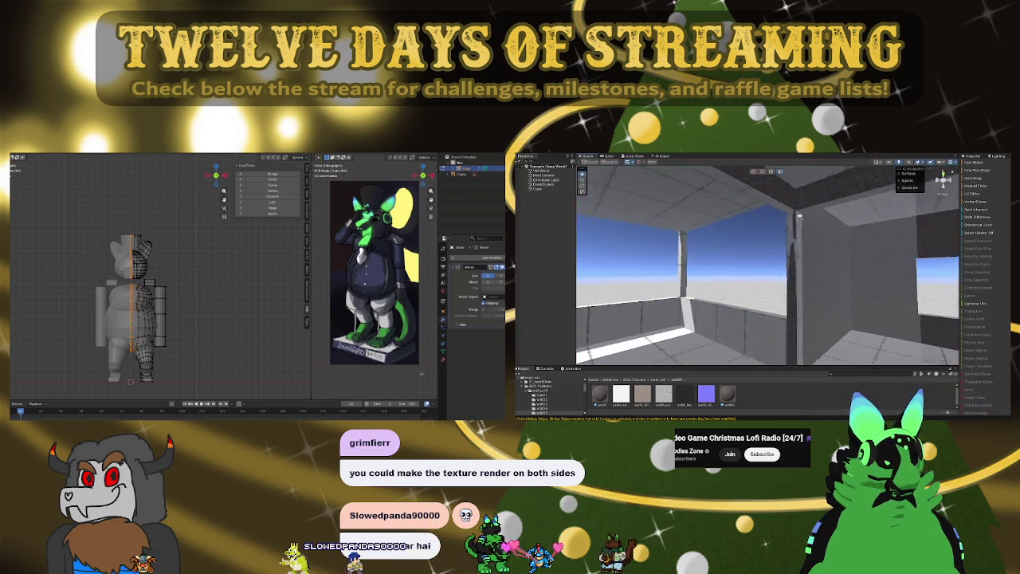
pyautogui.click(804, 237)
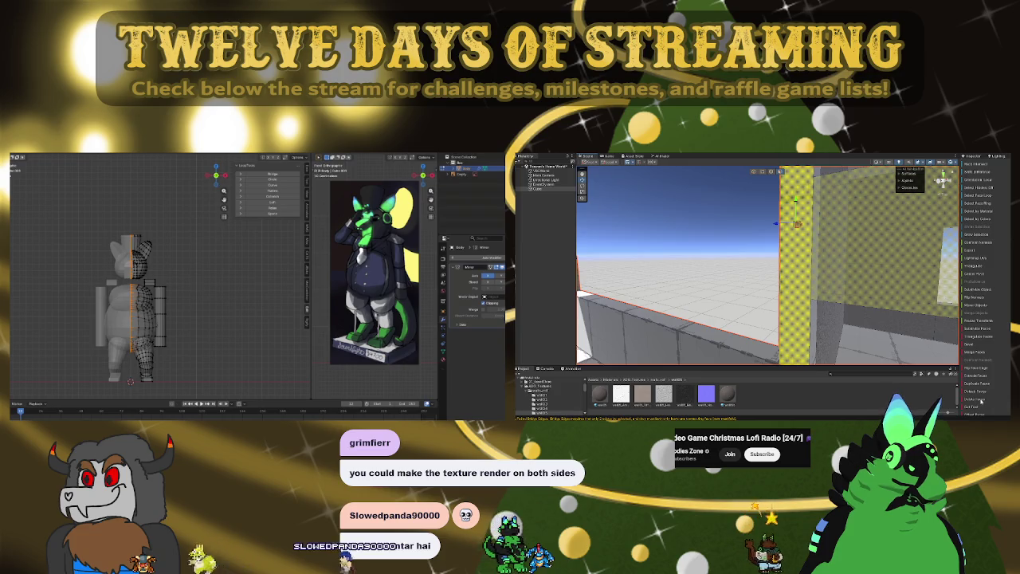
pyautogui.moveTo(803, 237)
pyautogui.mouseDown(button='right')
pyautogui.moveTo(803, 279)
pyautogui.moveTo(954, 379)
pyautogui.mouseUp(button='right')
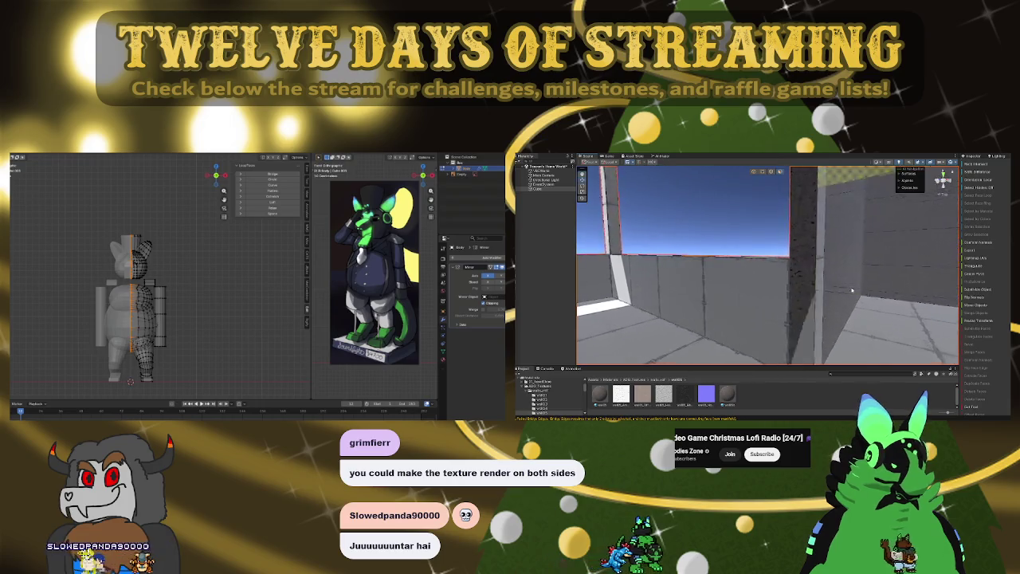
pyautogui.moveTo(981, 400)
pyautogui.mouseDown(button='right')
pyautogui.moveTo(637, 269)
pyautogui.moveTo(772, 323)
pyautogui.mouseUp(button='right')
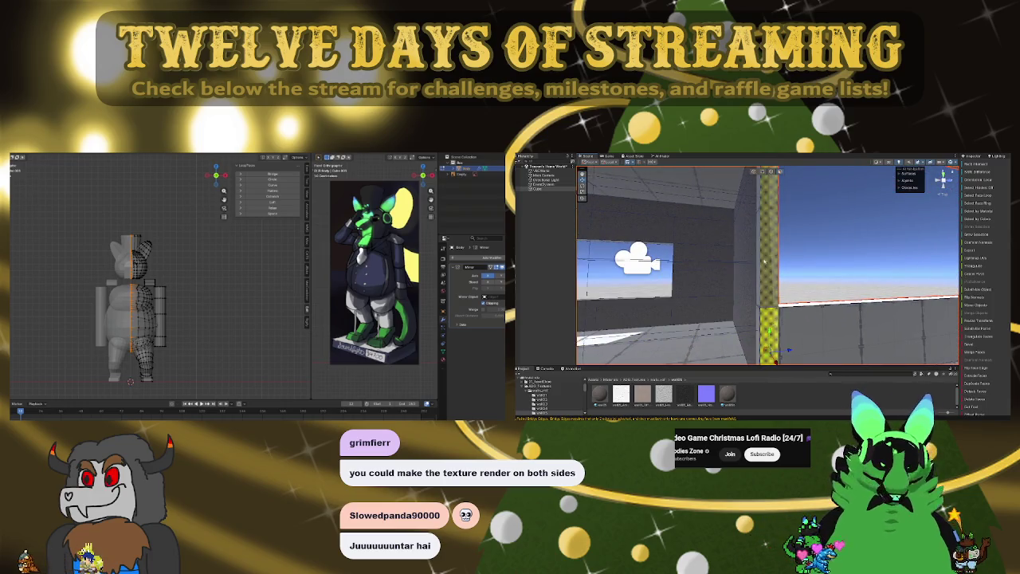
pyautogui.keyDown('shift'); pyautogui.click(845, 326); pyautogui.keyUp('shift')
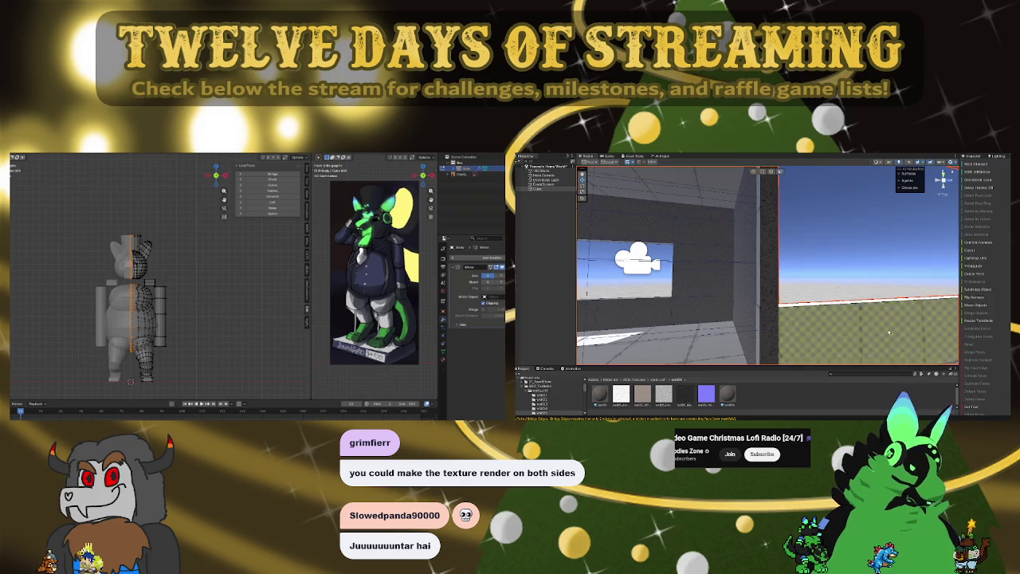
pyautogui.moveTo(981, 401)
pyautogui.mouseDown(button='right')
pyautogui.moveTo(876, 245)
pyautogui.moveTo(906, 241)
pyautogui.mouseUp(button='right')
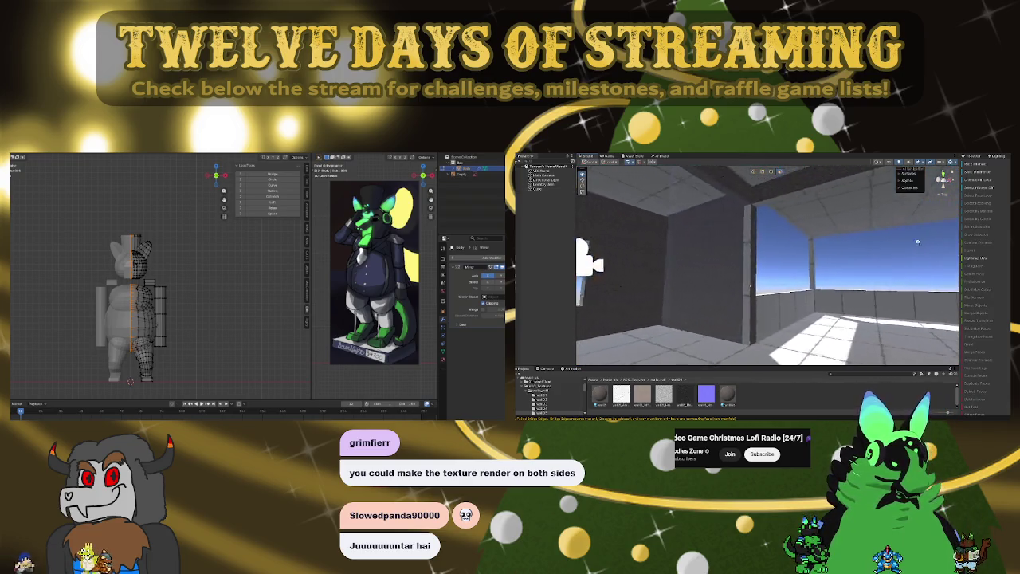